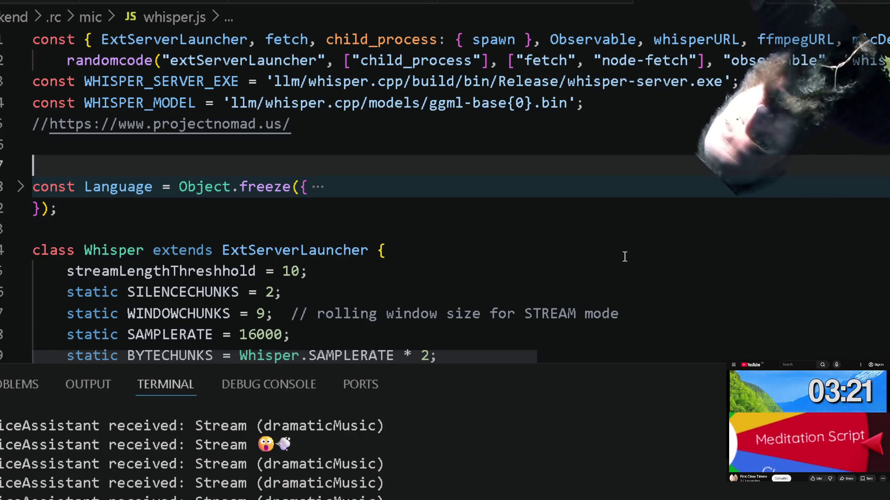
# Switch to voiceAssistant.js and place the caret near appendText in the VoiceAssistant class.
pyautogui.press('Down')
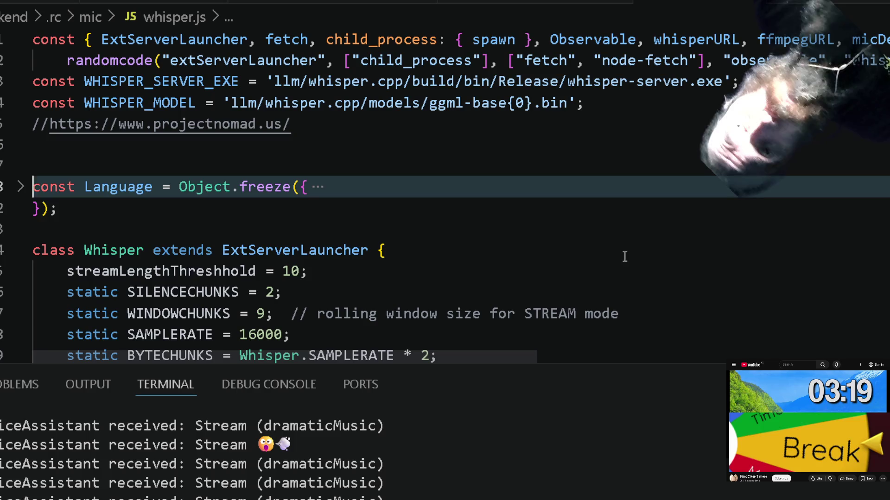
pyautogui.press('Down')
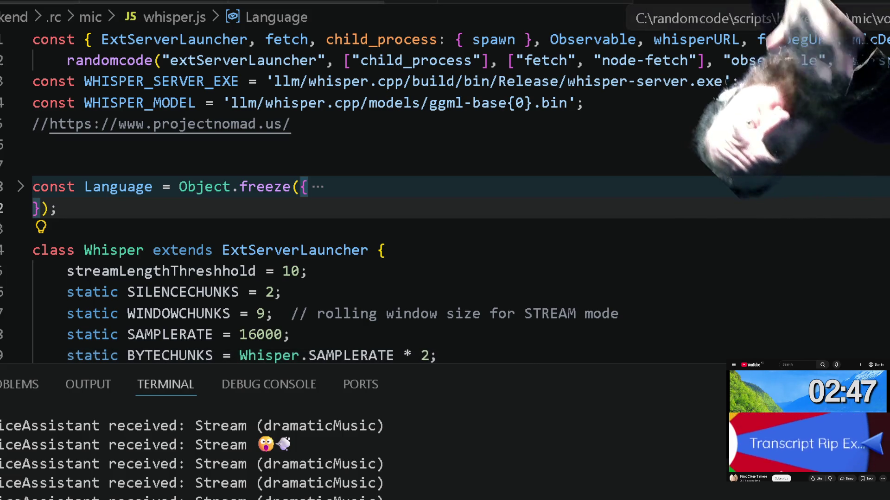
pyautogui.hotkey('ctrl', 'Tab')
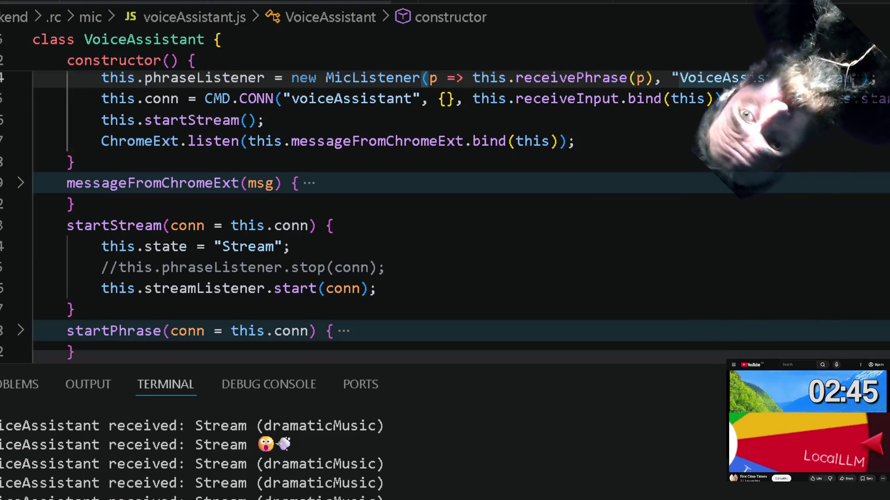
pyautogui.scroll(-3, 532, 183)
pyautogui.scroll(3, 533, 183)
pyautogui.scroll(1, 532, 183)
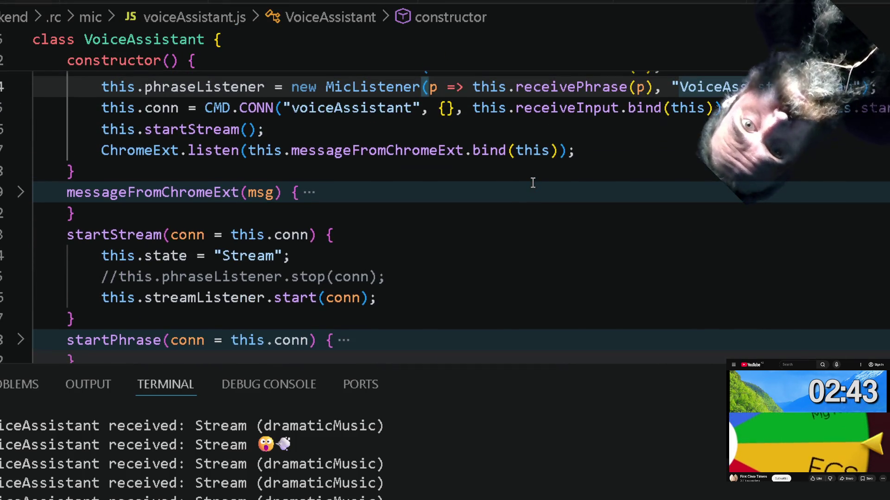
pyautogui.scroll(1, 533, 183)
pyautogui.scroll(-1, 533, 183)
pyautogui.scroll(-2, 532, 182)
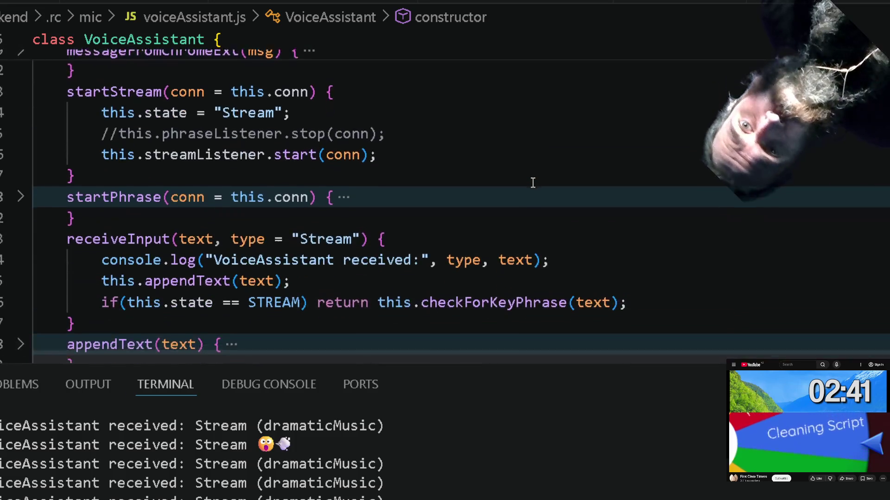
pyautogui.scroll(-2, 533, 183)
pyautogui.scroll(-1, 379, 274)
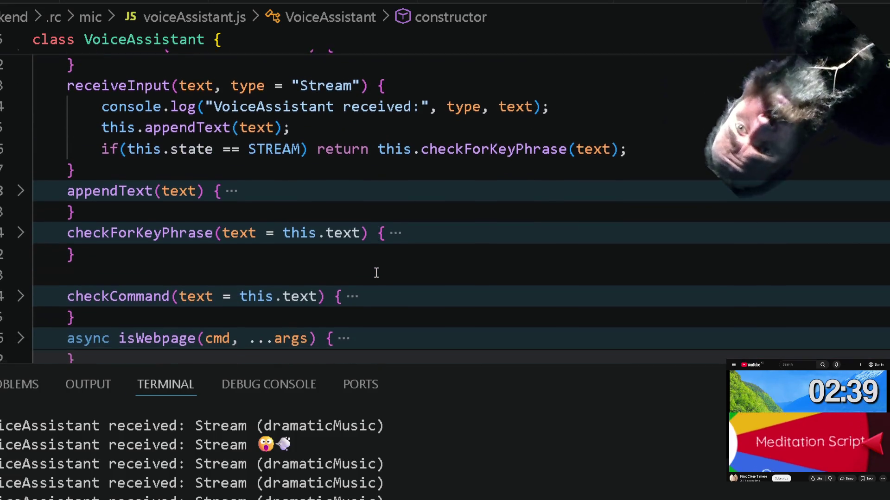
pyautogui.scroll(-1, 378, 274)
pyautogui.scroll(2, 376, 268)
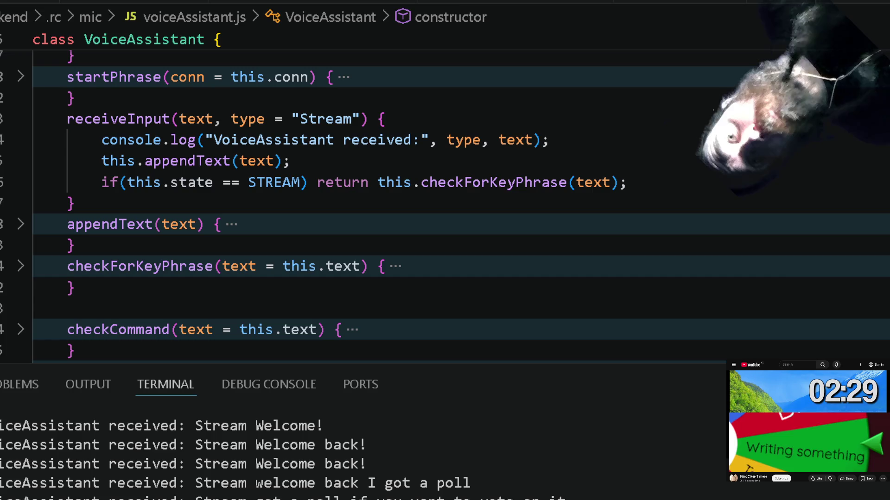
pyautogui.click(508, 240)
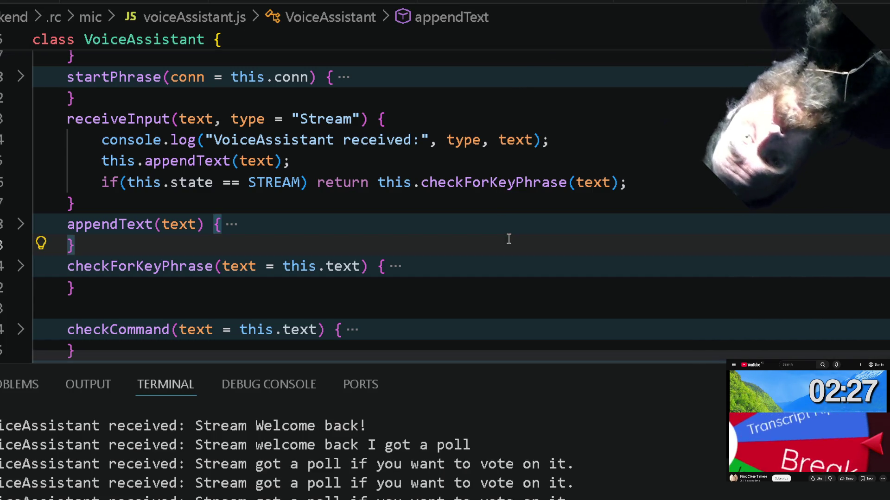
# Add an empty receivePhrase(text) stub after receiveInput, undoing the unwanted throw snippet.
pyautogui.press('Up')
pyautogui.press('Up')
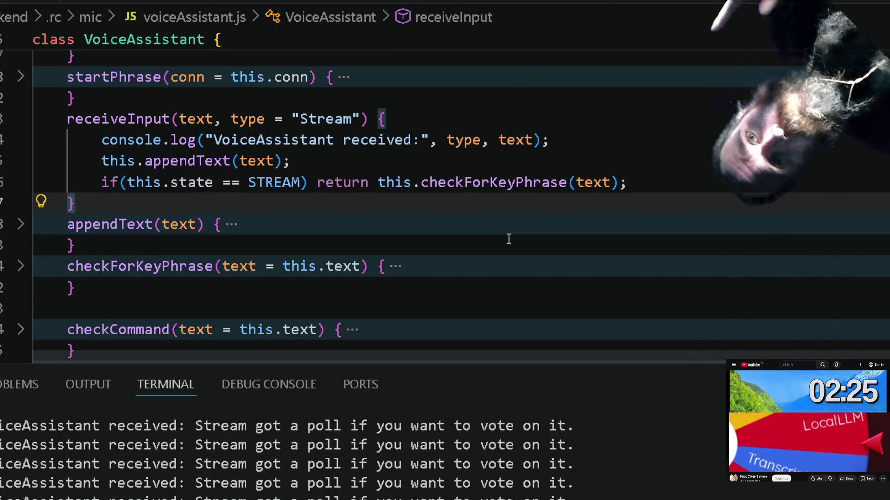
pyautogui.press('Return')
pyautogui.write('recie')
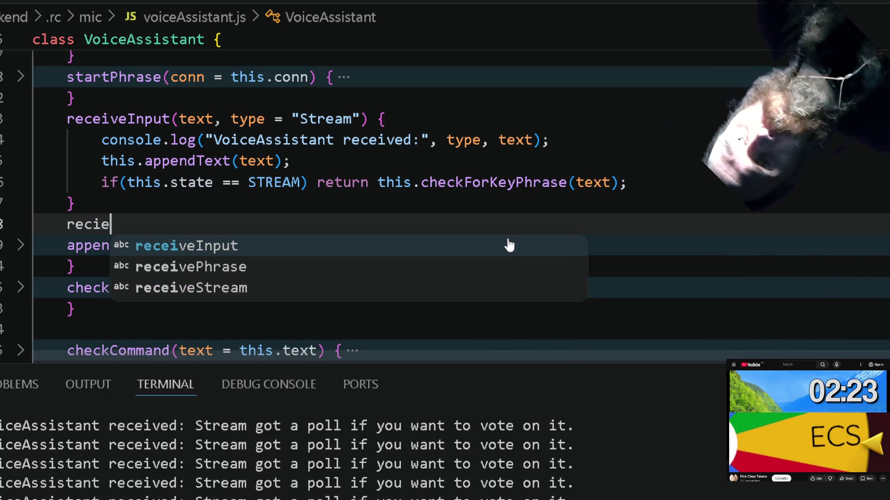
pyautogui.press('Down')
pyautogui.press('Return')
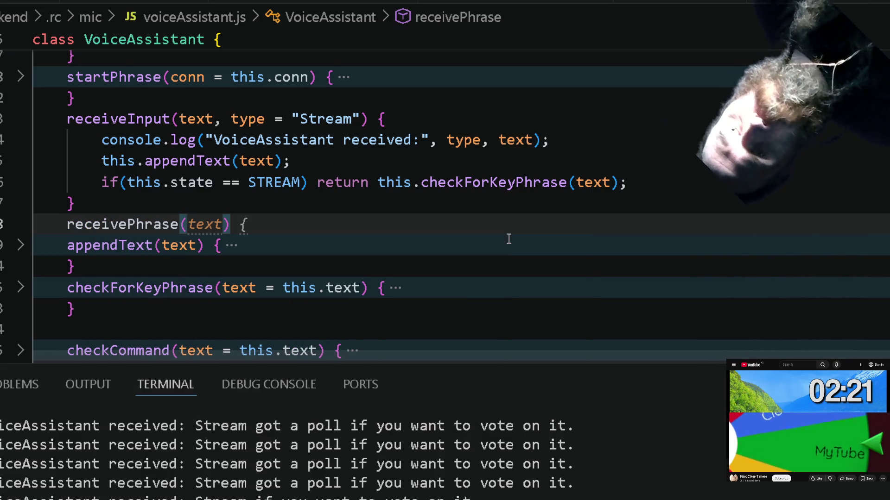
pyautogui.write('t')
pyautogui.press('Return')
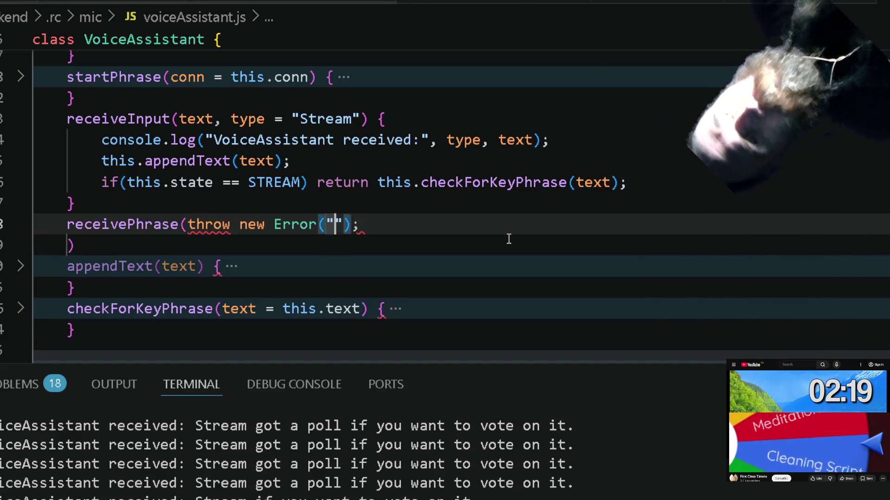
pyautogui.hotkey('ctrl', 'z')
pyautogui.write('e')
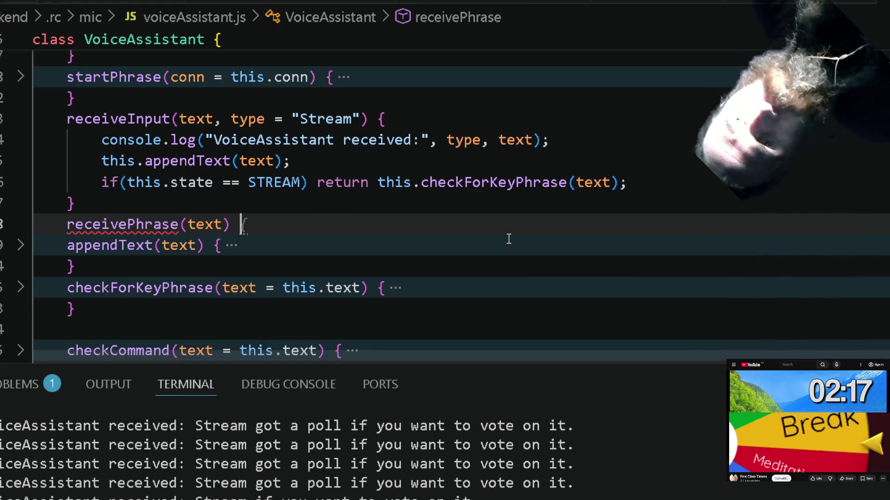
pyautogui.press('Return')
# Accept the suggested empty receiveStream(text) stub, then bring the babiga window forward.
pyautogui.press('Down')
pyautogui.press('Return')
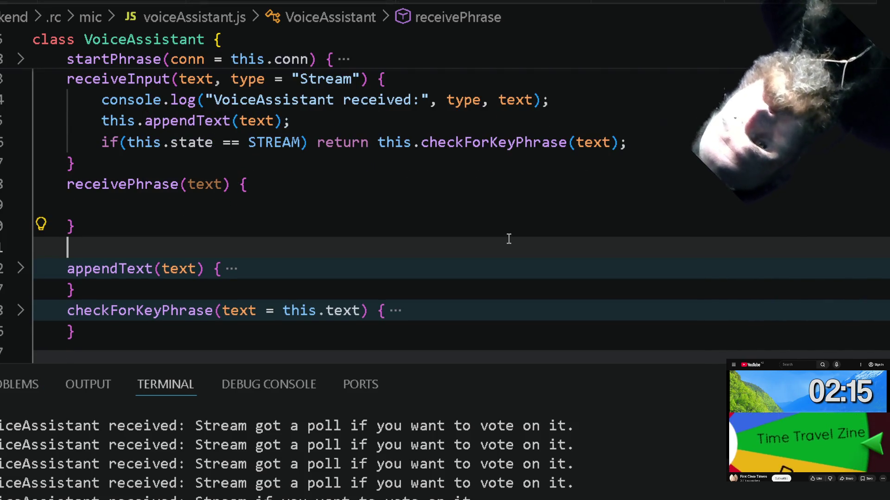
pyautogui.press('Return')
pyautogui.press('Return')
pyautogui.write('}')
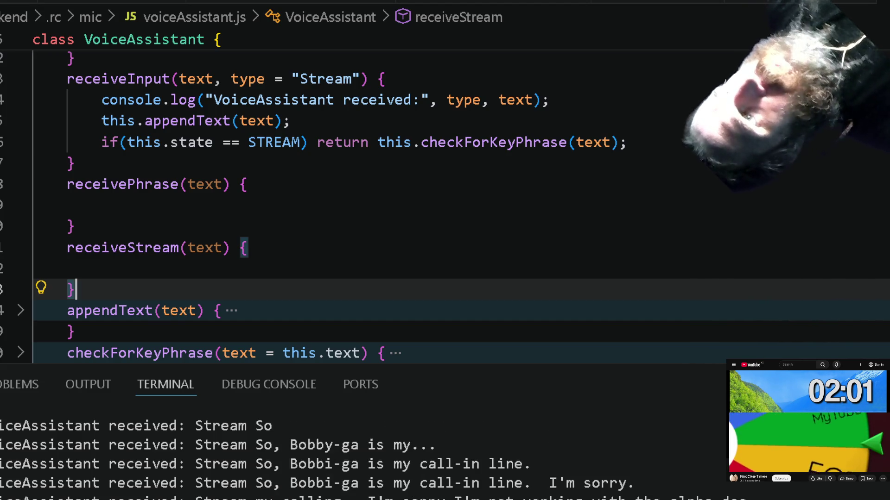
pyautogui.moveTo(106, 259)
pyautogui.mouseDown()
pyautogui.moveTo(426, 198)
pyautogui.moveTo(429, 156)
pyautogui.mouseUp()
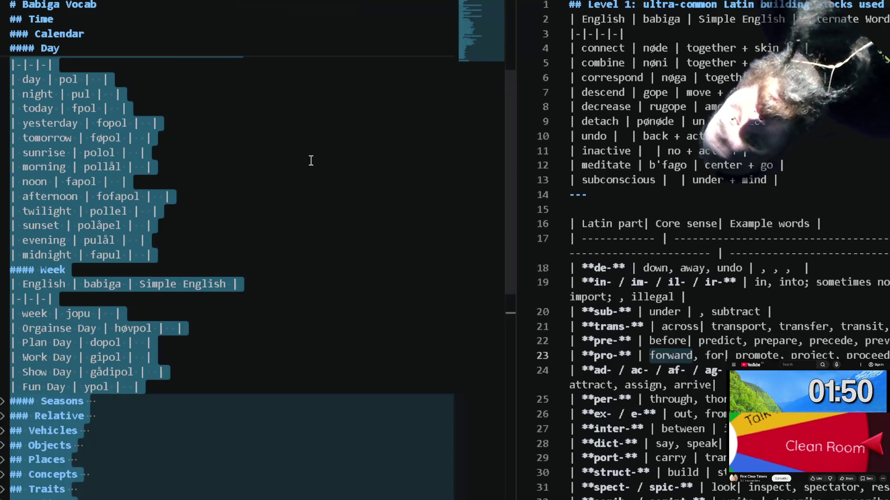
# Maximise the babiga window and unfold the Babiga Alphabet's p: universe particle table.
pyautogui.doubleClick(310, 160)
pyautogui.click(189, 255)
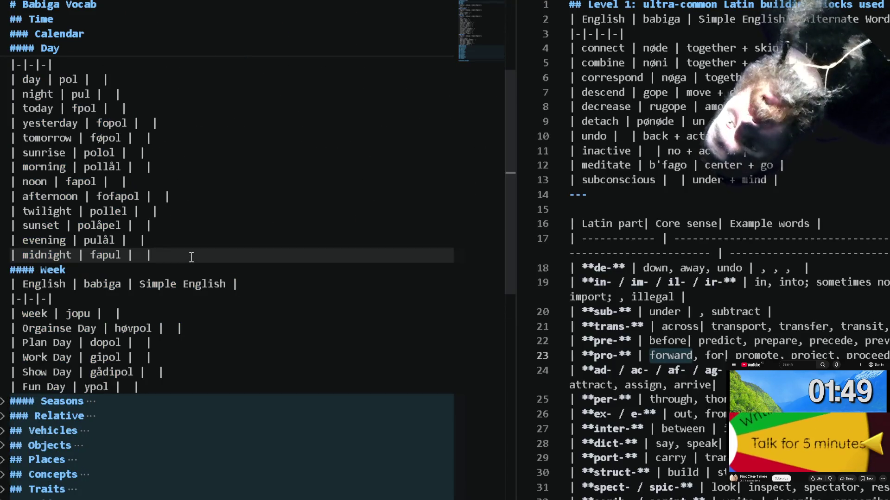
pyautogui.scroll(-2, 191, 258)
pyautogui.scroll(5, 192, 258)
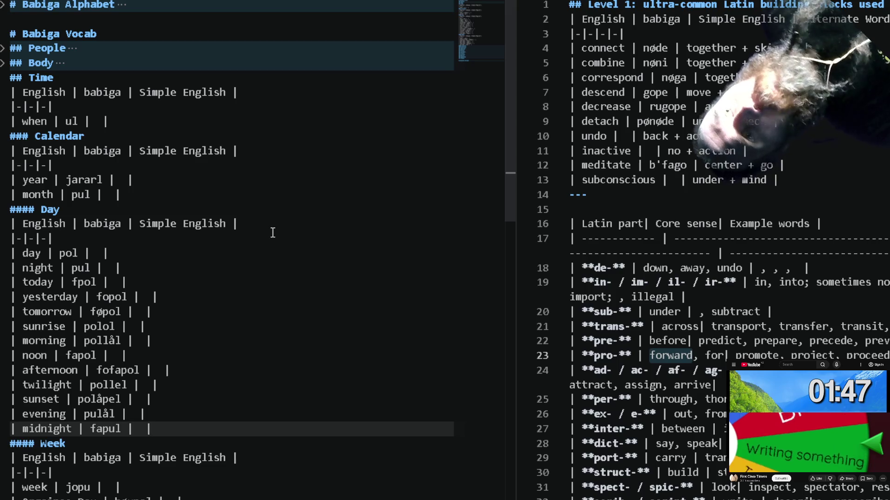
pyautogui.click(4, 5)
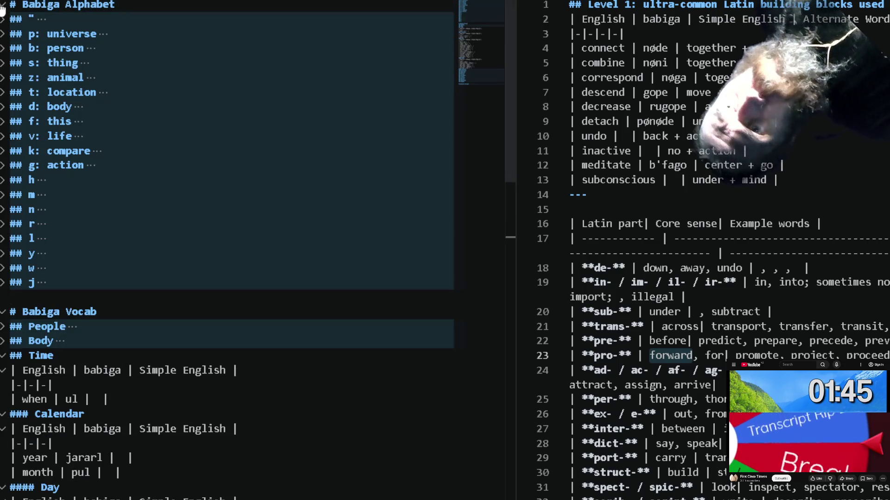
pyautogui.click(4, 33)
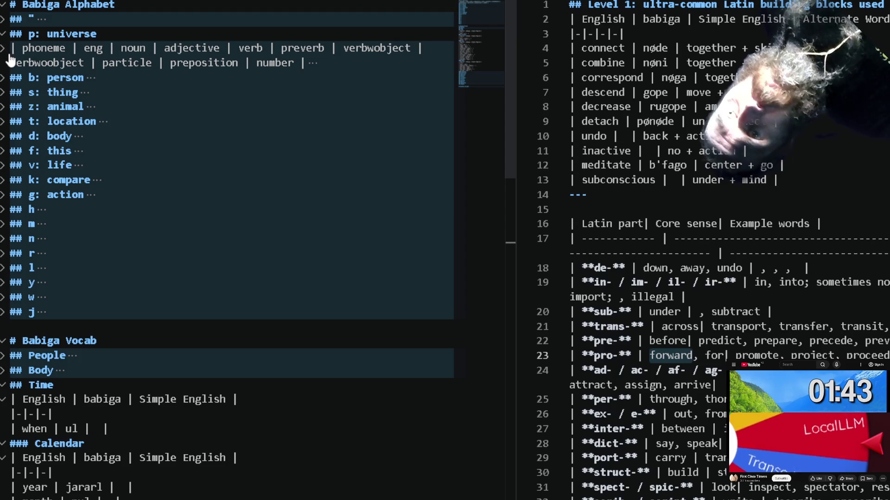
pyautogui.click(4, 50)
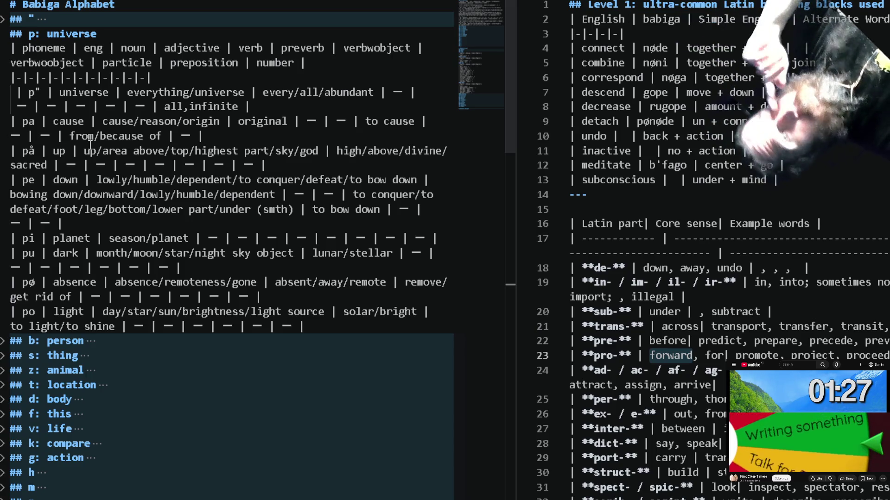
pyautogui.scroll(-1, 86, 240)
pyautogui.scroll(1, 87, 240)
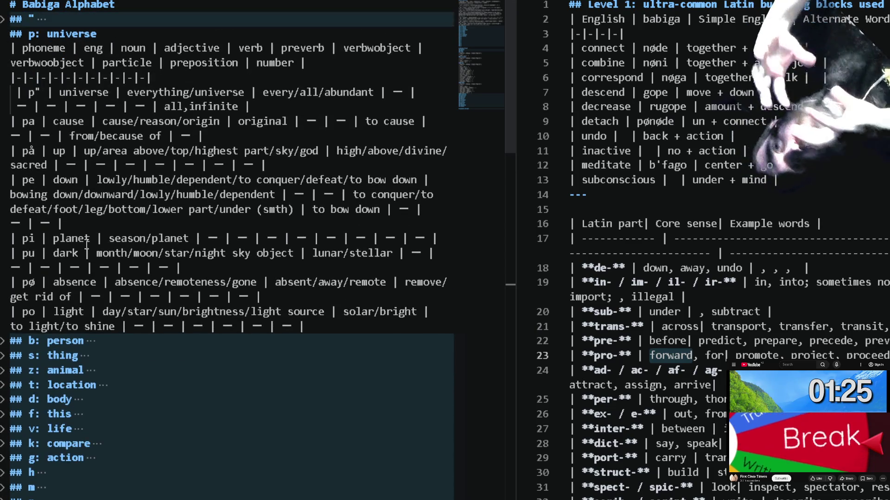
pyautogui.scroll(-5, 86, 240)
pyautogui.scroll(-1, 87, 240)
pyautogui.scroll(-2, 87, 240)
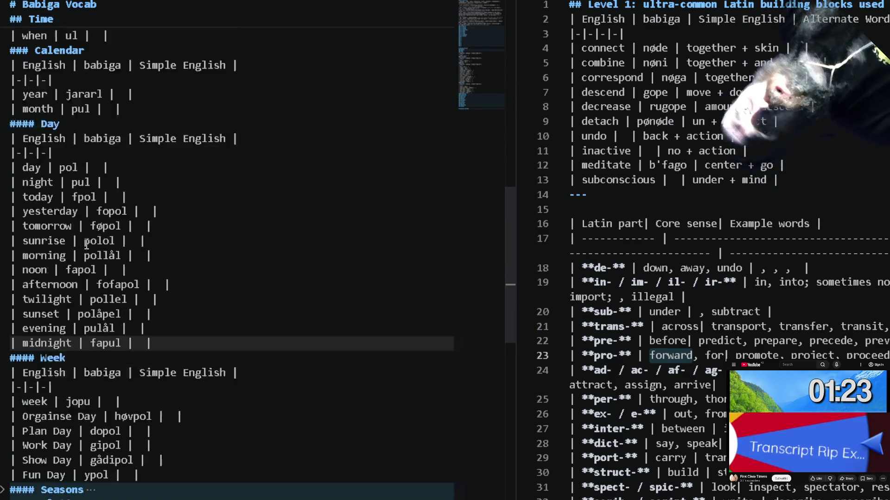
pyautogui.scroll(-2, 86, 244)
pyautogui.moveTo(4, 362)
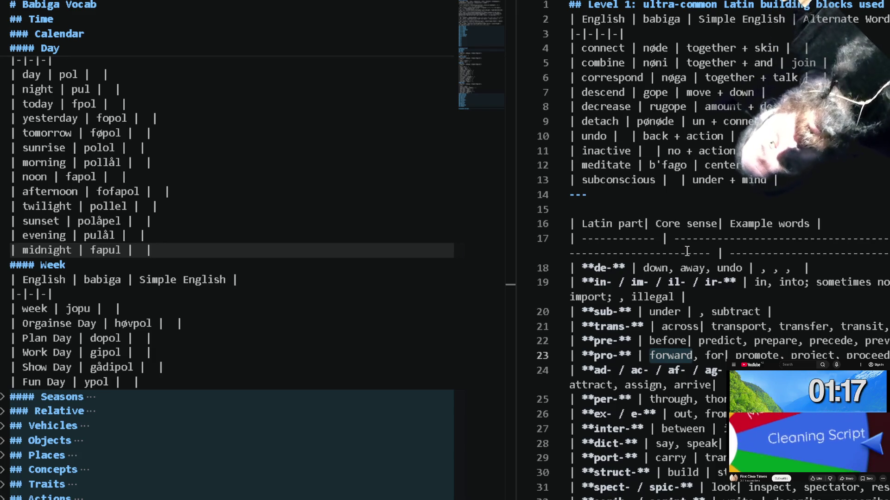
pyautogui.scroll(-3, 688, 252)
pyautogui.scroll(-1, 634, 163)
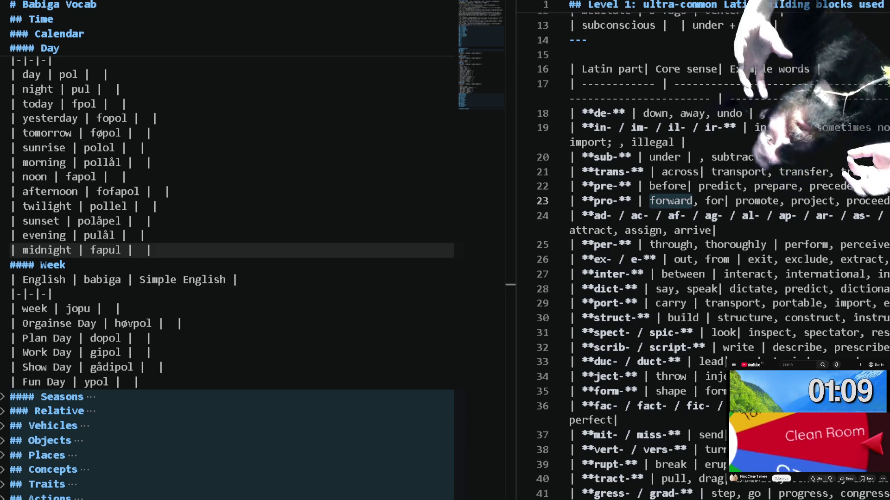
pyautogui.scroll(1, 742, 220)
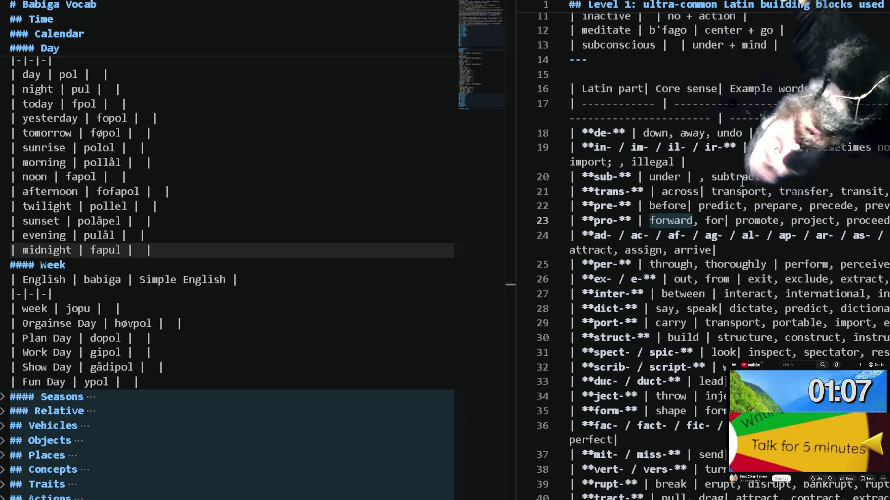
pyautogui.moveTo(725, 192); pyautogui.dragTo(849, 219)
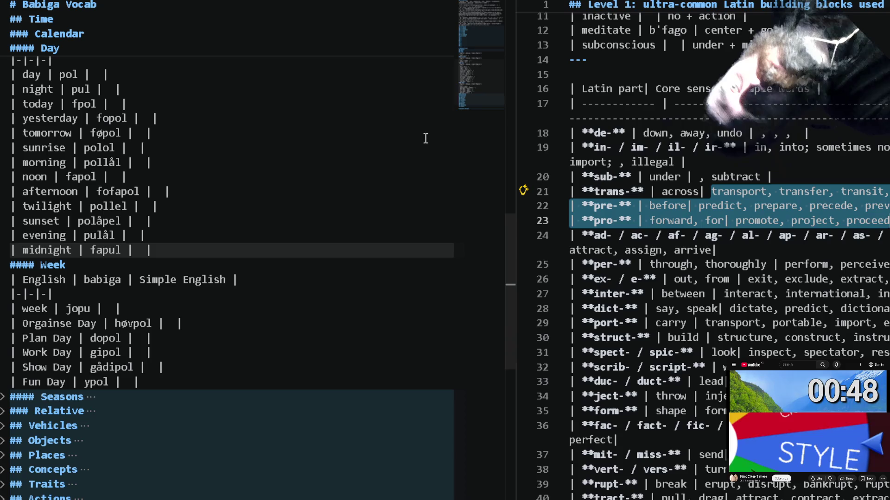
pyautogui.scroll(10, 236, 168)
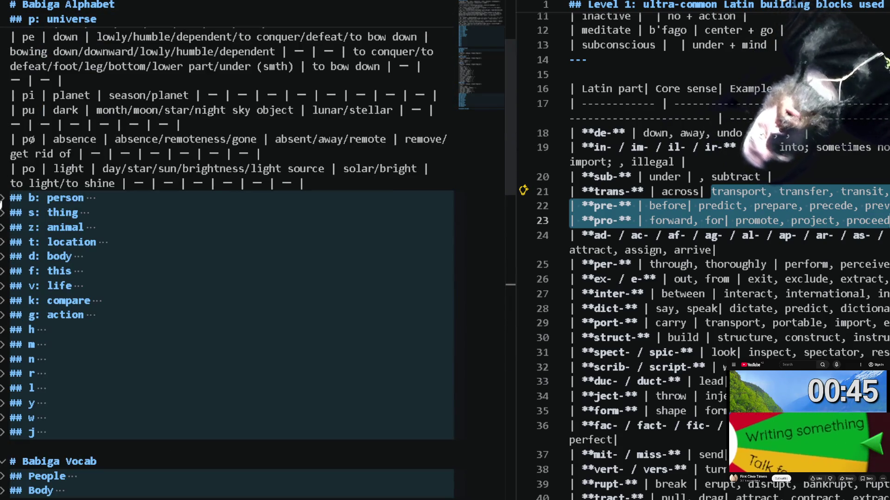
# Unfold the b: person section and its phoneme table below p: universe.
pyautogui.click(4, 199)
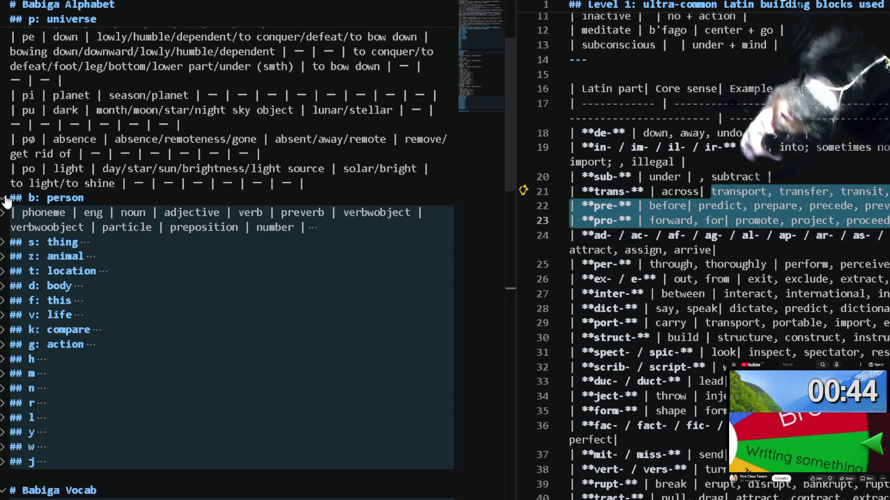
pyautogui.click(3, 227)
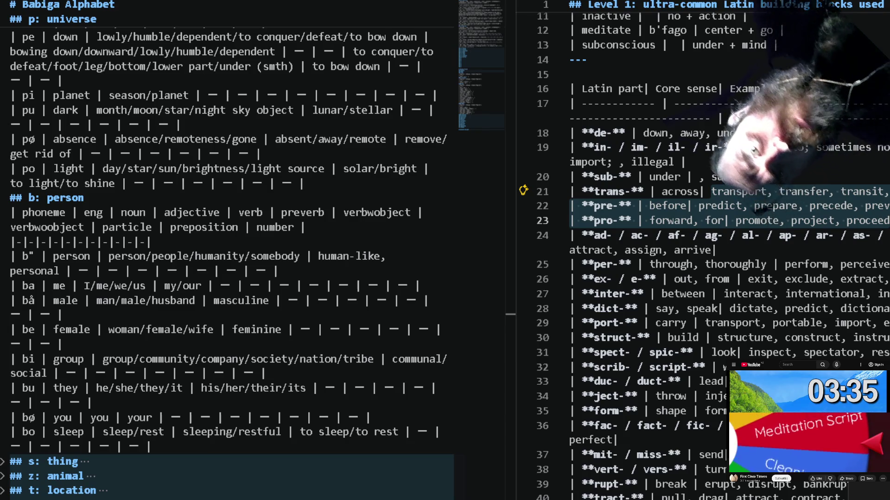
# Insert an empty row below subconscious and delete the de- prefix row.
pyautogui.click(794, 51)
pyautogui.press('Return')
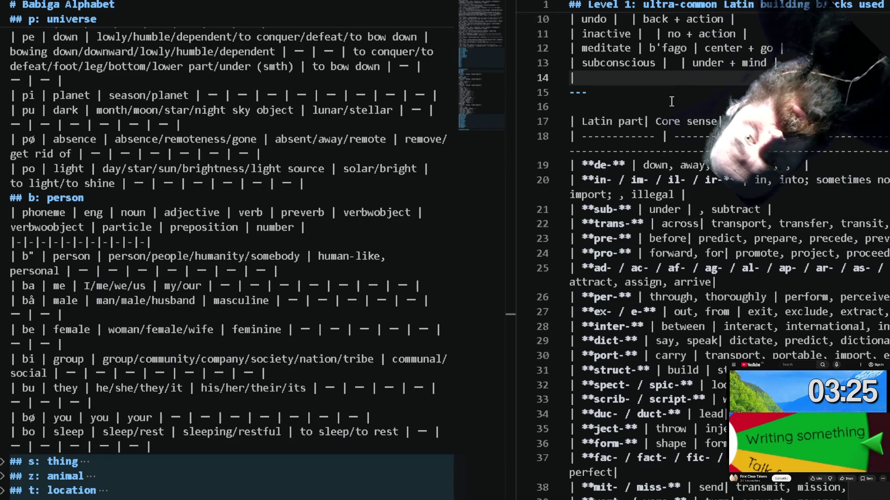
pyautogui.write('|')
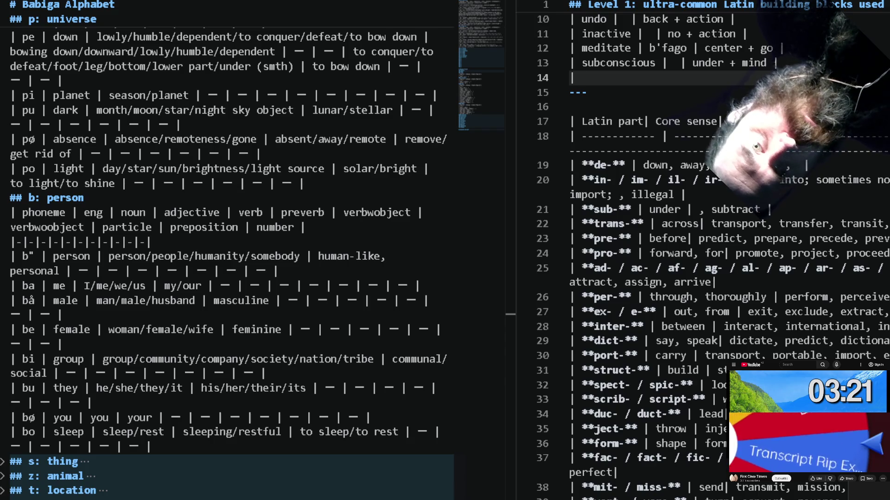
pyautogui.press('Down')
pyautogui.press('Down')
pyautogui.press('Down')
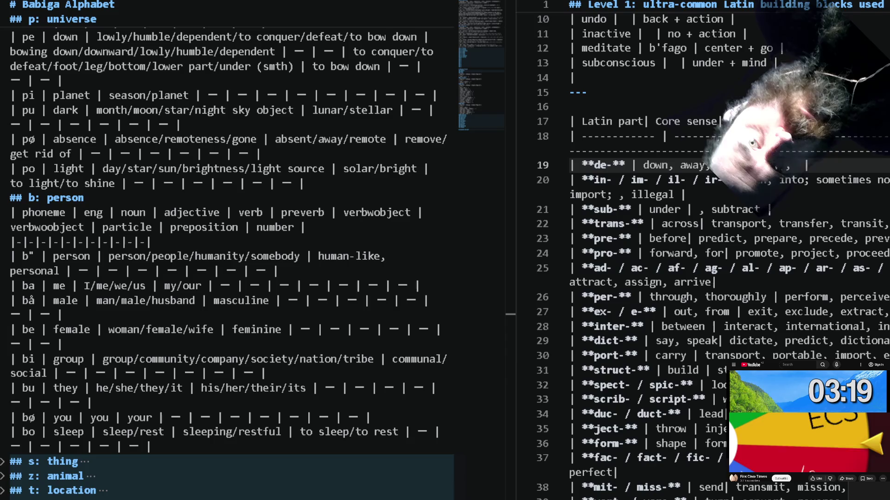
pyautogui.hotkey('shift', 'Down')
pyautogui.press('Delete')
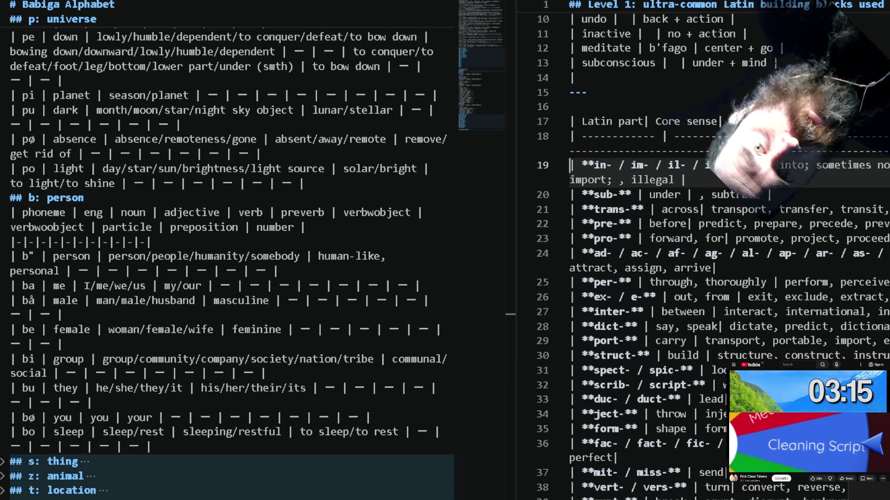
# Search the Babiga file for whole-word 'in' and step through its matches.
pyautogui.doubleClick(600, 164)
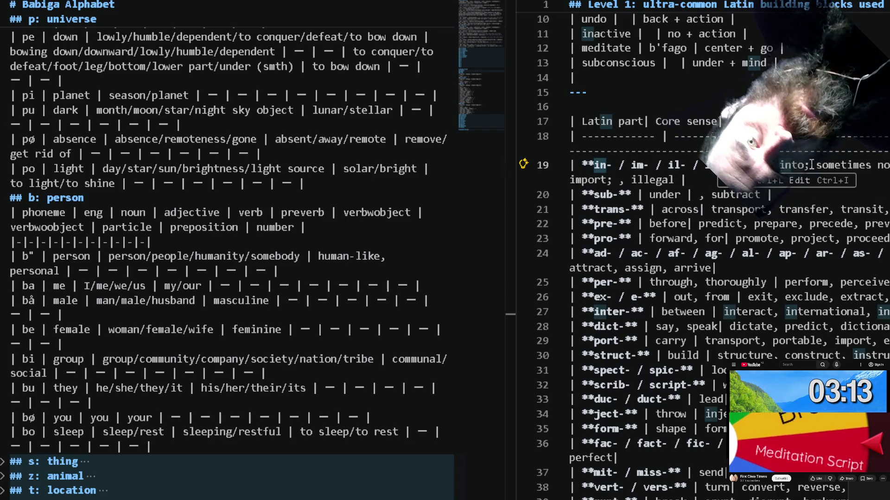
pyautogui.click(342, 162)
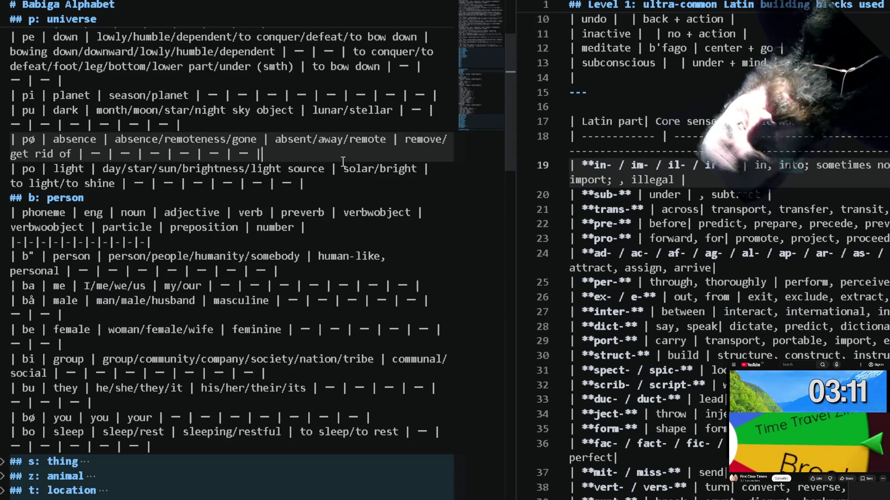
pyautogui.hotkey('ctrl', 'f')
pyautogui.write('in')
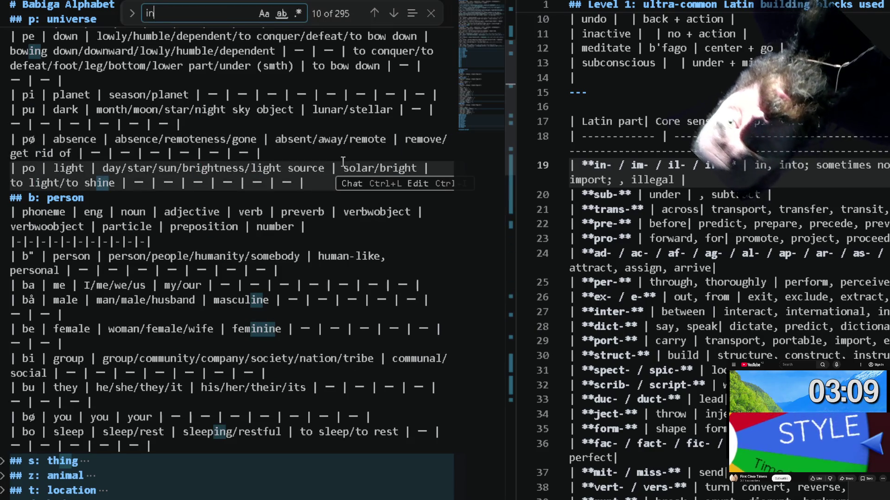
pyautogui.click(280, 13)
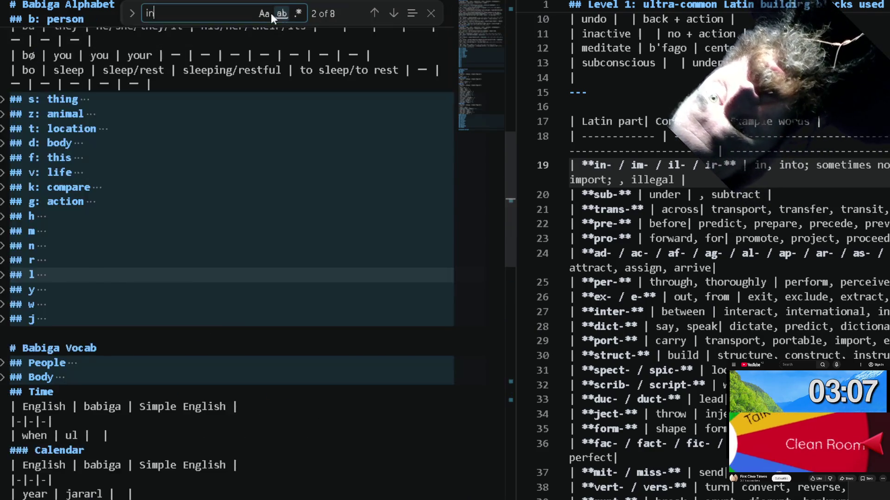
pyautogui.click(394, 13)
pyautogui.click(393, 13)
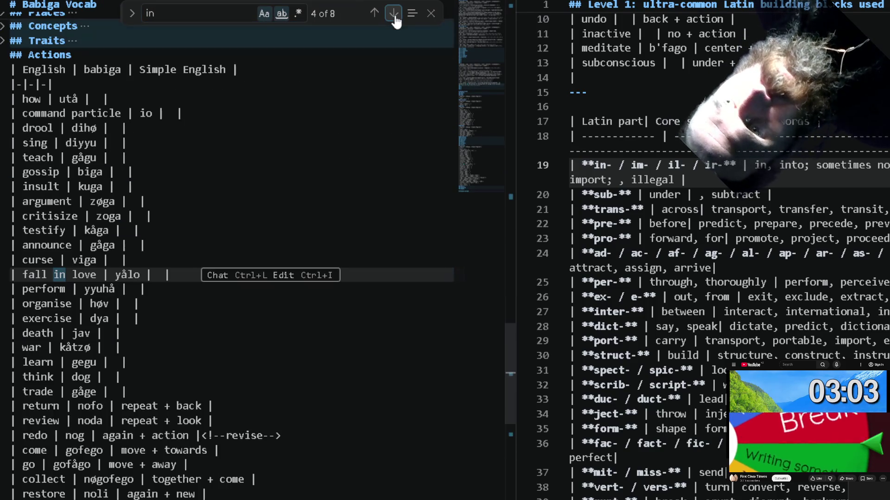
pyautogui.click(394, 13)
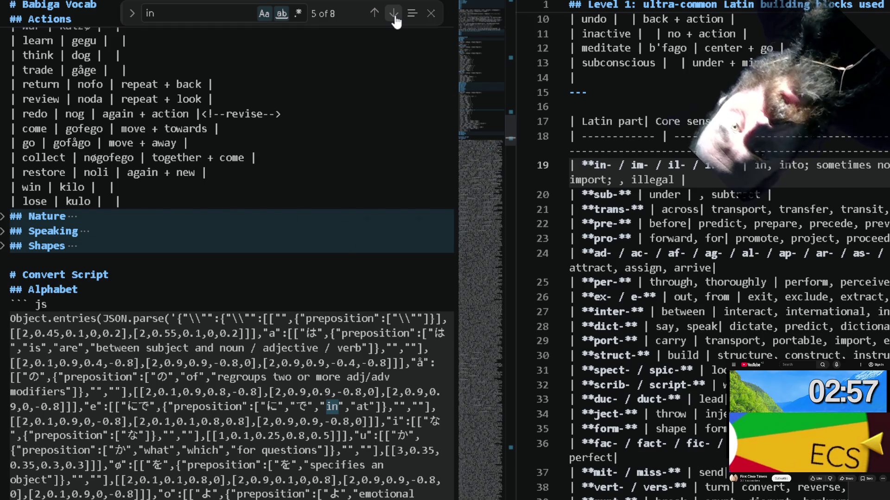
pyautogui.click(393, 13)
# Select 'into' on the in- row to search it, then return to the new row.
pyautogui.doubleClick(793, 166)
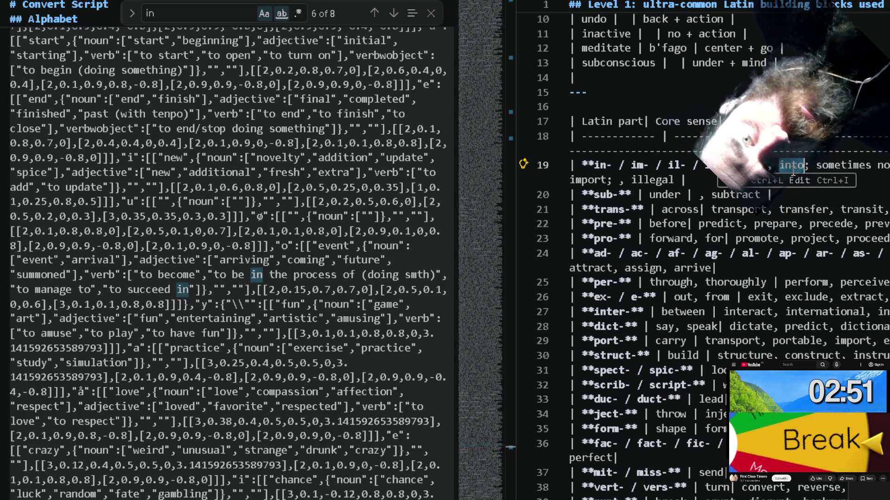
pyautogui.write('to')
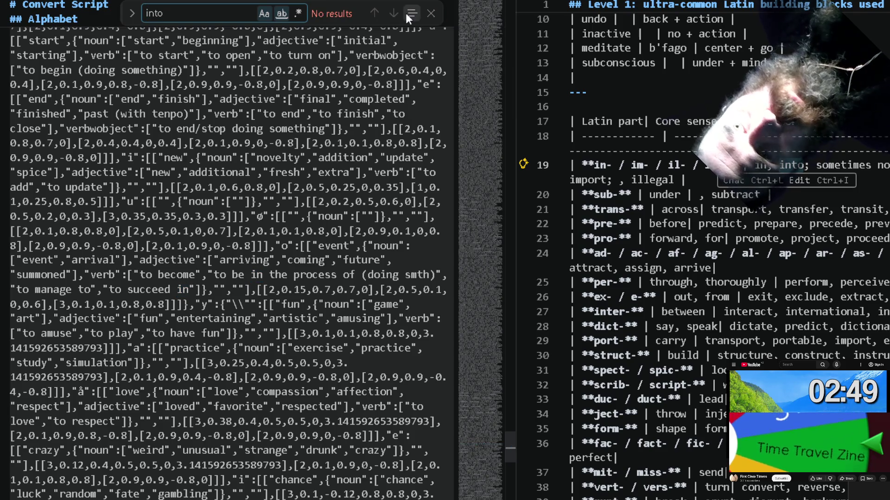
pyautogui.scroll(5, 360, 70)
pyautogui.scroll(5, 360, 69)
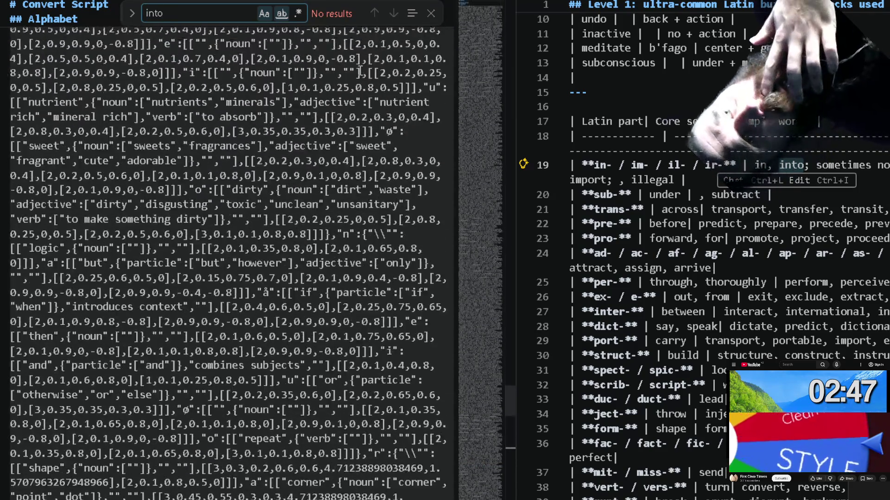
pyautogui.scroll(5, 360, 70)
pyautogui.scroll(5, 360, 70)
pyautogui.click(724, 82)
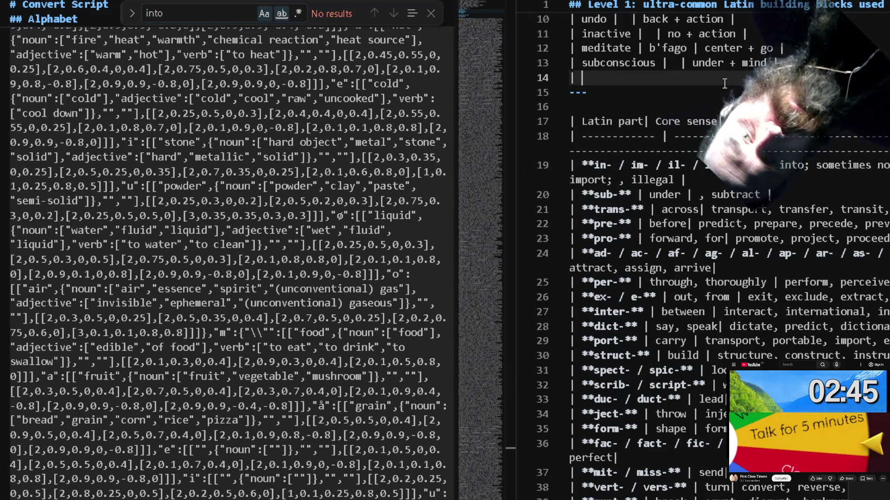
pyautogui.write('into')
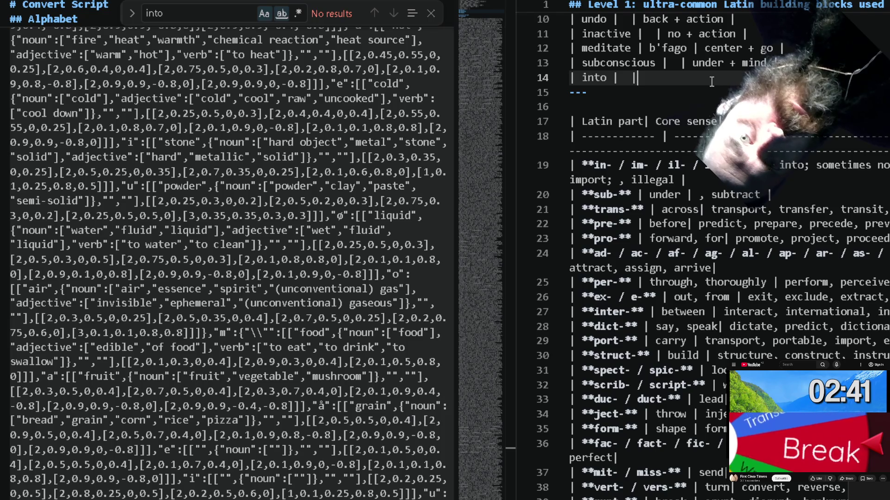
pyautogui.write(' |  |')
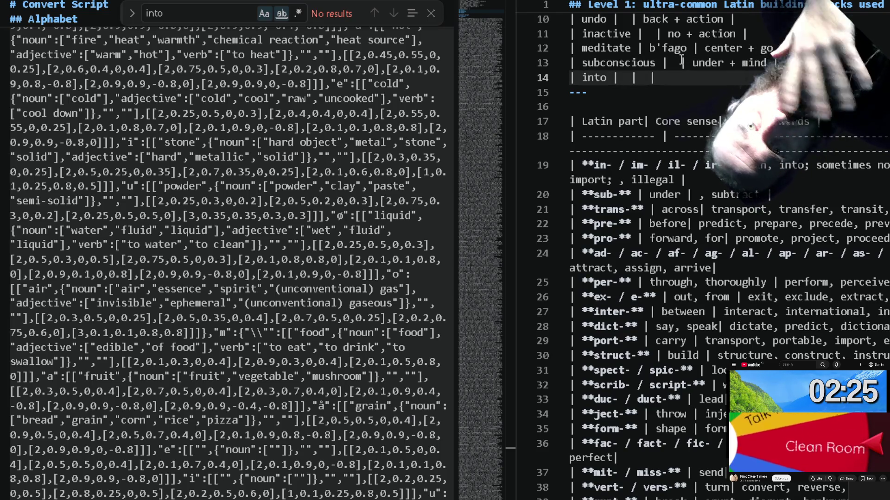
# Move the caret back between the last two column dividers of the into row.
pyautogui.press('Left')
pyautogui.press('Left')
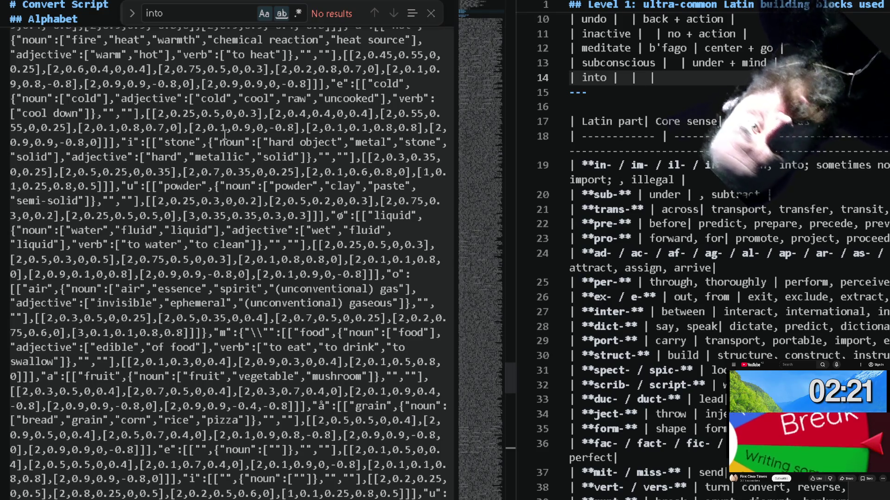
pyautogui.scroll(-10, 507, 113)
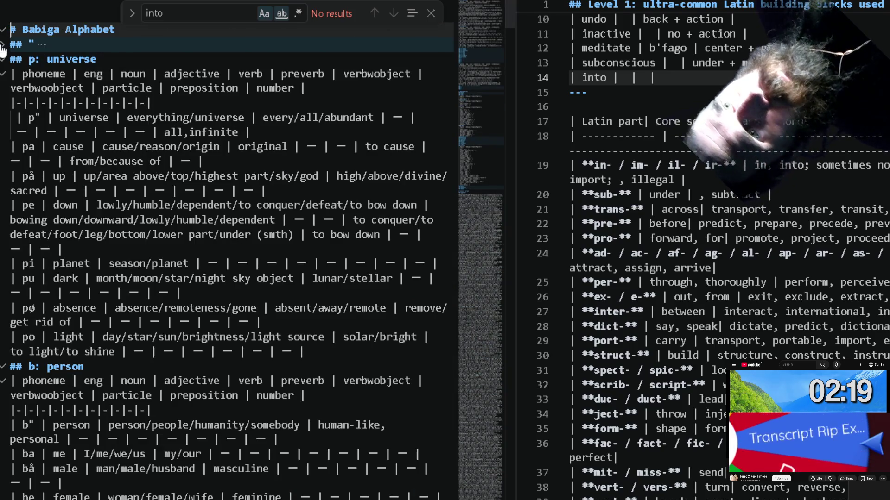
# Unfold the particle section's kana rows, highlight every ー placeholder, then return to the into row.
pyautogui.click(4, 43)
pyautogui.click(5, 63)
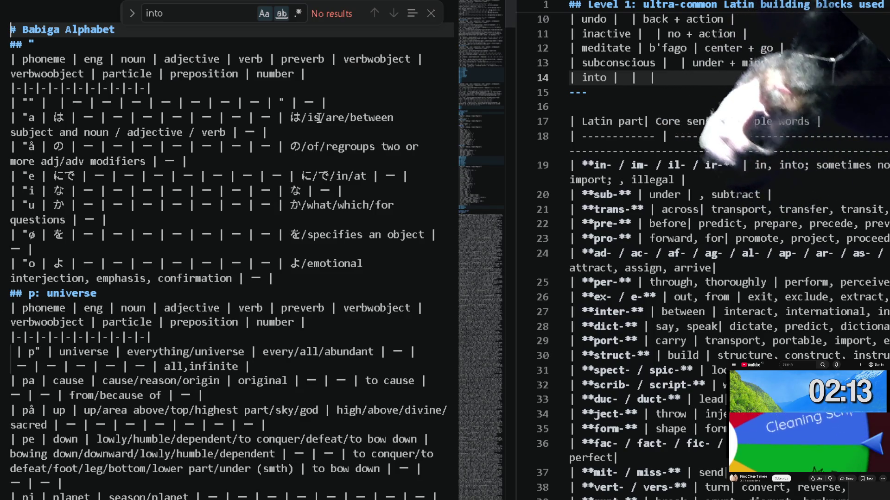
pyautogui.doubleClick(220, 177)
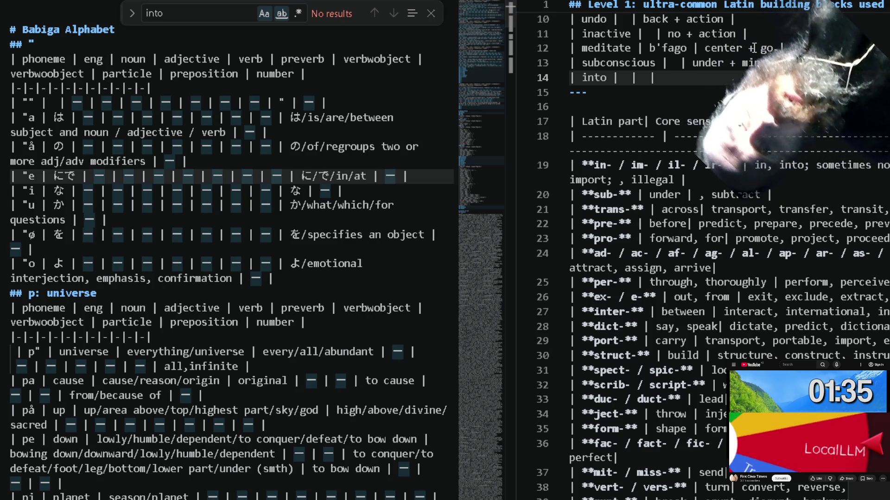
pyautogui.scroll(-2, 88, 430)
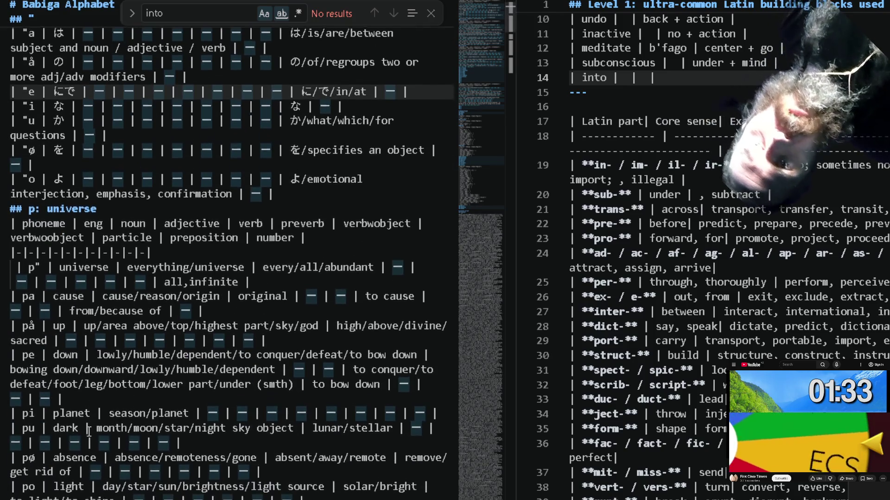
pyautogui.scroll(-4, 89, 430)
pyautogui.scroll(-2, 88, 430)
pyautogui.scroll(-2, 88, 430)
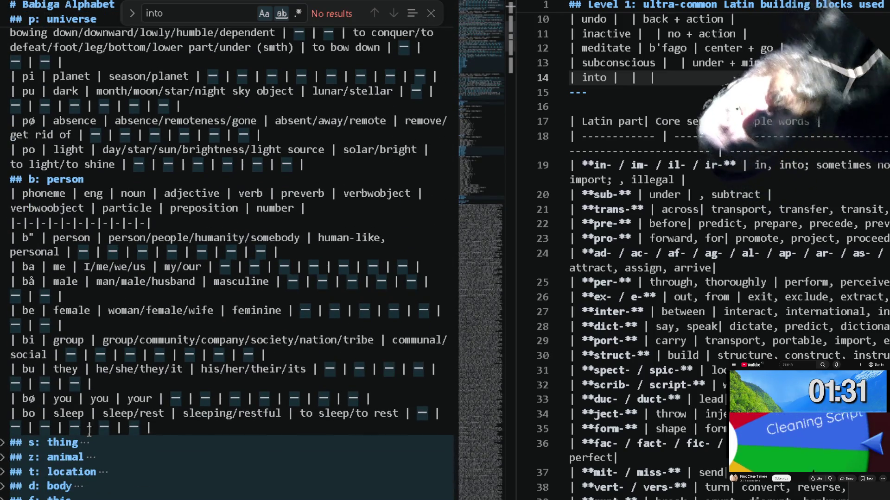
pyautogui.click(157, 12)
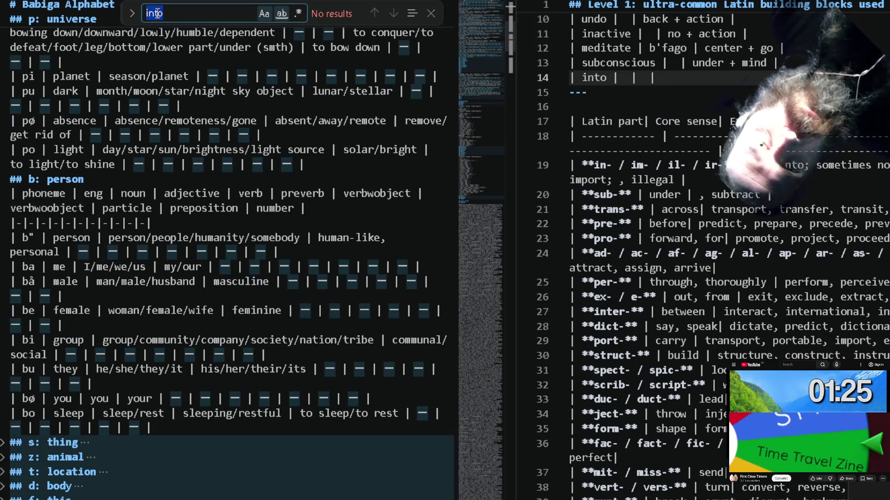
pyautogui.click(644, 77)
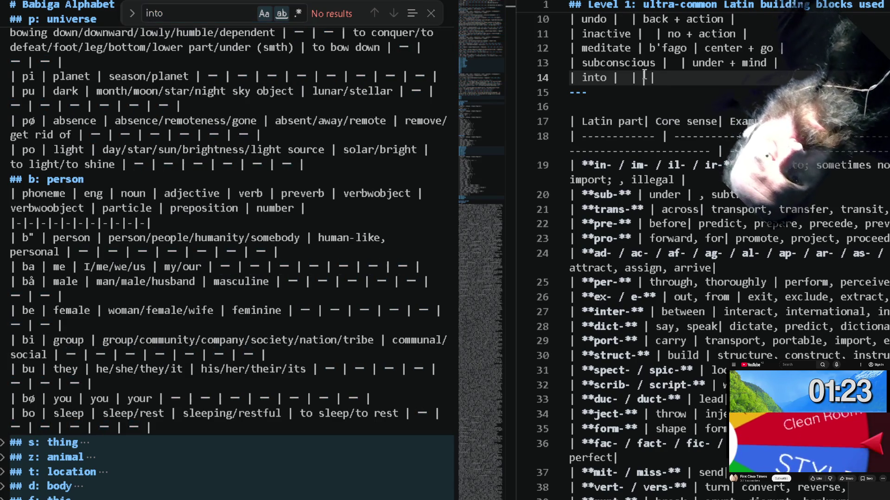
pyautogui.write('in + m')
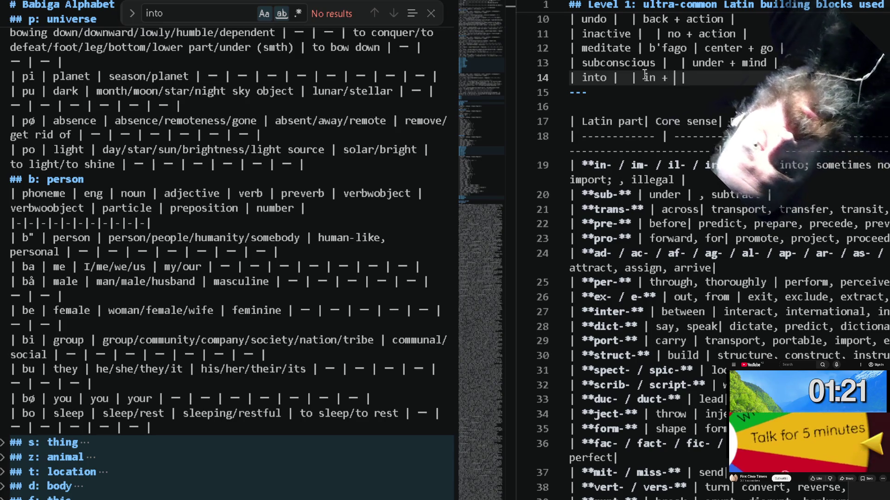
pyautogui.write('ove')
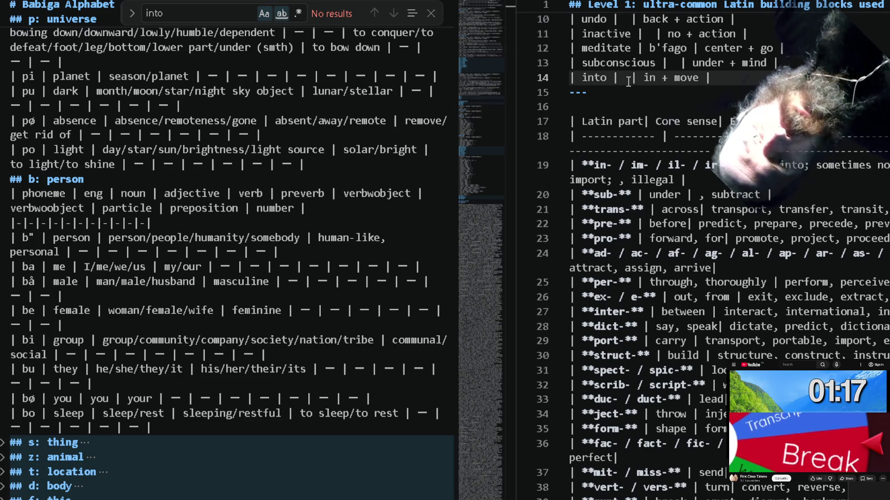
# Edit the into row's meaning, multi-selecting both 'go' occurrences to change them together.
pyautogui.click(628, 82)
pyautogui.write('e')
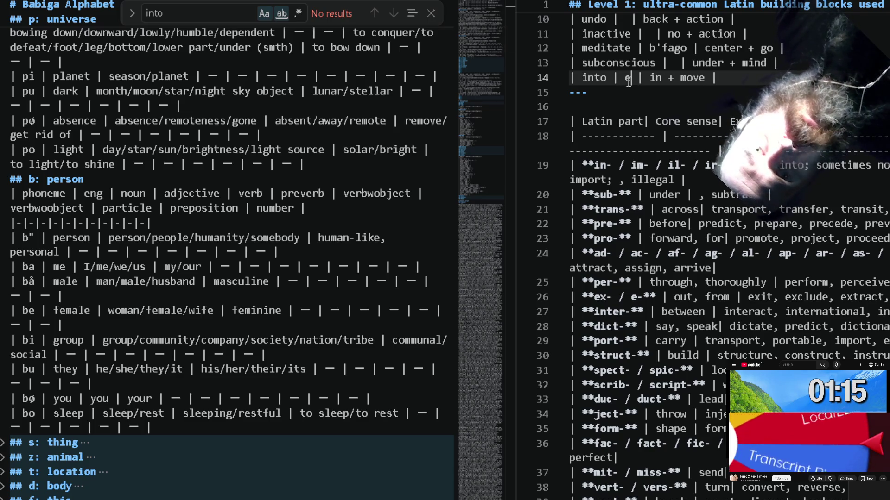
pyautogui.write('go')
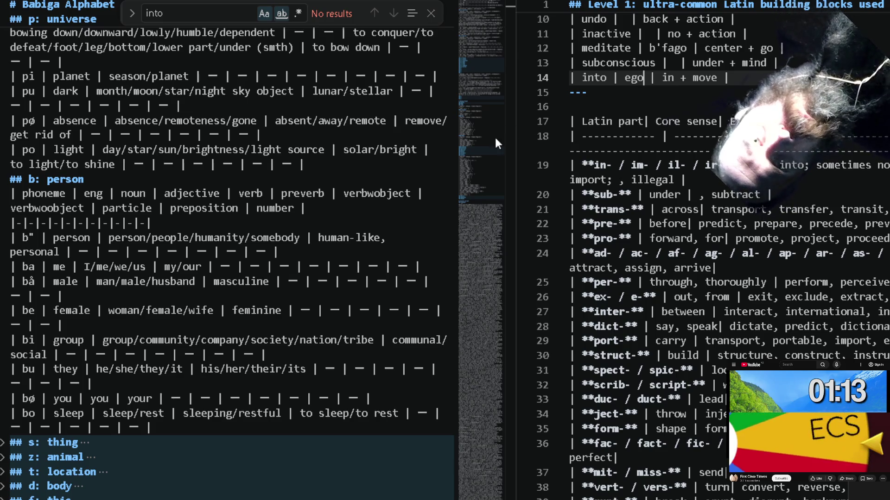
pyautogui.doubleClick(708, 78)
pyautogui.write('go')
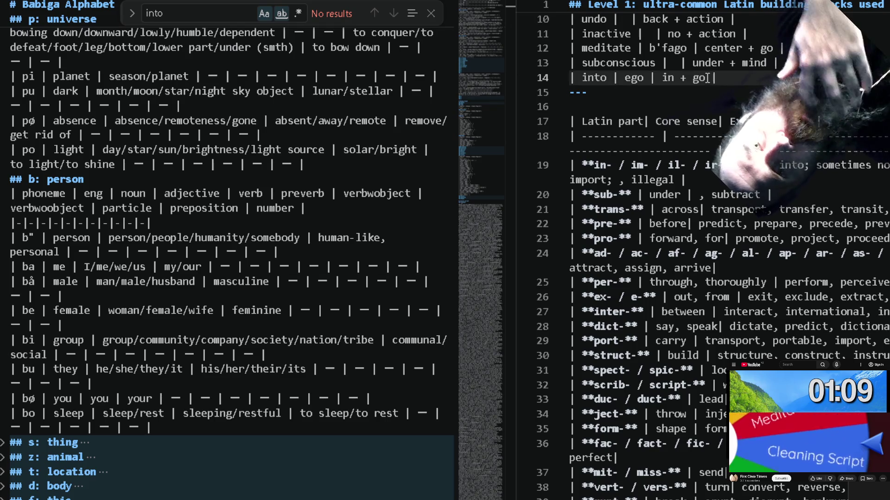
pyautogui.scroll(2, 299, 159)
pyautogui.scroll(1, 299, 159)
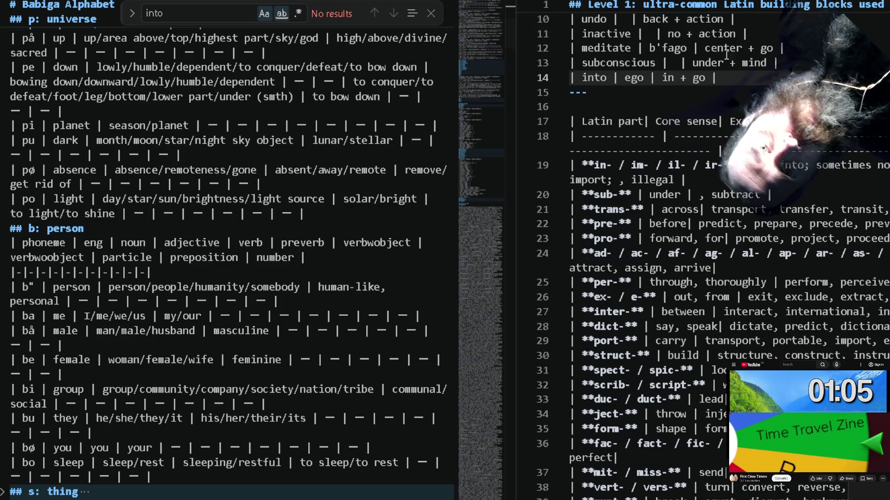
pyautogui.doubleClick(698, 79)
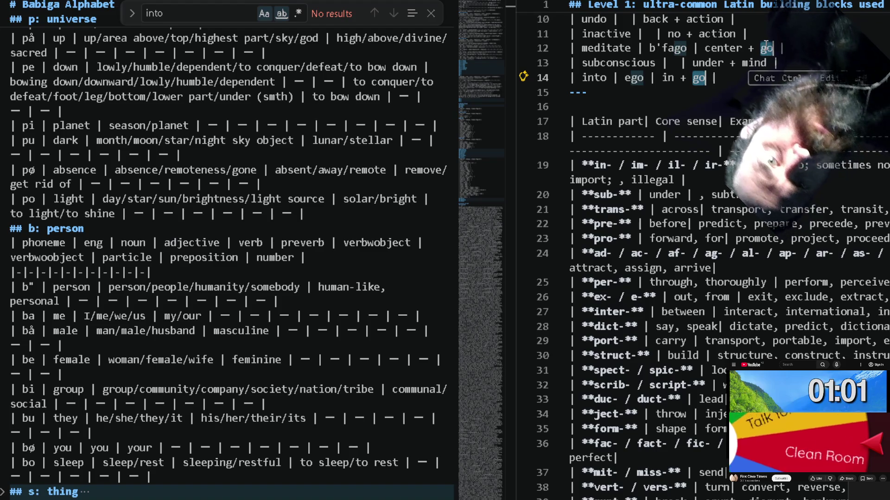
pyautogui.hotkey('ctrl', 'd')
pyautogui.write('move')
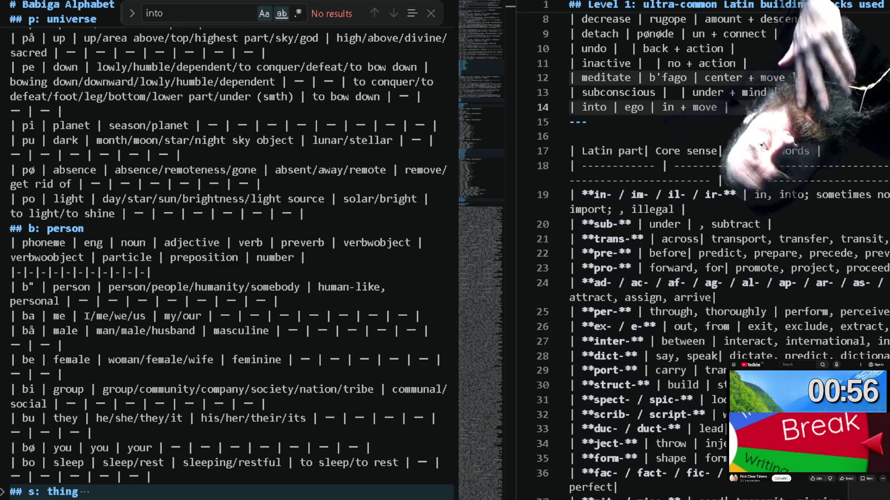
# Select 'move' in the meditate row and start a search in the alphabet file.
pyautogui.click(311, 141)
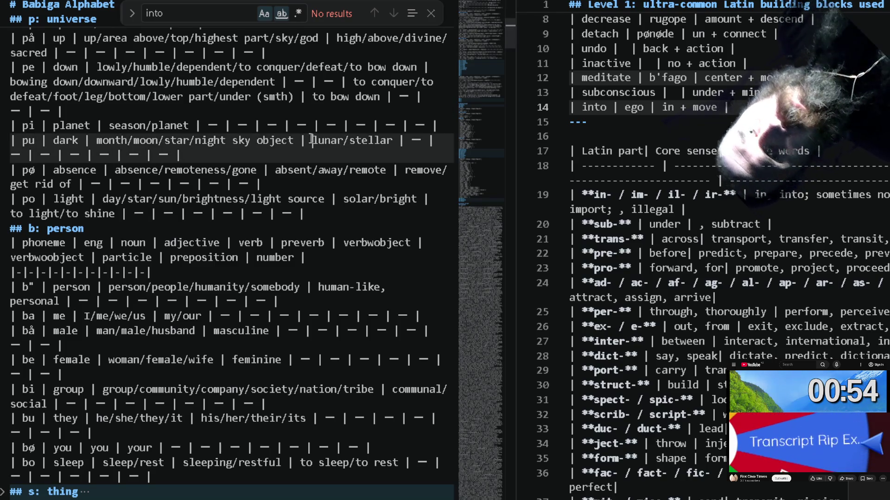
pyautogui.doubleClick(767, 77)
pyautogui.write('go')
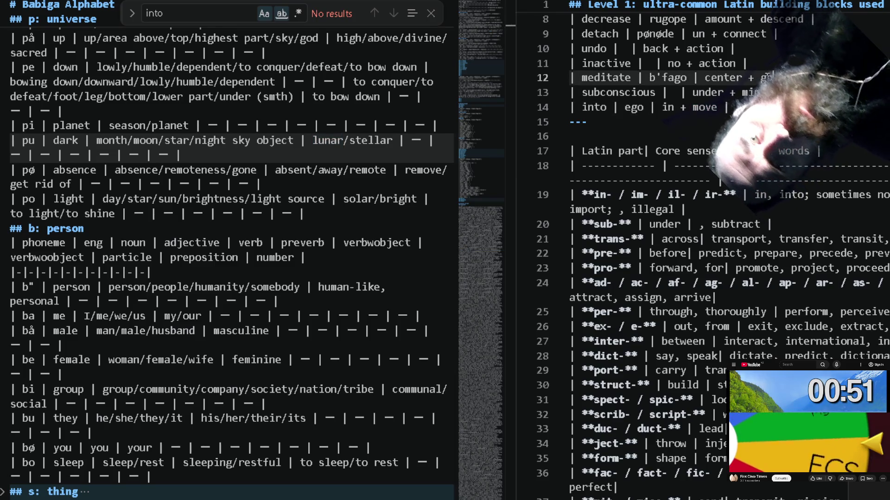
pyautogui.click(333, 243)
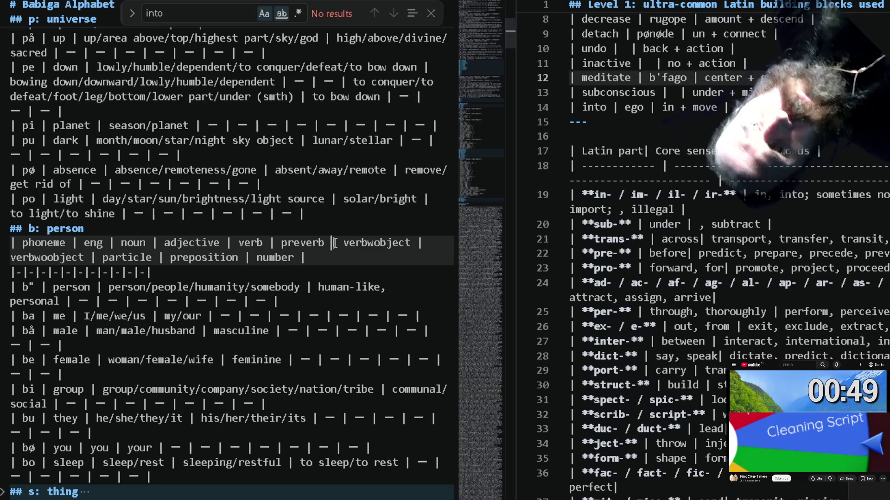
pyautogui.hotkey('ctrl', 'f')
pyautogui.write('go')
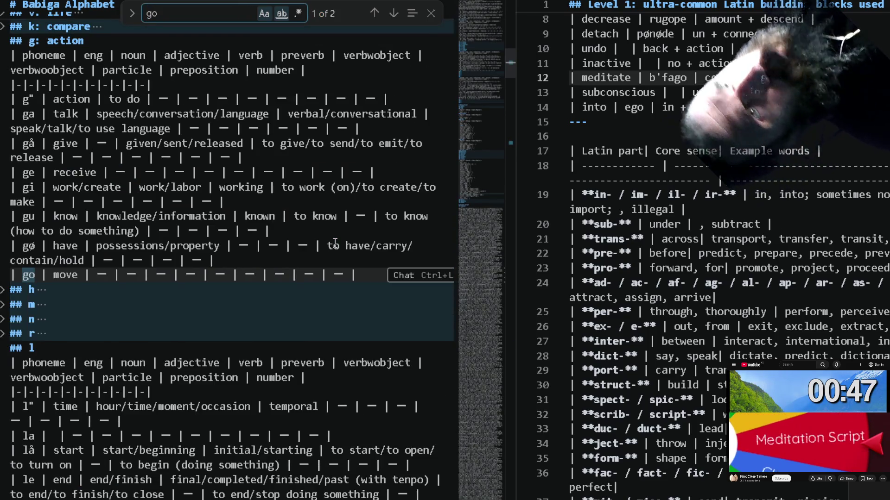
# Jump to the go match and replace fago in the meditate word with gofågo.
pyautogui.press('Return')
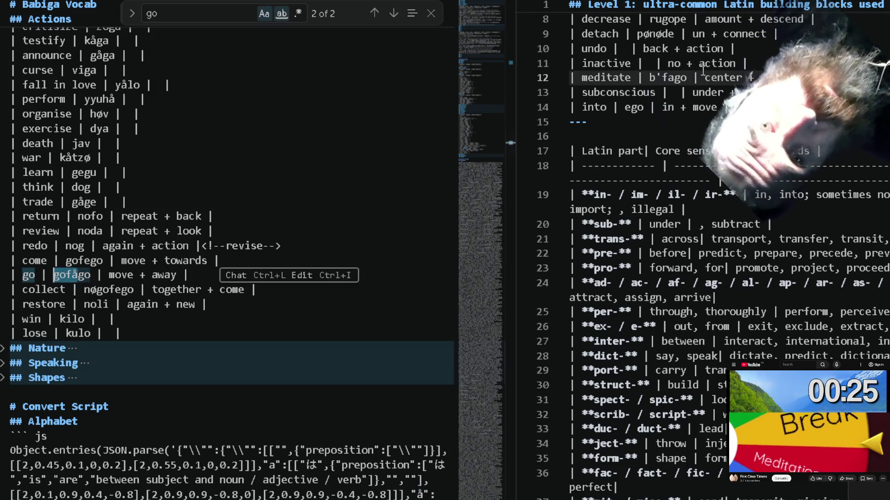
pyautogui.doubleClick(671, 76)
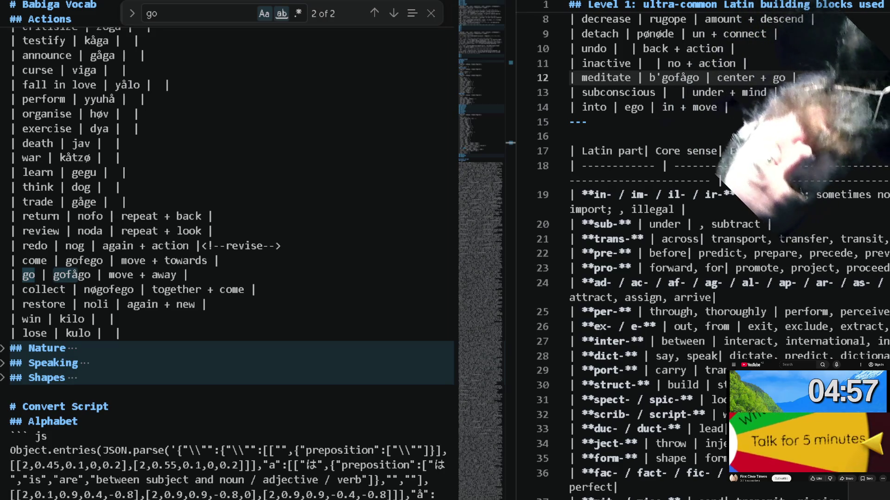
pyautogui.press('Down')
pyautogui.press('Down')
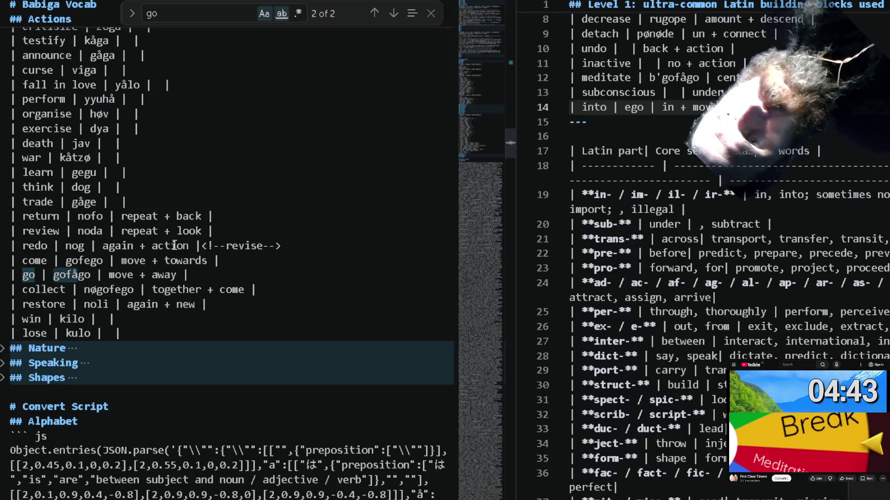
# Search the vocab for 'away', landing on its fågo entry in the Movement table.
pyautogui.doubleClick(164, 274)
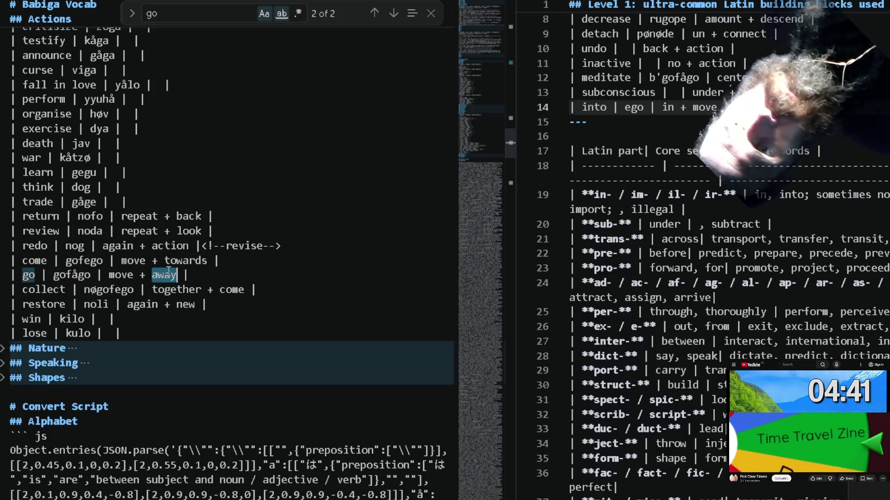
pyautogui.hotkey('ctrl', 'f')
pyautogui.click(375, 13)
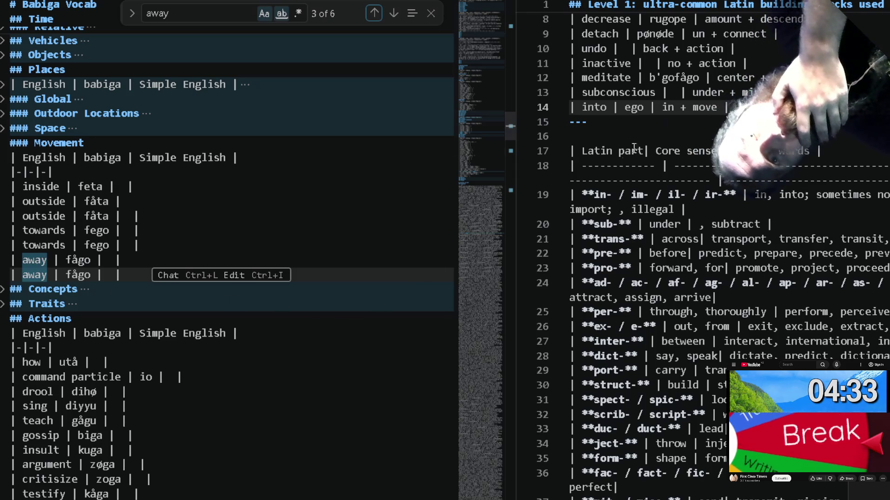
pyautogui.scroll(-3, 145, 354)
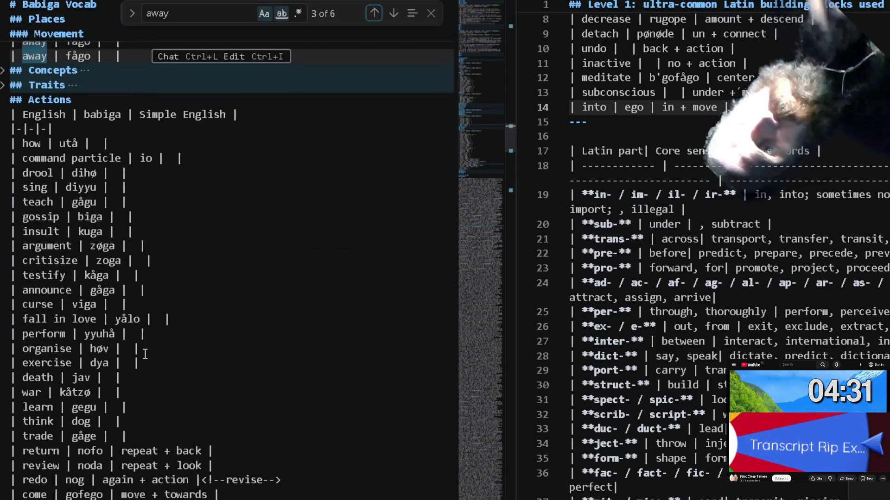
pyautogui.scroll(-4, 144, 354)
pyautogui.scroll(-1, 145, 354)
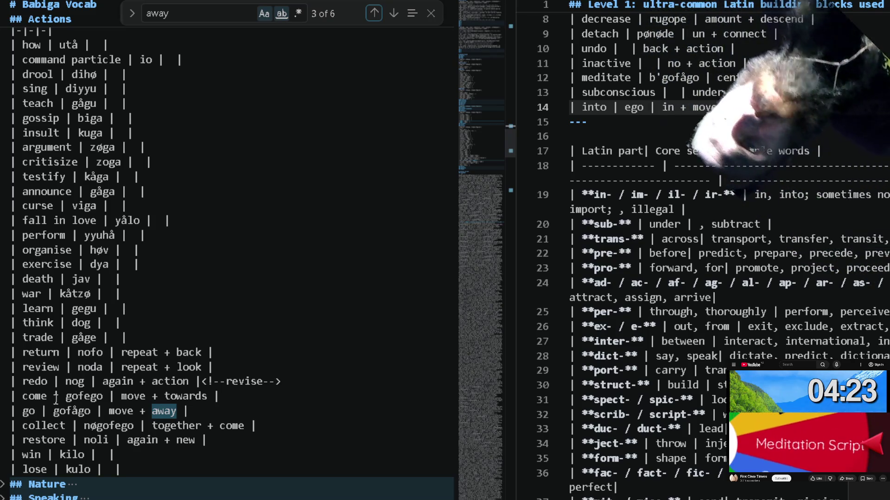
# Copy gofego from the come entry over gofågo so meditate reads b'gofego.
pyautogui.doubleClick(72, 397)
pyautogui.tripleClick(84, 397)
pyautogui.doubleClick(83, 398)
pyautogui.hotkey('ctrl', 'c')
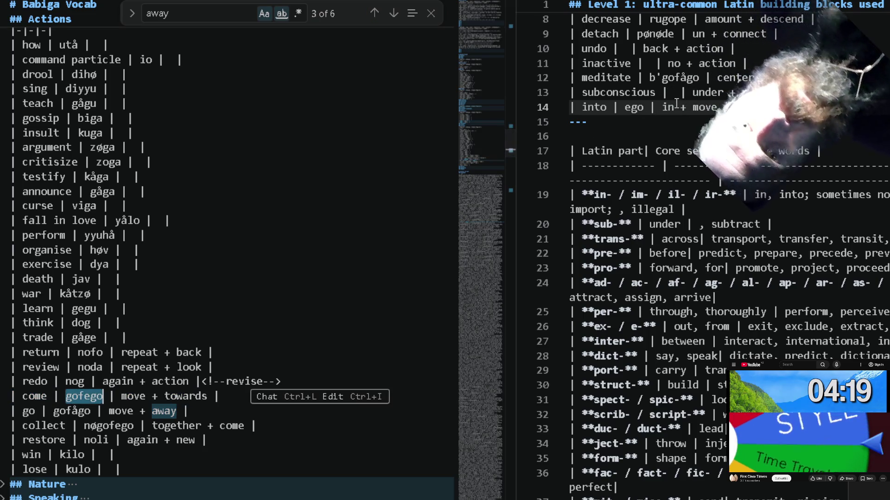
pyautogui.doubleClick(689, 81)
pyautogui.hotkey('ctrl', 'v')
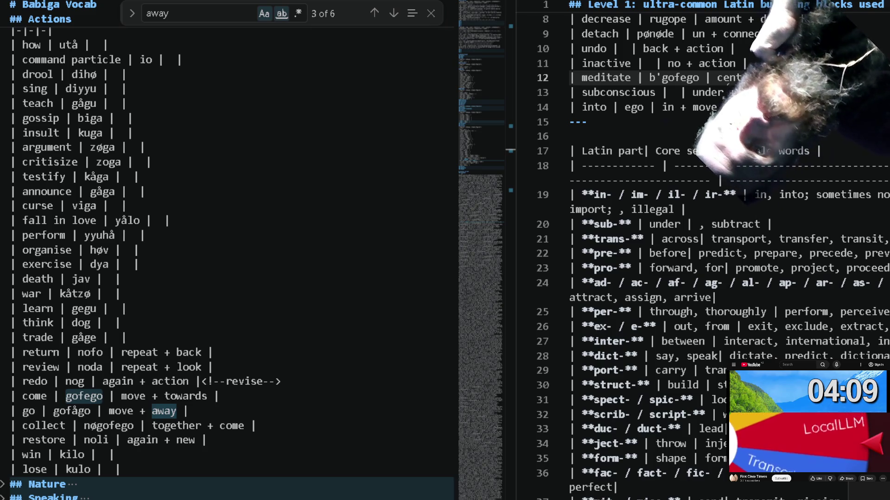
# Add a blank line after the into row and delete 'into;' from the in- prefix's core sense.
pyautogui.press('Down')
pyautogui.press('Down')
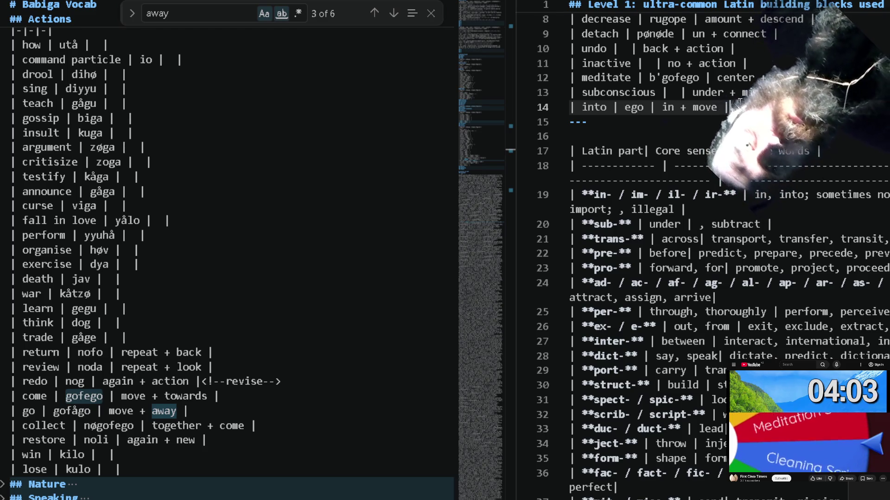
pyautogui.press('Return')
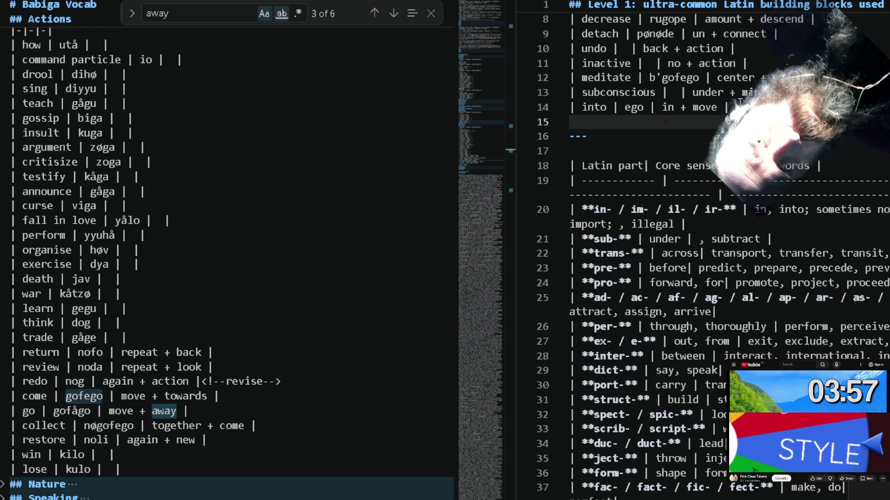
pyautogui.scroll(-1, 818, 223)
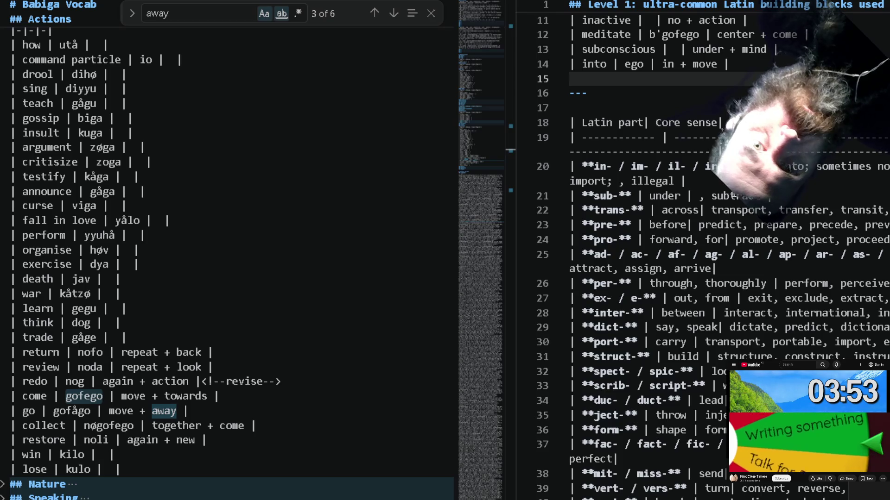
pyautogui.click(817, 171)
pyautogui.press('Down')
pyautogui.press('Up')
pyautogui.press('Up')
pyautogui.press('Up')
pyautogui.press('Down')
pyautogui.hotkey('ctrl', 'shift', 'Left')
pyautogui.press('BackSpace')
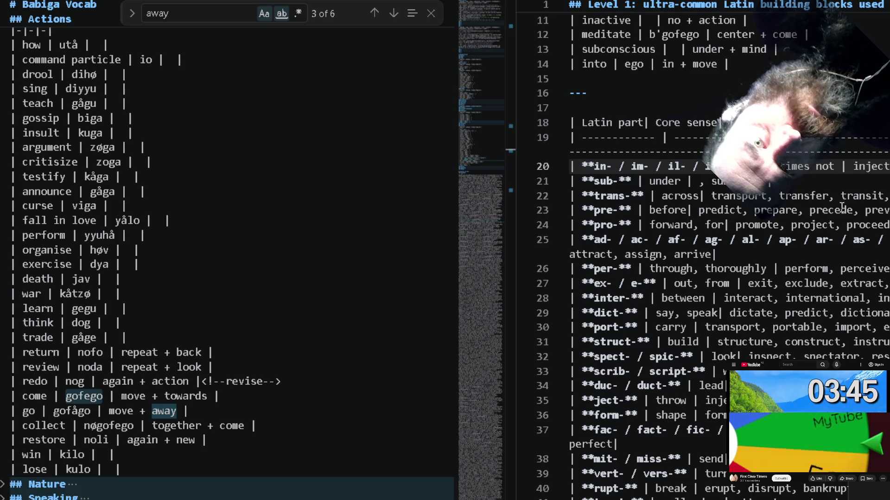
pyautogui.hscroll(2, 828, 208)
pyautogui.hscroll(2, 792, 215)
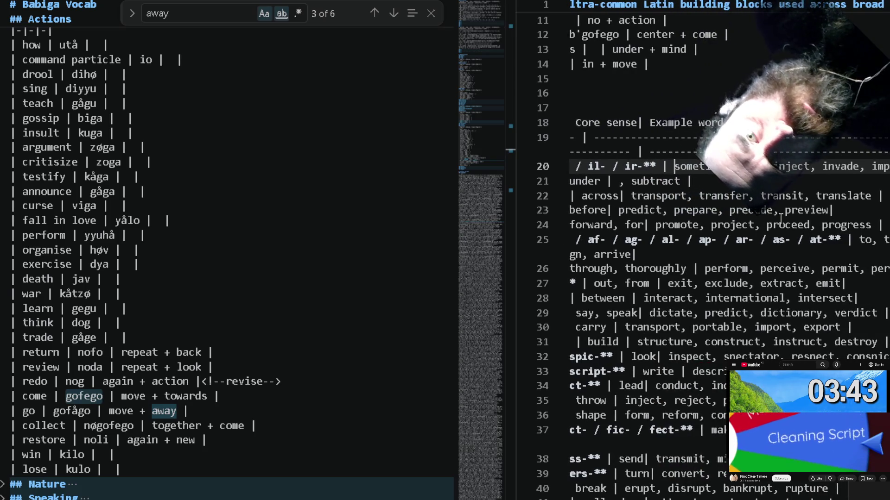
# Search the vocab document for 'not', landing on the ja nothing/not/no/empty row.
pyautogui.hotkey('shift', 'Right')
pyautogui.hotkey('shift', 'Right')
pyautogui.hotkey('shift', 'Right')
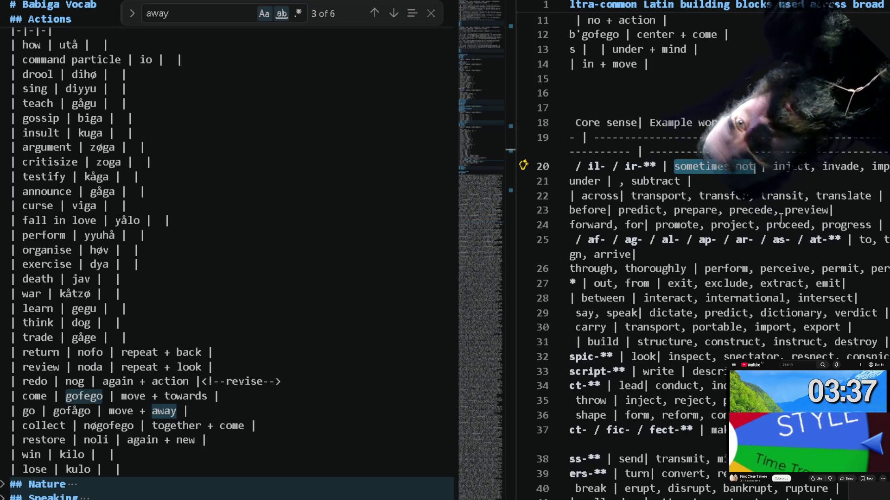
pyautogui.click(223, 129)
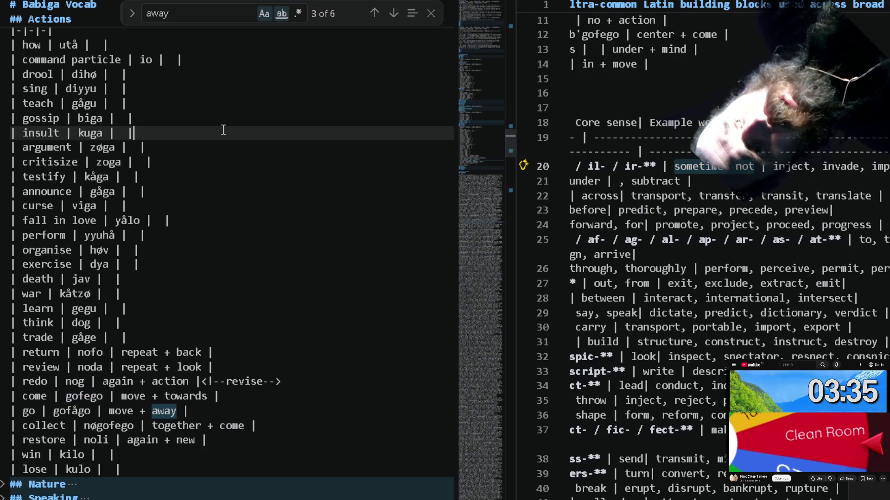
pyautogui.hotkey('ctrl', 'f')
pyautogui.write('sometimes')
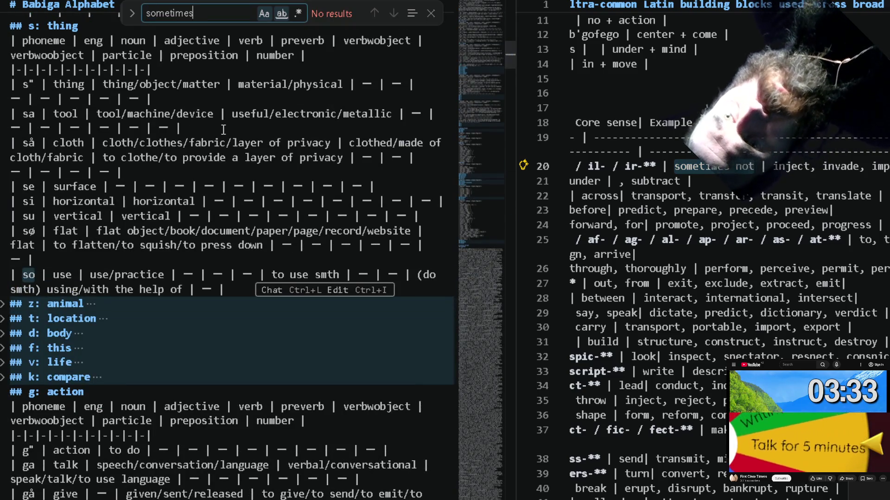
pyautogui.press('BackSpace')
pyautogui.press('BackSpace')
pyautogui.press('BackSpace')
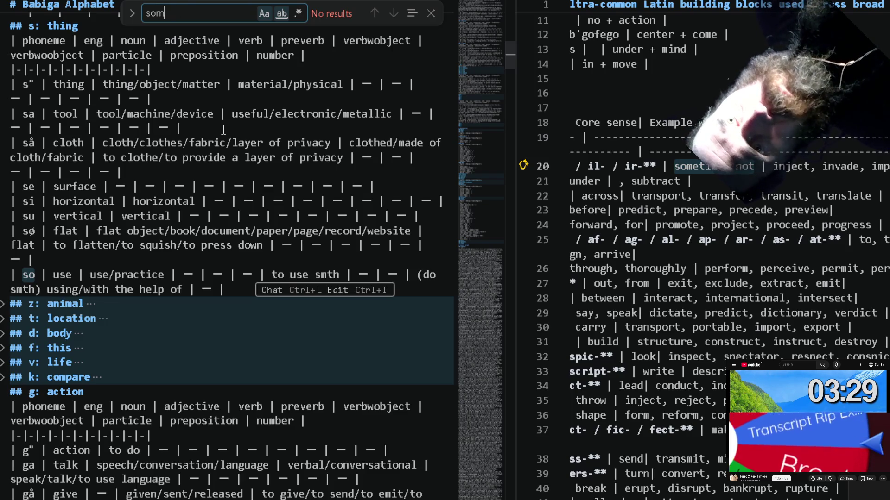
pyautogui.press('BackSpace')
pyautogui.press('BackSpace')
pyautogui.press('BackSpace')
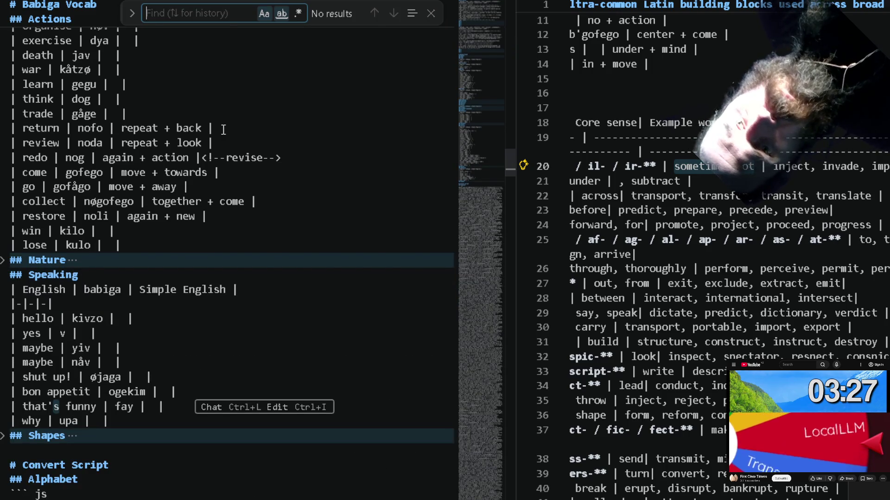
pyautogui.write('not')
pyautogui.press('Return')
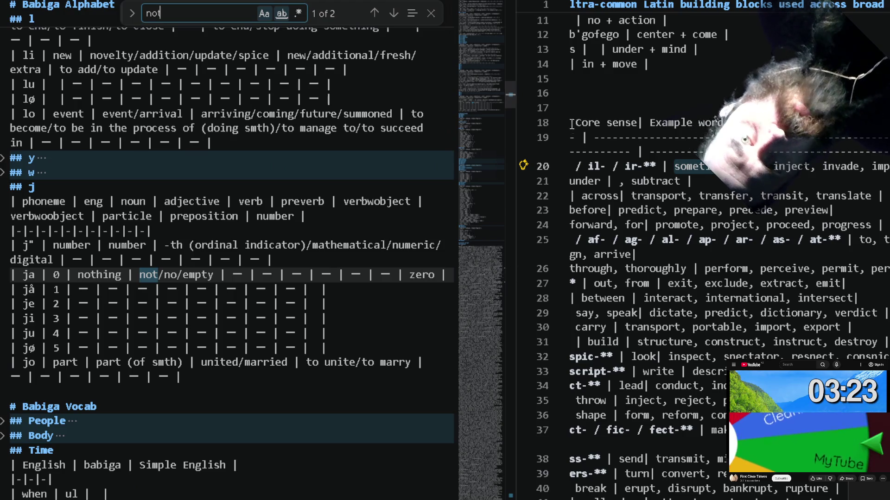
# Begin a new 'sometimes' row on blank line 15 below the into row.
pyautogui.click(655, 70)
pyautogui.write('| sometimes |')
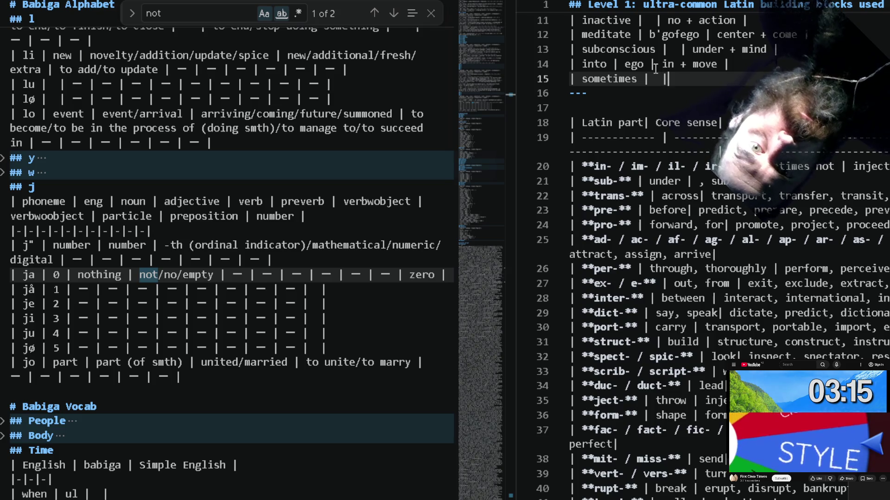
pyautogui.write('|')
# Complete the sometimes row of the Latin building blocks table to read l and + time.
pyautogui.press('Return')
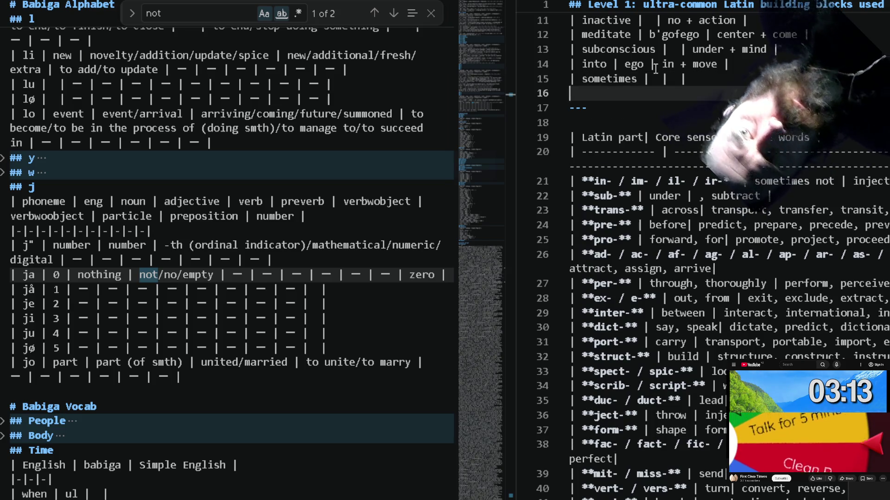
pyautogui.scroll(3, 292, 236)
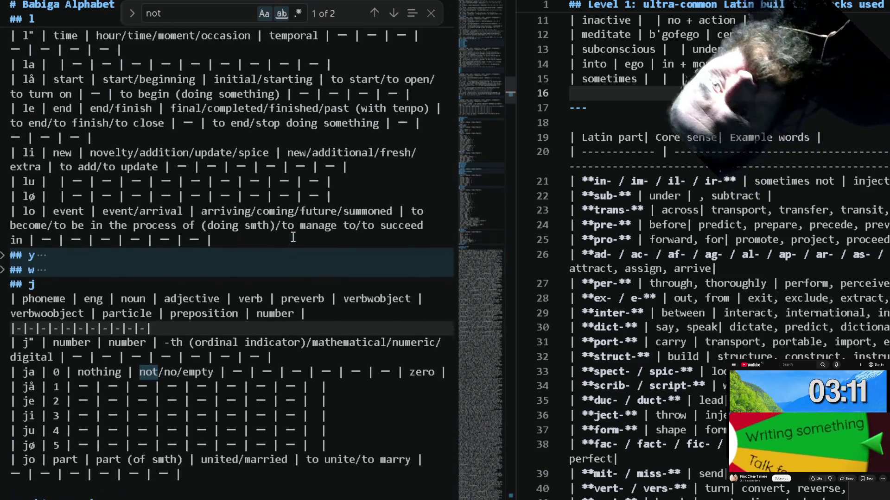
pyautogui.scroll(2, 293, 238)
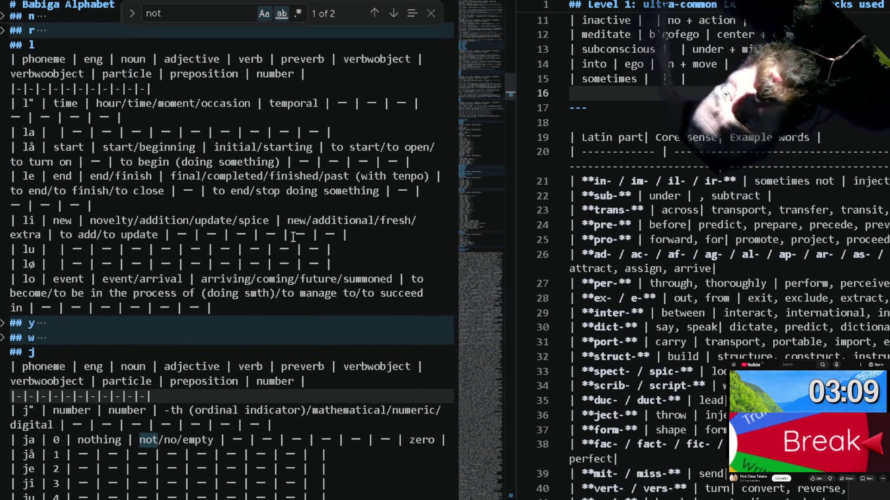
pyautogui.scroll(1, 293, 239)
pyautogui.scroll(2, 293, 237)
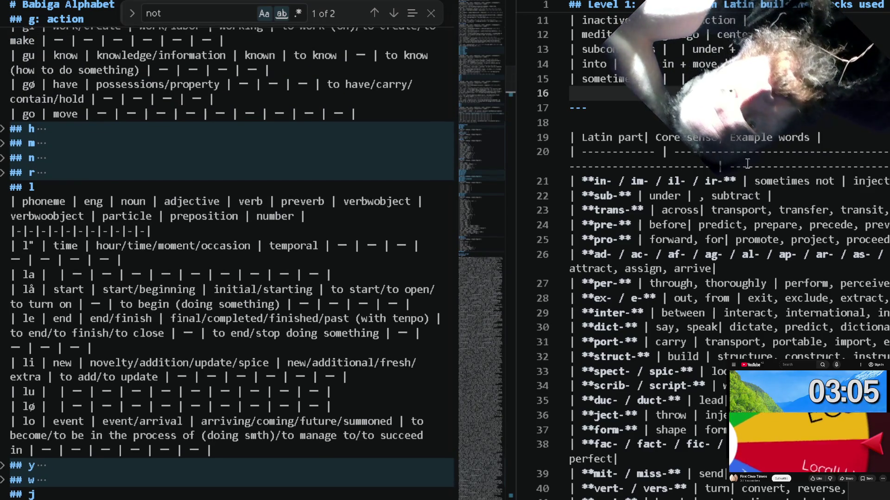
pyautogui.click(661, 78)
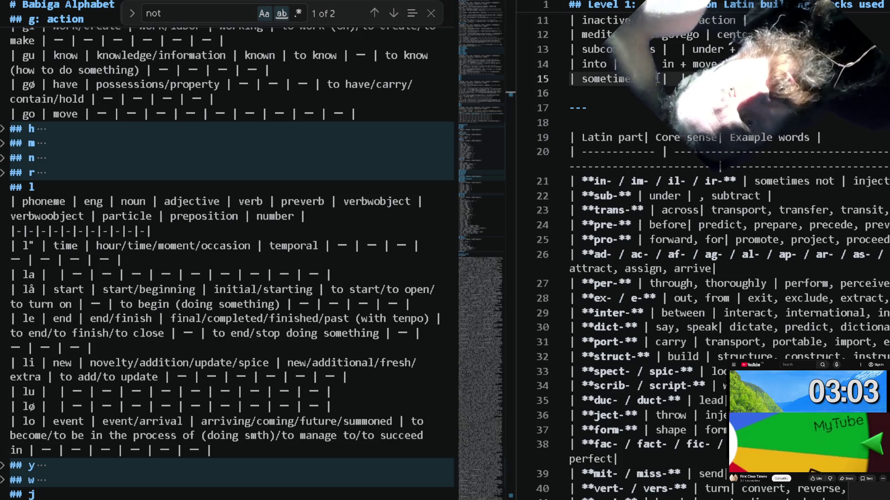
pyautogui.write('+')
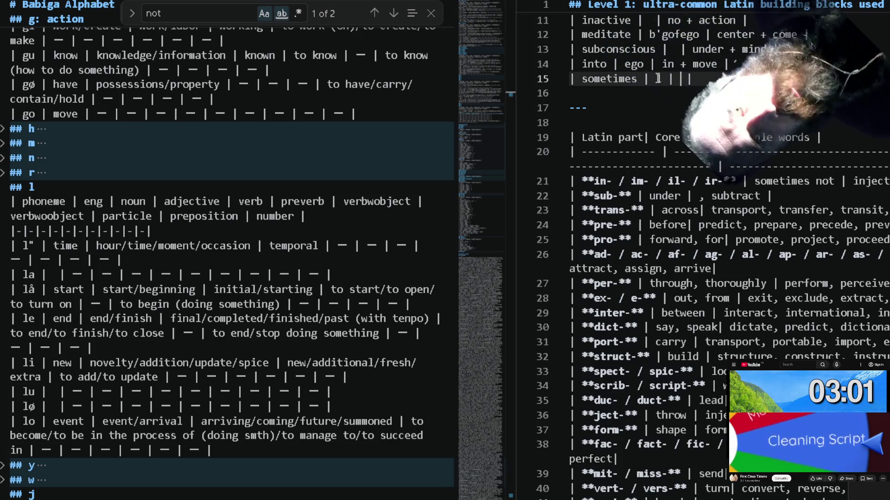
pyautogui.write(' time')
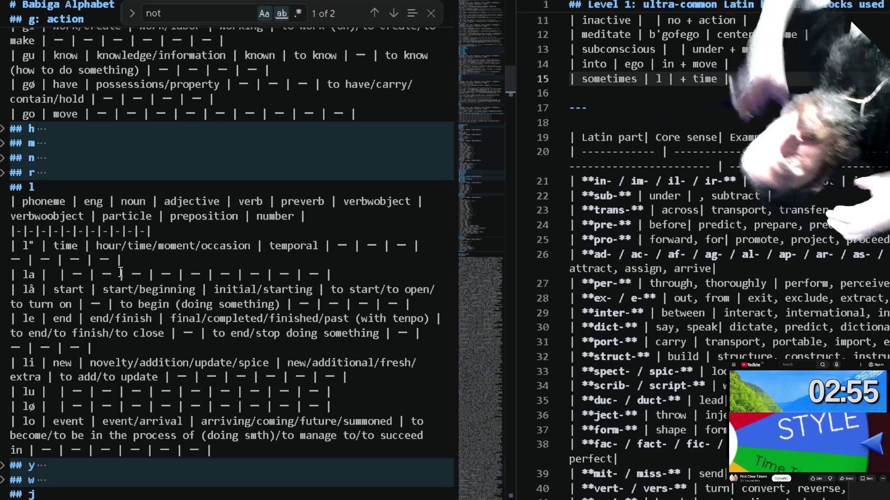
pyautogui.scroll(2, 120, 273)
pyautogui.scroll(5, 120, 273)
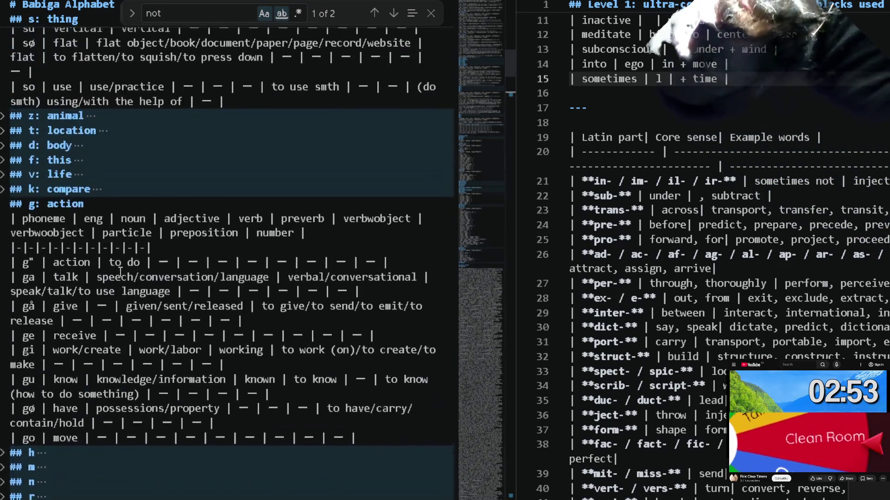
pyautogui.scroll(5, 120, 273)
pyautogui.scroll(3, 121, 275)
pyautogui.scroll(10, 121, 272)
pyautogui.scroll(4, 120, 273)
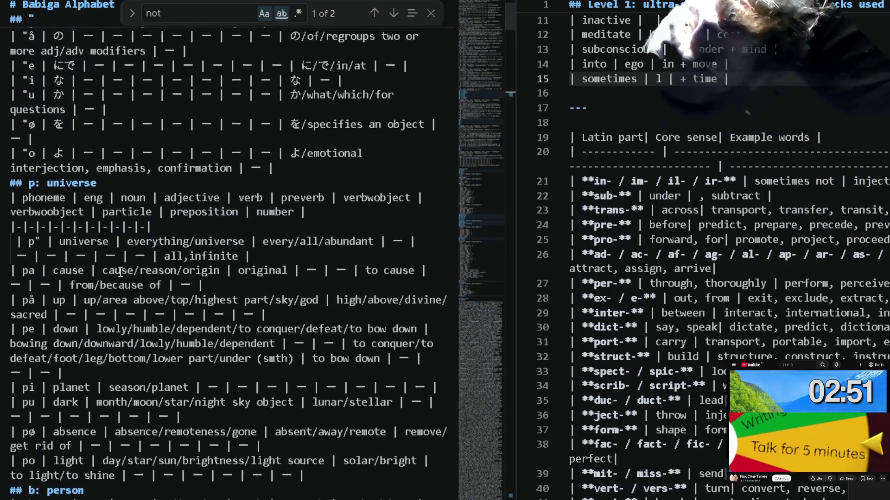
pyautogui.scroll(2, 121, 271)
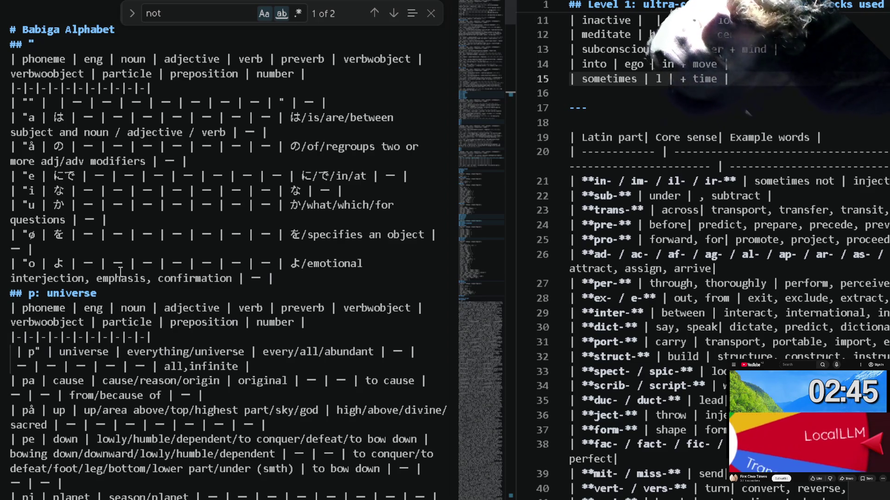
pyautogui.scroll(-2, 120, 273)
pyautogui.scroll(-1, 120, 273)
pyautogui.scroll(-1, 120, 273)
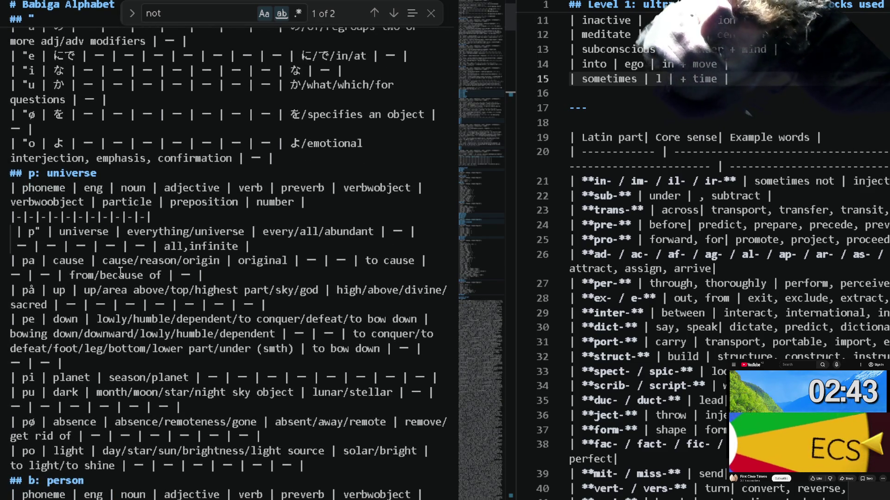
pyautogui.scroll(1, 120, 272)
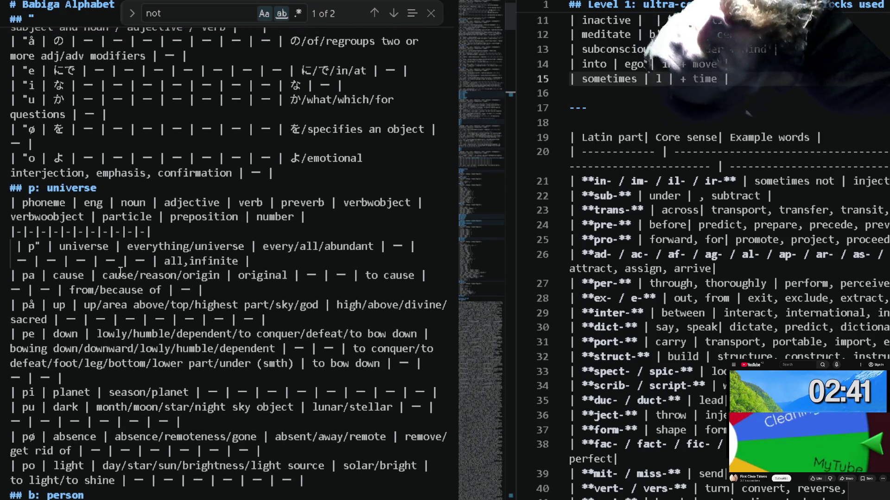
pyautogui.scroll(-1, 119, 272)
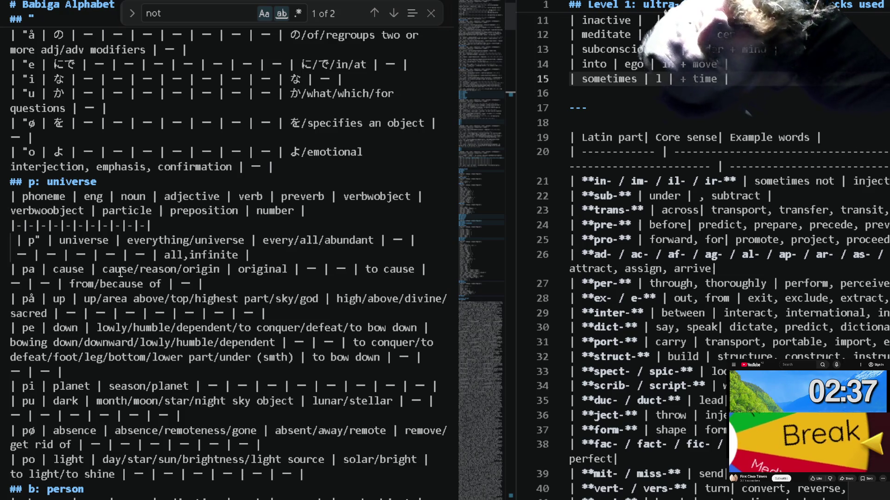
pyautogui.scroll(-1, 120, 273)
pyautogui.scroll(-1, 119, 273)
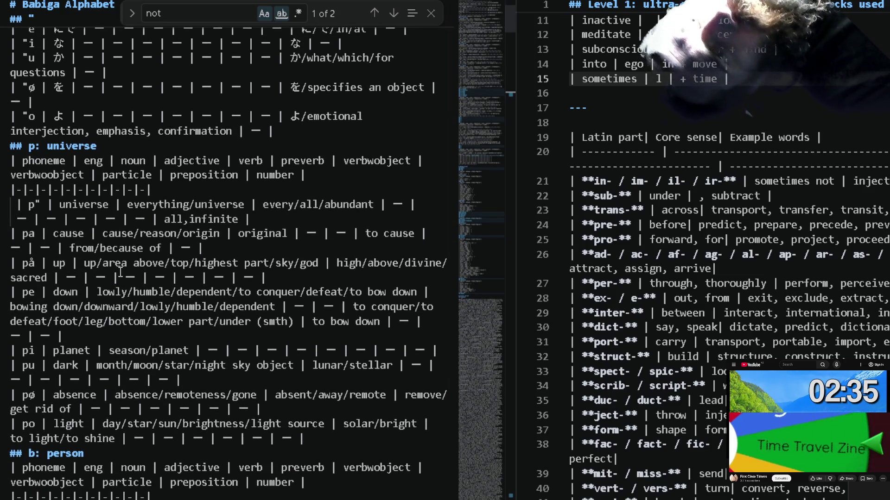
pyautogui.scroll(2, 119, 272)
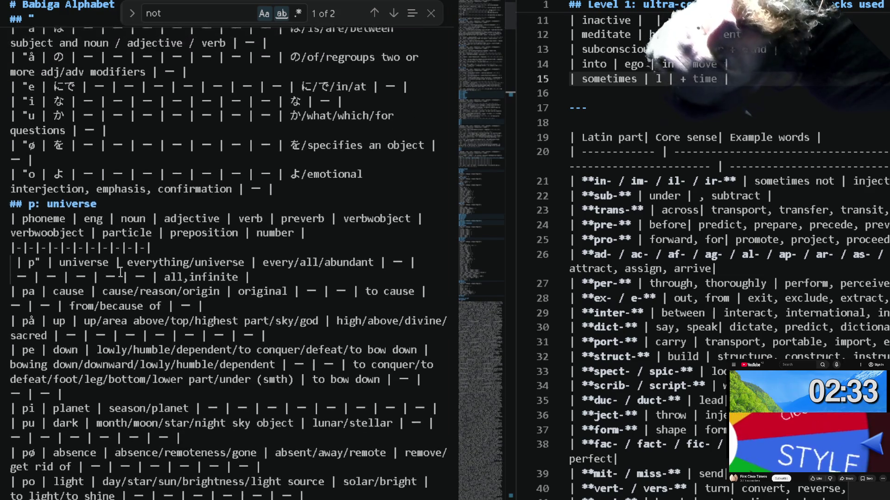
pyautogui.scroll(-2, 120, 272)
pyautogui.scroll(-1, 119, 273)
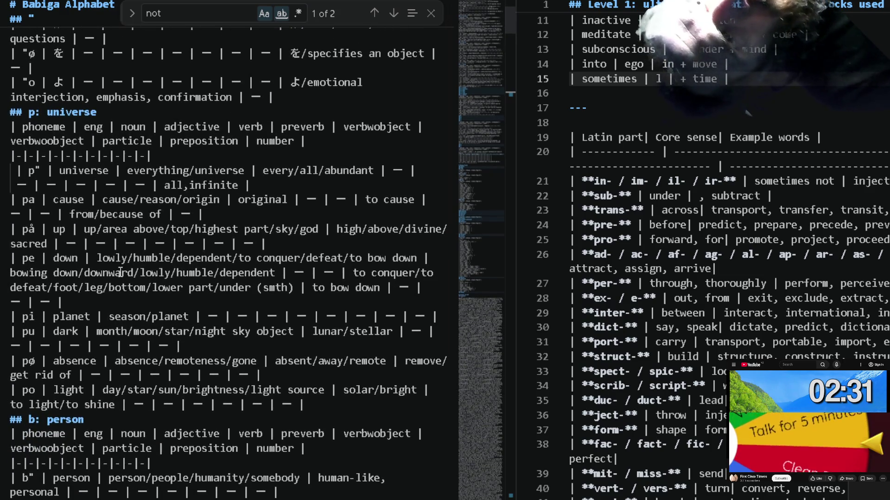
pyautogui.scroll(-2, 119, 273)
pyautogui.scroll(-2, 120, 271)
pyautogui.scroll(-1, 120, 272)
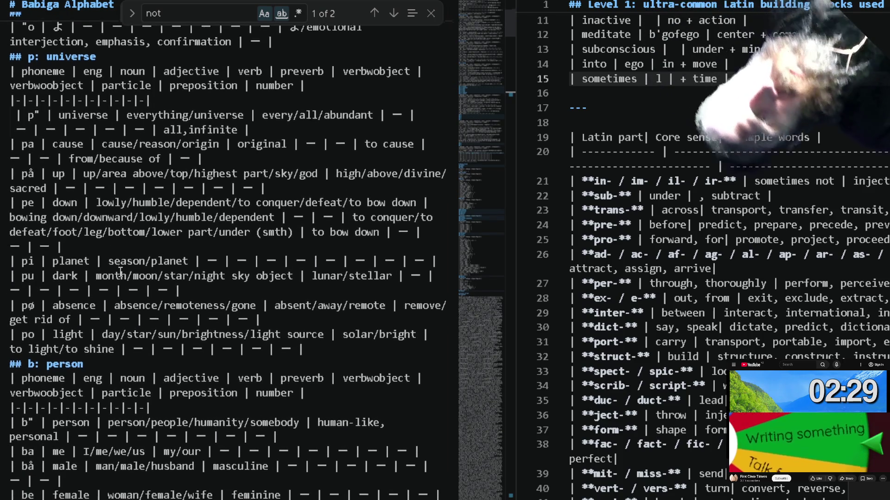
pyautogui.scroll(-1, 120, 273)
pyautogui.scroll(-1, 120, 273)
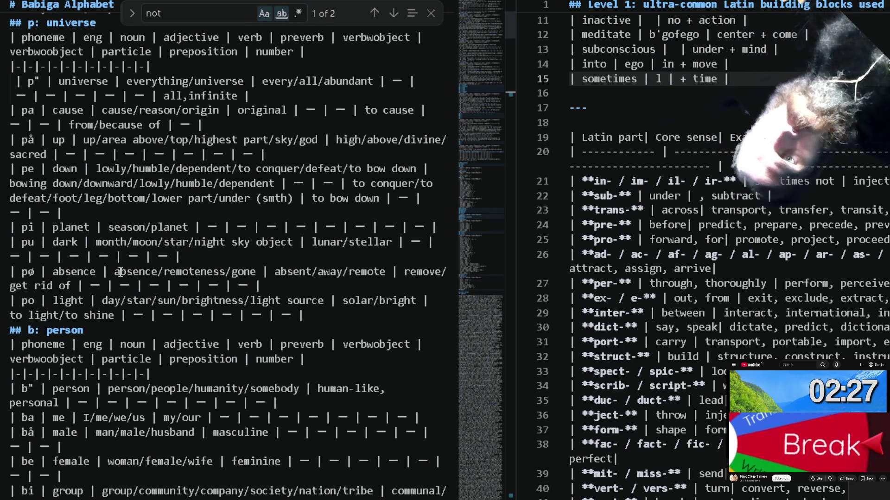
pyautogui.scroll(8, 120, 273)
pyautogui.scroll(4, 120, 273)
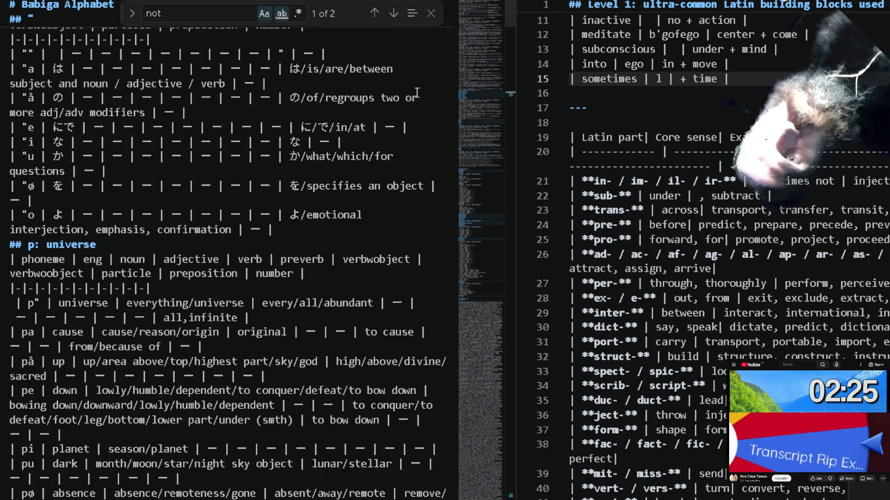
pyautogui.scroll(-4, 293, 277)
pyautogui.scroll(-3, 294, 277)
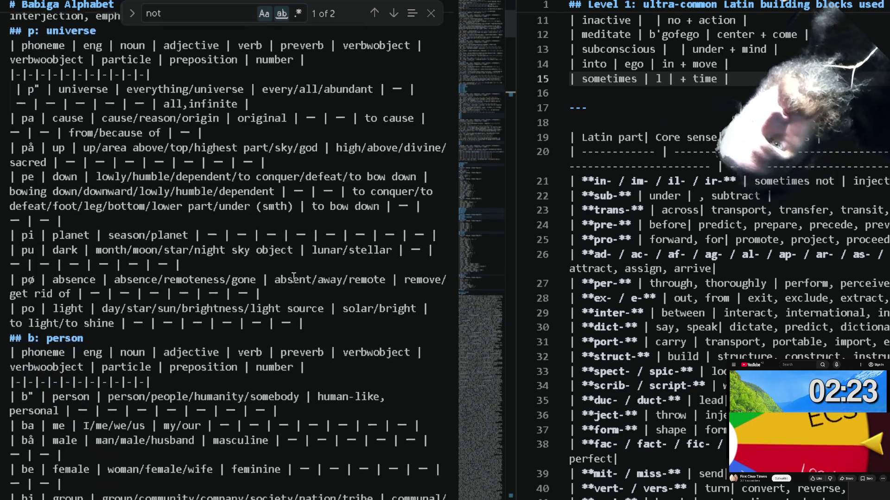
pyautogui.scroll(-2, 293, 278)
pyautogui.scroll(-2, 294, 278)
pyautogui.scroll(-1, 293, 277)
pyautogui.scroll(-1, 293, 277)
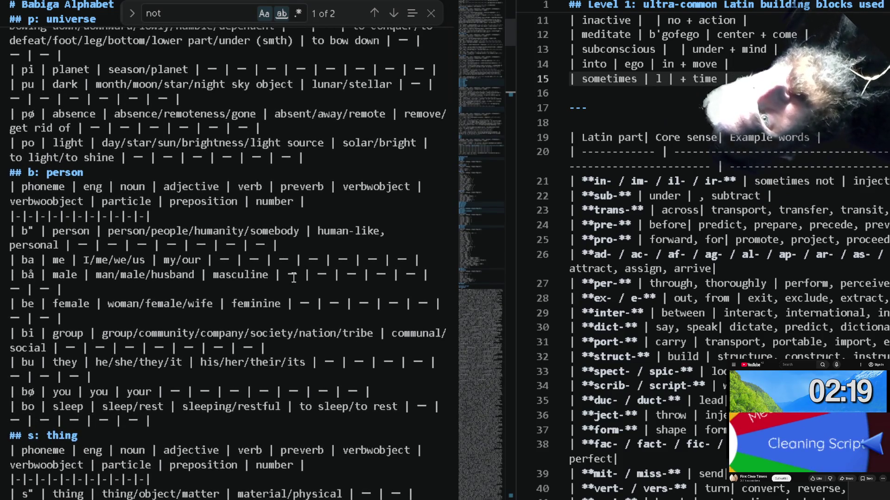
pyautogui.scroll(-1, 294, 278)
pyautogui.scroll(-1, 294, 277)
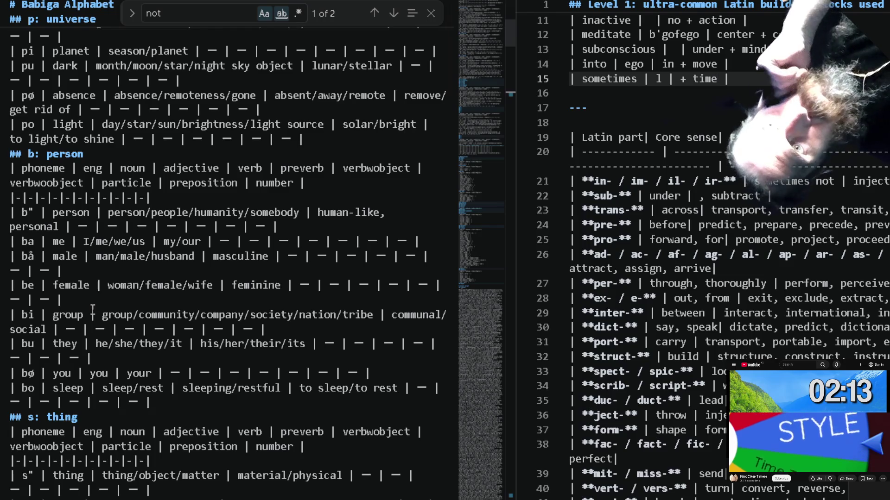
pyautogui.scroll(-1, 180, 477)
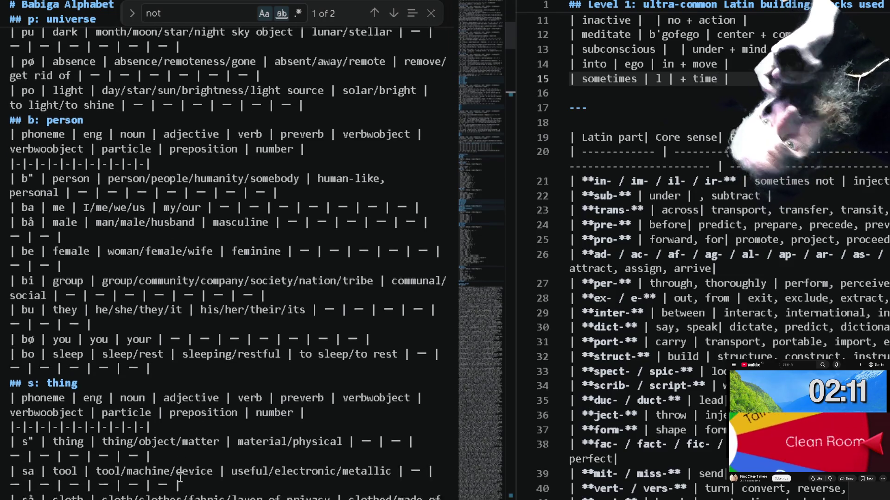
pyautogui.scroll(-3, 180, 477)
pyautogui.scroll(-2, 180, 477)
pyautogui.scroll(-1, 181, 476)
pyautogui.scroll(-3, 180, 477)
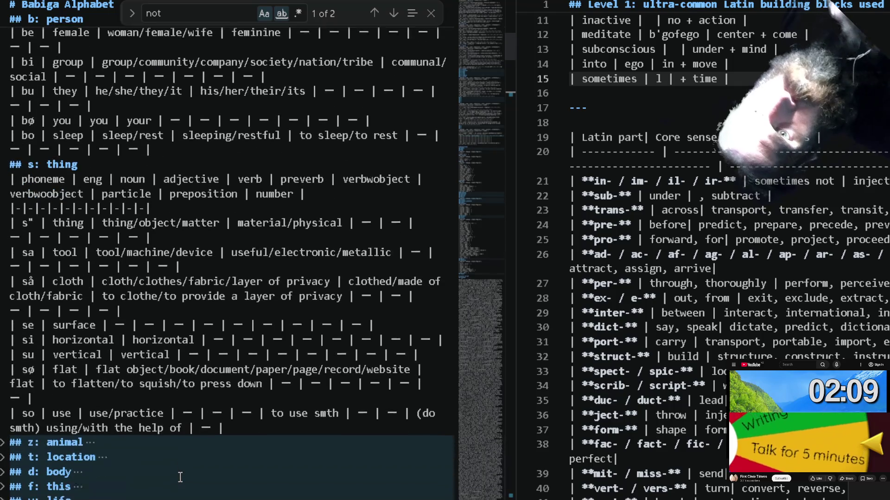
pyautogui.scroll(-2, 125, 431)
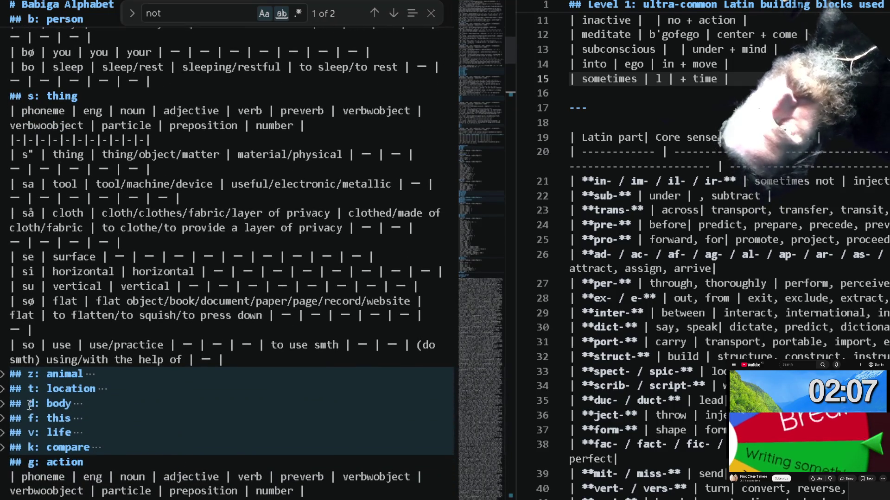
# Unfold the f: this and k: compare sections and check 'different' in the ko row.
pyautogui.click(3, 420)
pyautogui.click(3, 419)
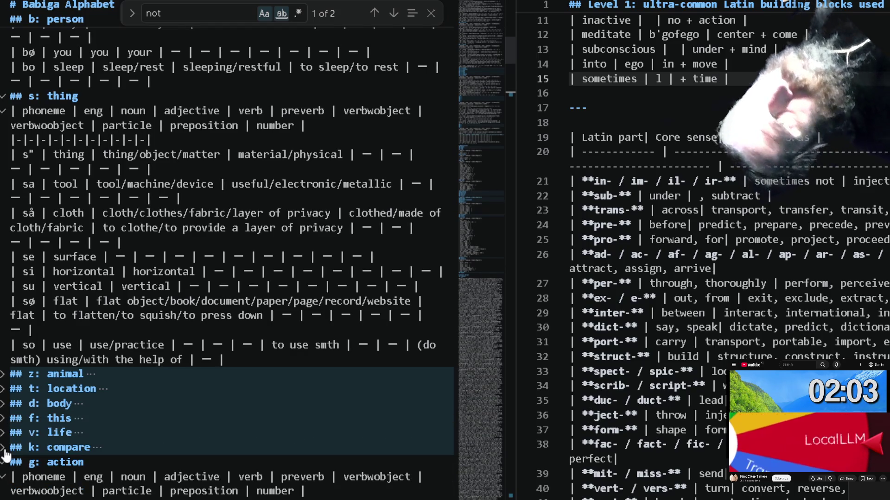
pyautogui.click(3, 448)
pyautogui.scroll(-1, 5, 452)
pyautogui.scroll(-1, 6, 453)
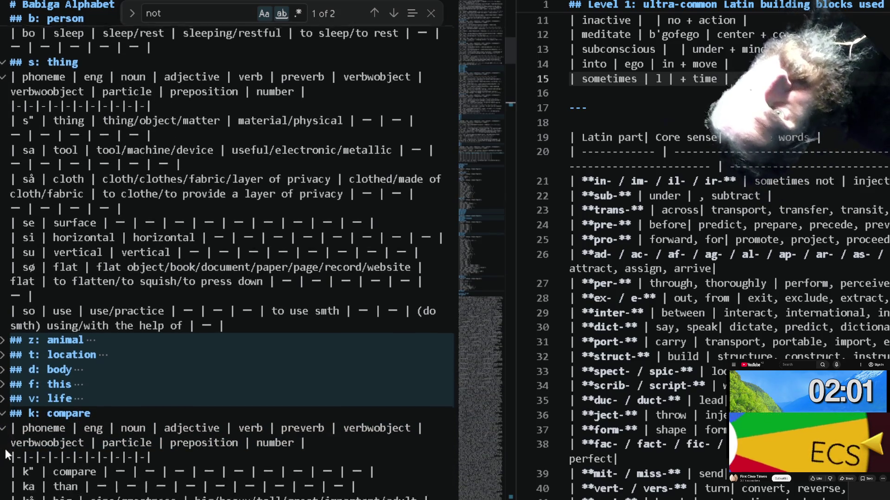
pyautogui.scroll(-1, 5, 453)
pyautogui.scroll(-2, 5, 453)
pyautogui.scroll(-1, 5, 453)
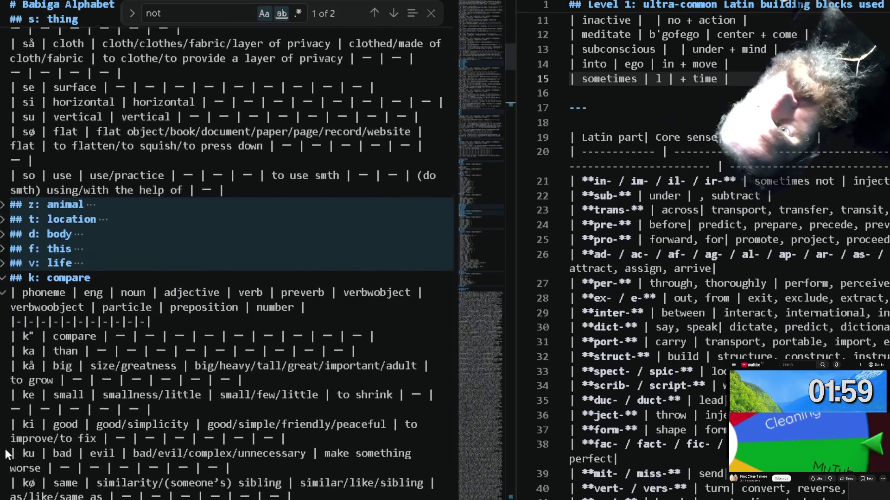
pyautogui.scroll(-1, 6, 455)
pyautogui.scroll(-1, 5, 453)
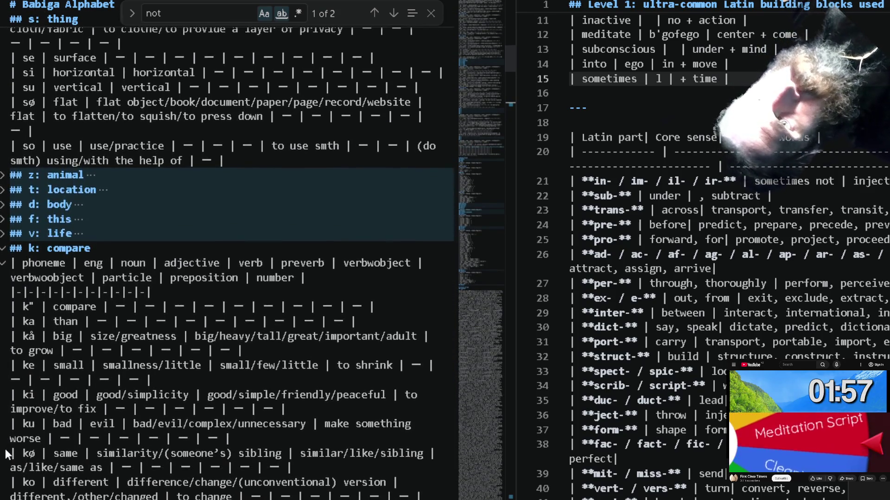
pyautogui.scroll(-1, 5, 453)
pyautogui.scroll(-1, 5, 453)
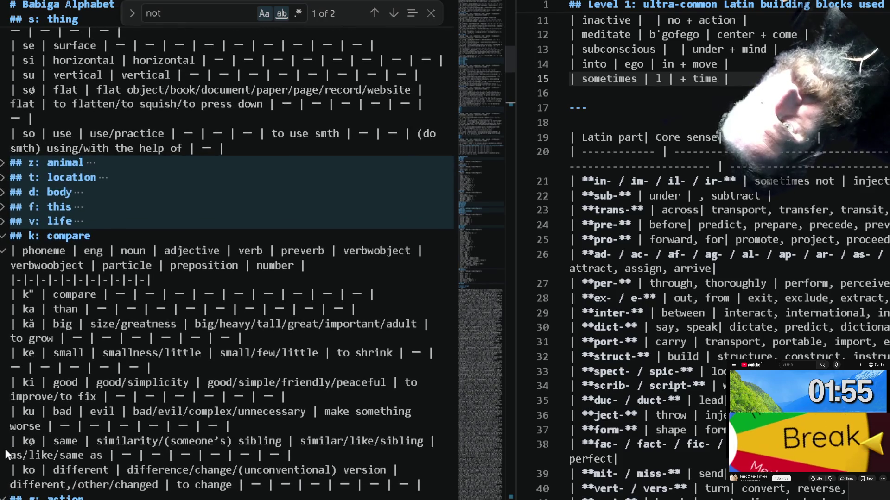
pyautogui.scroll(-1, 6, 449)
pyautogui.scroll(-1, 5, 450)
pyautogui.scroll(-1, 6, 453)
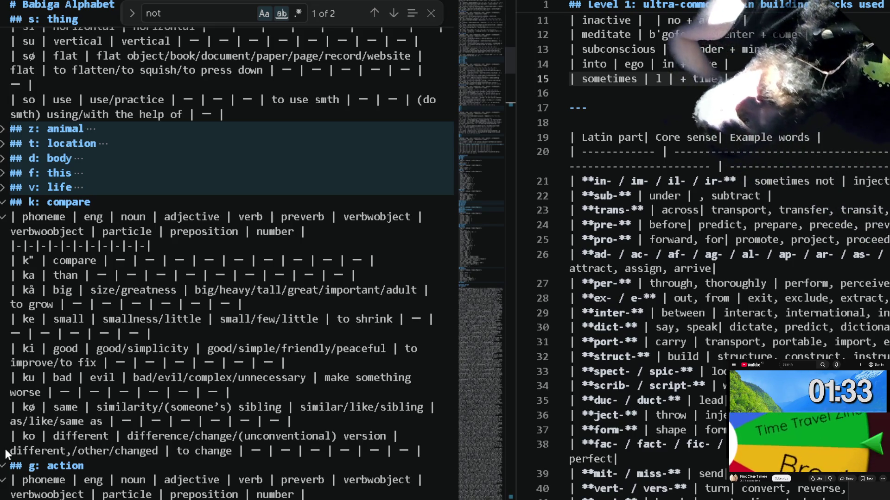
pyautogui.doubleClick(94, 437)
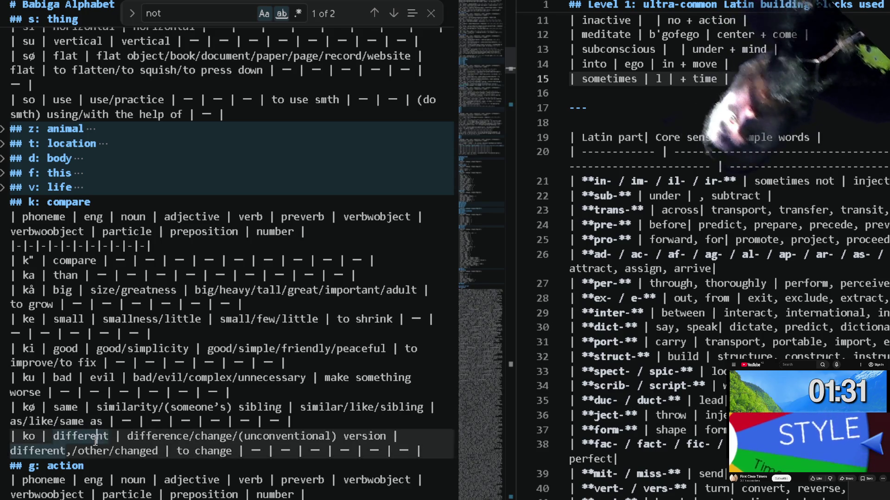
pyautogui.scroll(-2, 93, 438)
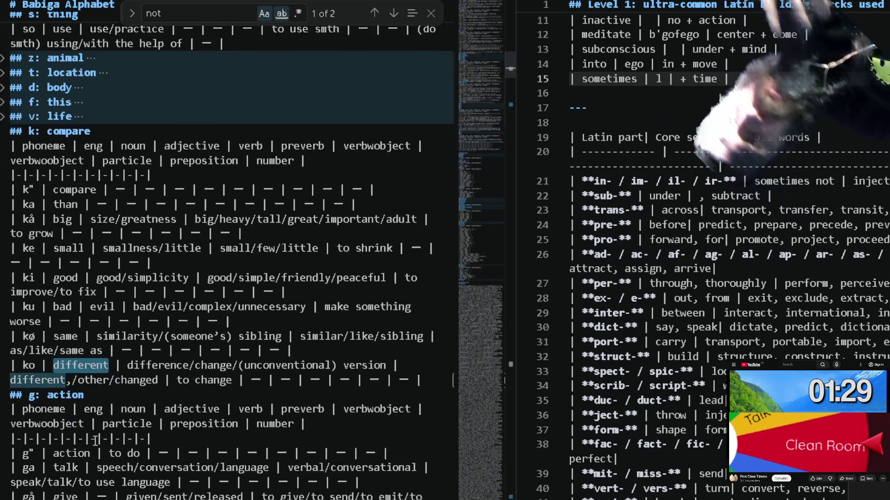
pyautogui.scroll(-1, 94, 439)
pyautogui.scroll(-2, 93, 438)
pyautogui.scroll(-2, 94, 438)
pyautogui.scroll(-1, 94, 440)
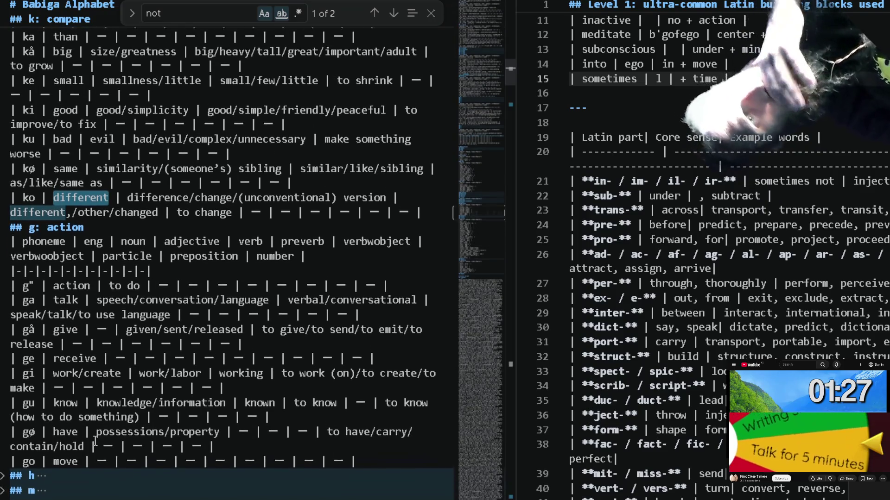
pyautogui.scroll(-1, 94, 440)
pyautogui.scroll(-1, 94, 440)
pyautogui.scroll(-1, 96, 441)
pyautogui.scroll(-1, 95, 441)
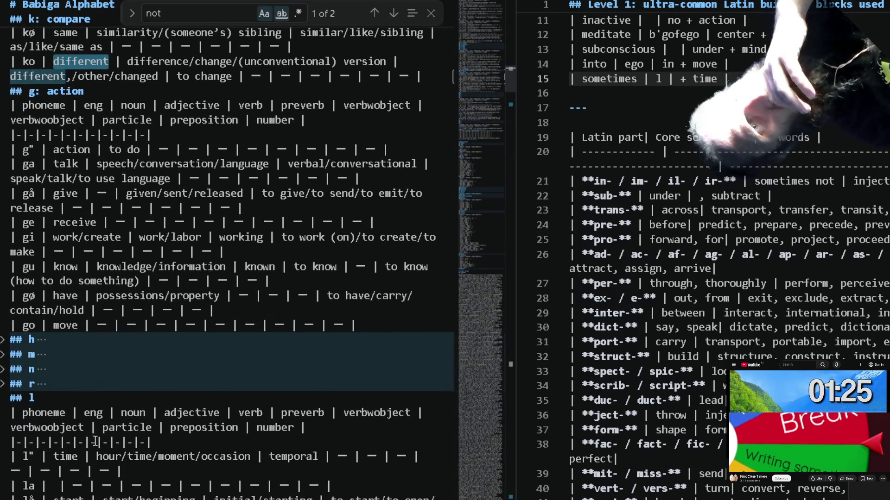
pyautogui.scroll(-1, 96, 441)
pyautogui.click(195, 455)
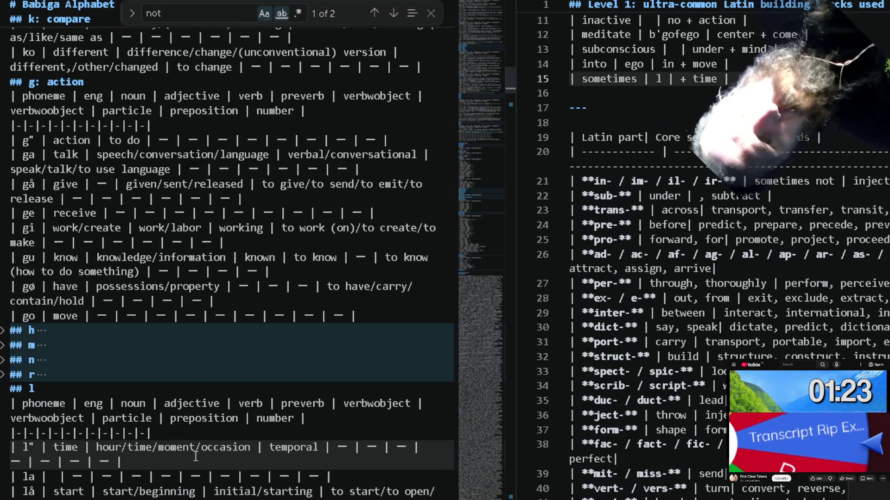
pyautogui.write('often')
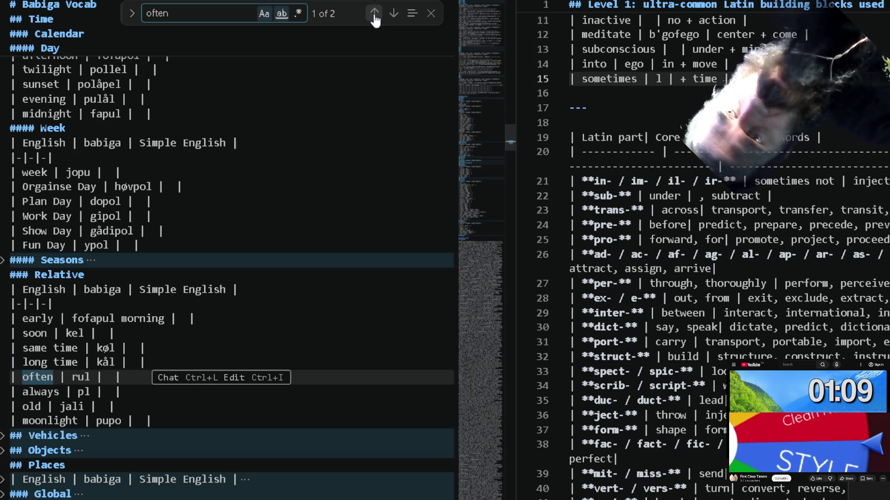
pyautogui.scroll(2, 176, 144)
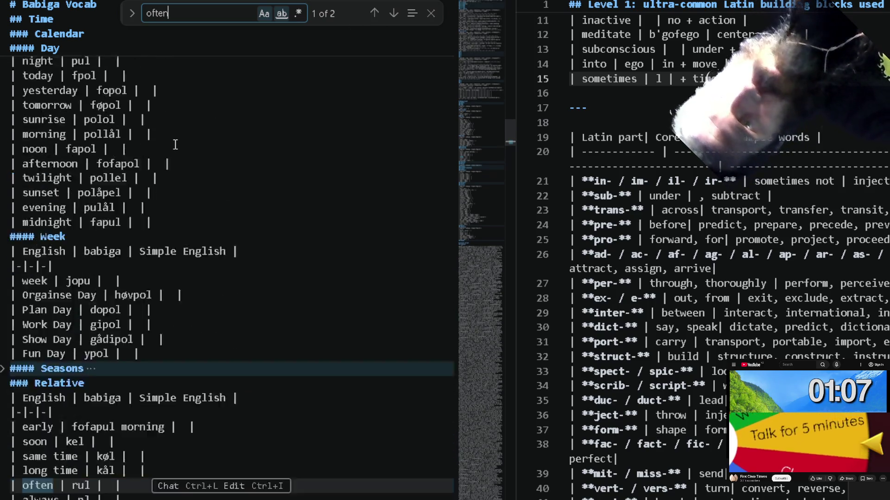
pyautogui.scroll(5, 175, 144)
pyautogui.scroll(5, 176, 144)
pyautogui.scroll(5, 175, 144)
pyautogui.scroll(1, 175, 144)
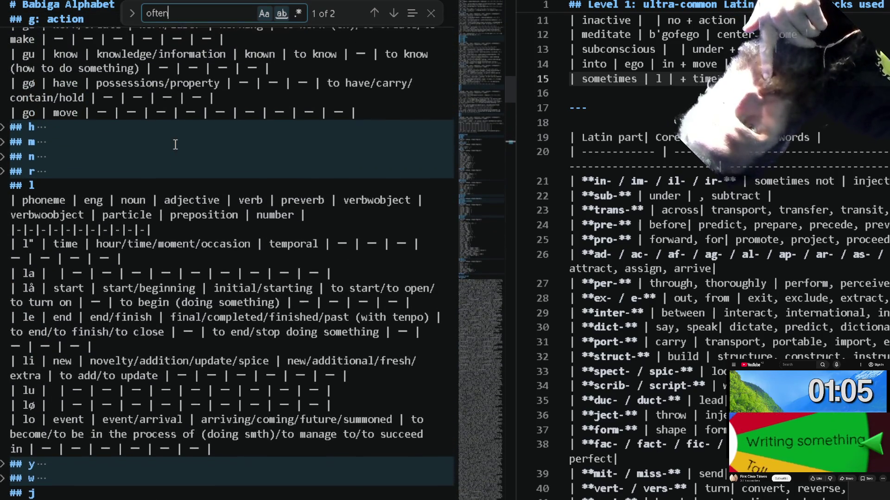
# Unfold the r section heading in the Babiga Alphabet.
pyautogui.click(3, 172)
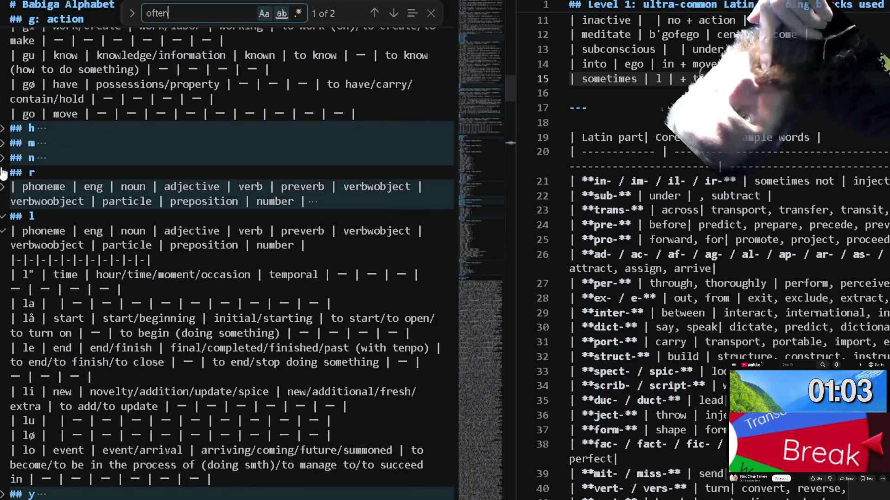
# Expand the r phoneme table to show its shape, corner, side and size rows.
pyautogui.click(4, 194)
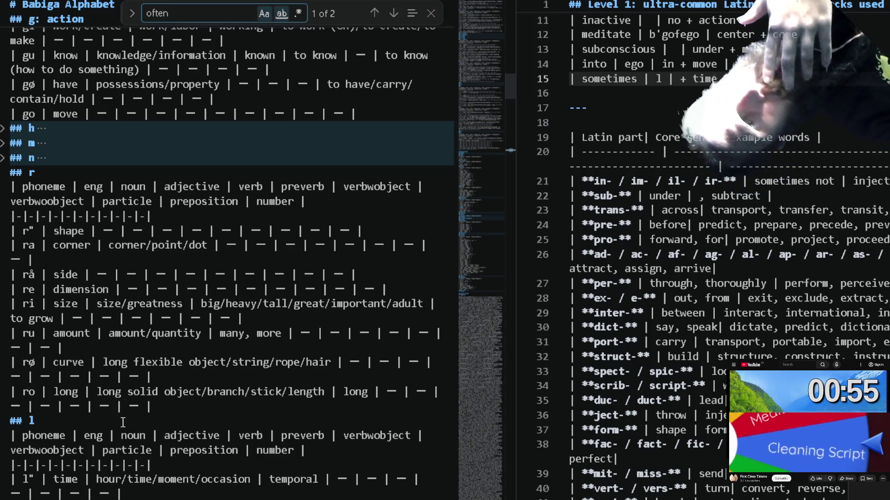
pyautogui.scroll(-3, 123, 442)
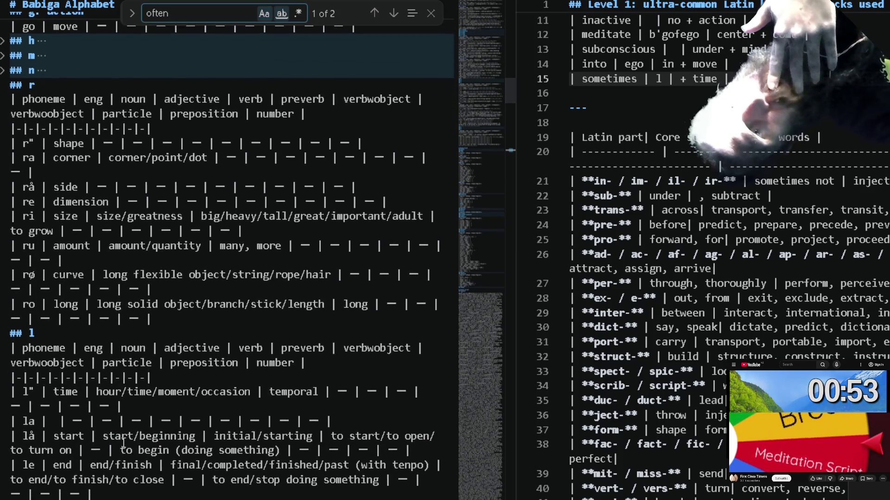
pyautogui.scroll(-2, 123, 442)
pyautogui.scroll(-1, 122, 442)
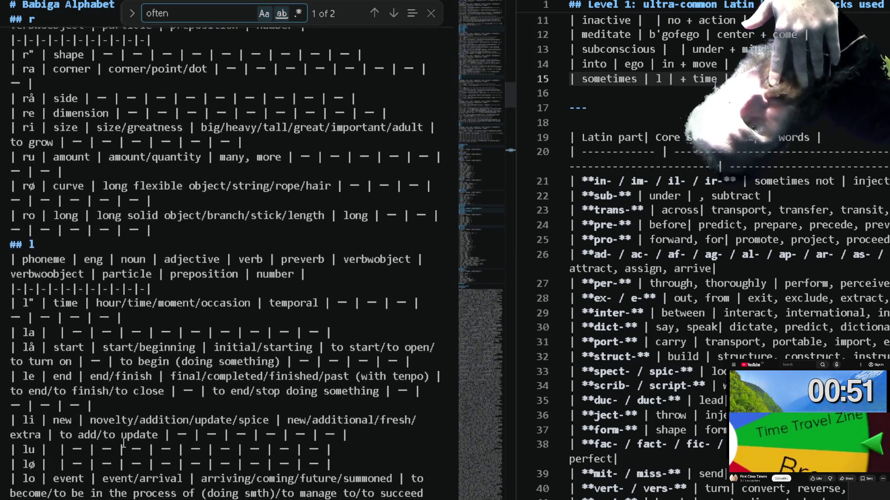
pyautogui.scroll(-1, 122, 442)
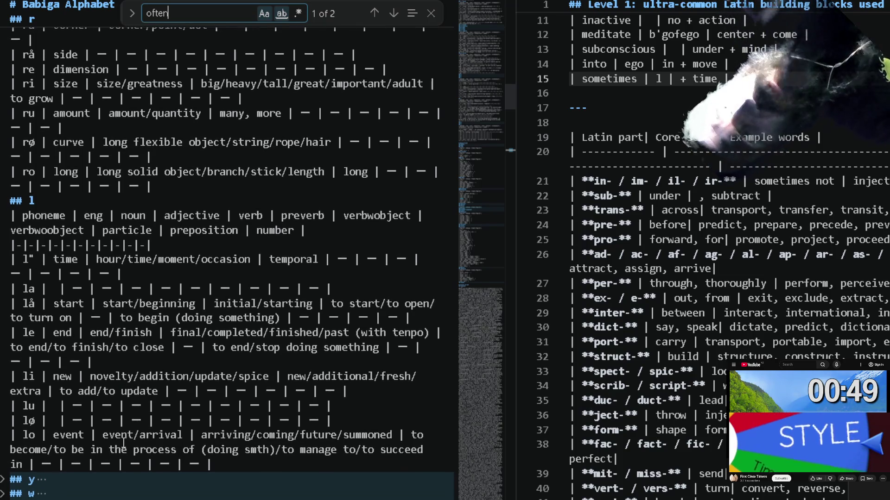
pyautogui.scroll(-1, 122, 442)
pyautogui.scroll(-2, 123, 442)
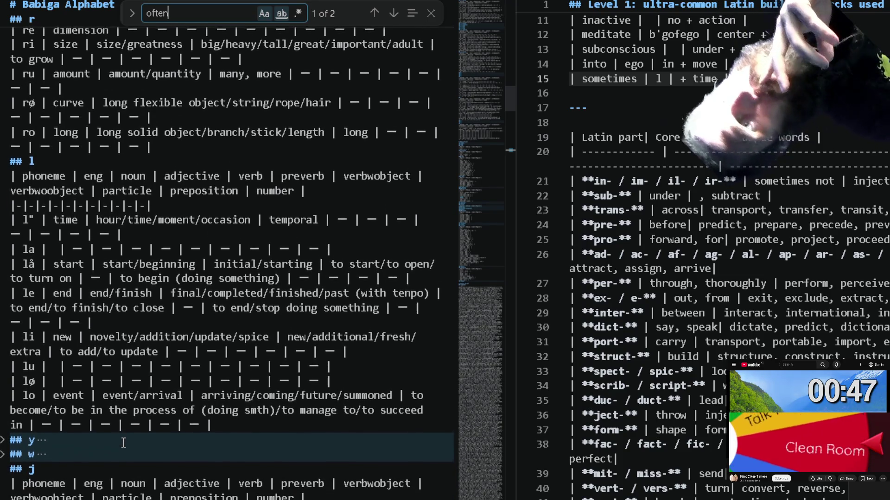
pyautogui.scroll(-1, 123, 443)
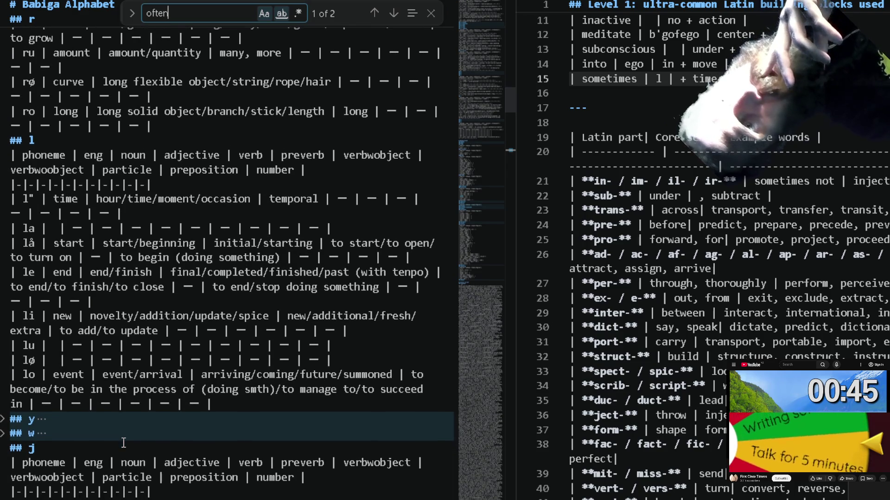
pyautogui.scroll(-2, 123, 443)
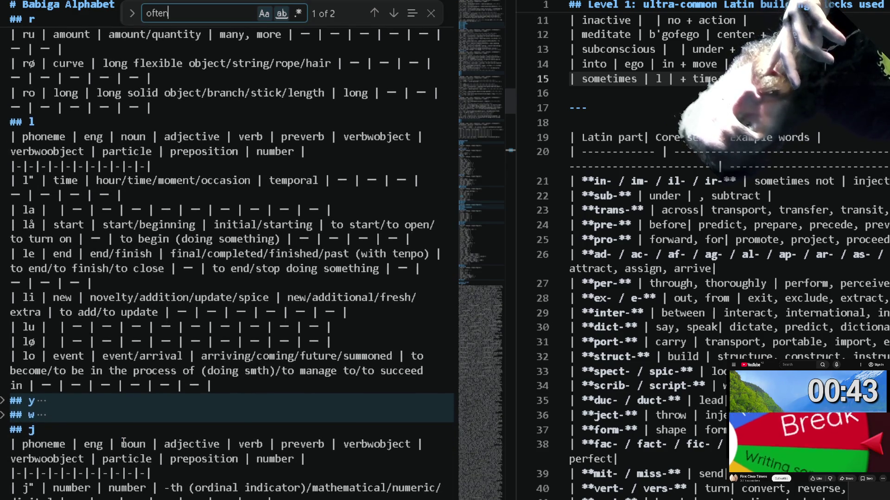
pyautogui.scroll(10, 123, 442)
pyautogui.scroll(8, 123, 441)
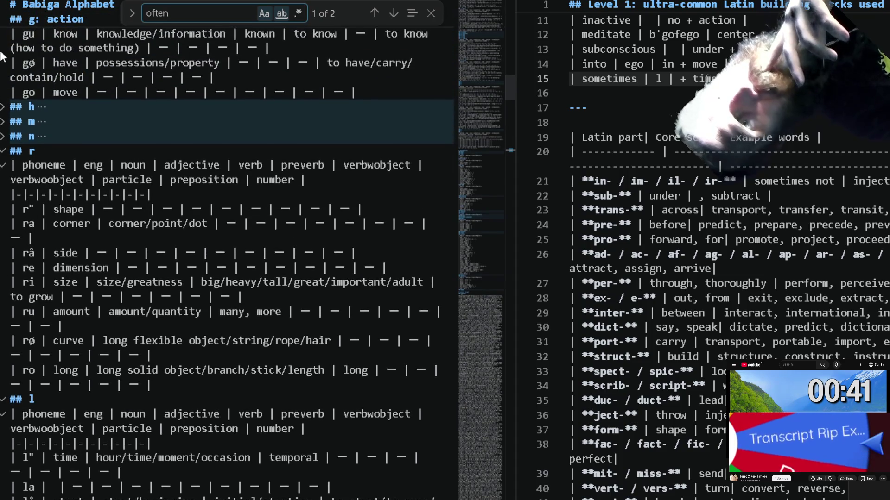
pyautogui.scroll(10, 70, 196)
pyautogui.scroll(9, 69, 195)
pyautogui.scroll(10, 69, 196)
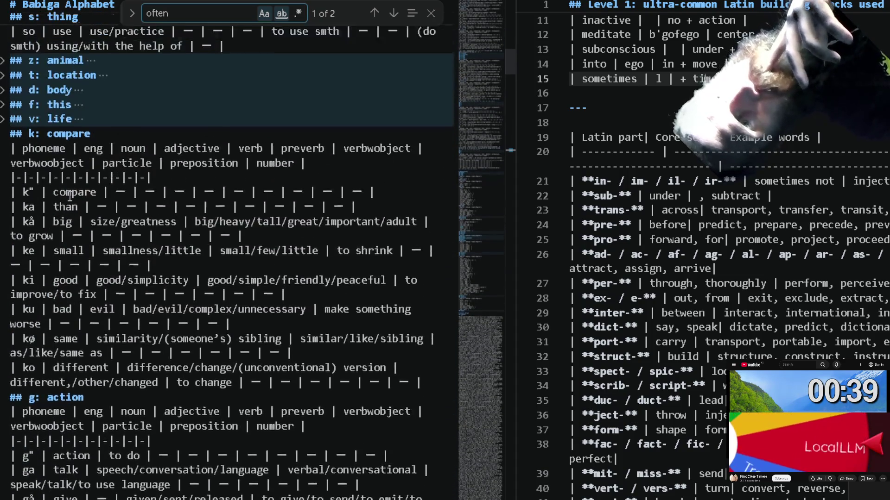
pyautogui.scroll(10, 70, 196)
pyautogui.scroll(1, 69, 195)
pyautogui.scroll(-1, 69, 198)
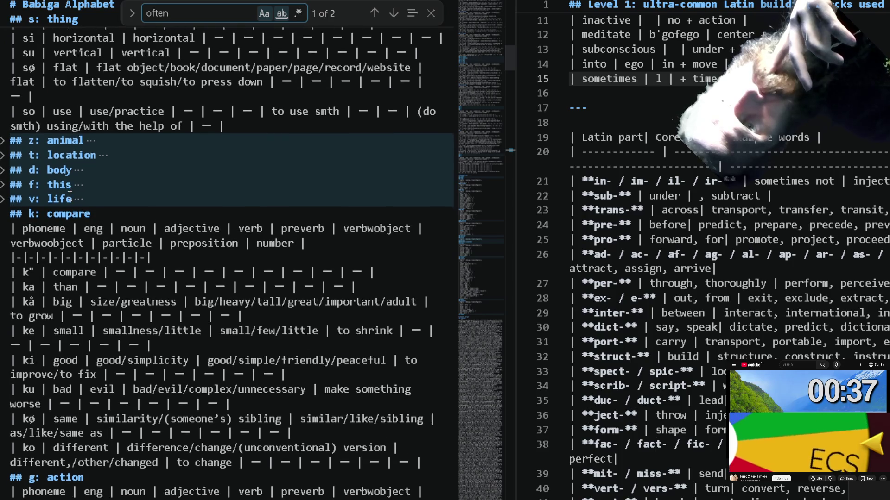
pyautogui.scroll(-1, 70, 197)
pyautogui.scroll(10, 70, 196)
pyautogui.scroll(2, 70, 195)
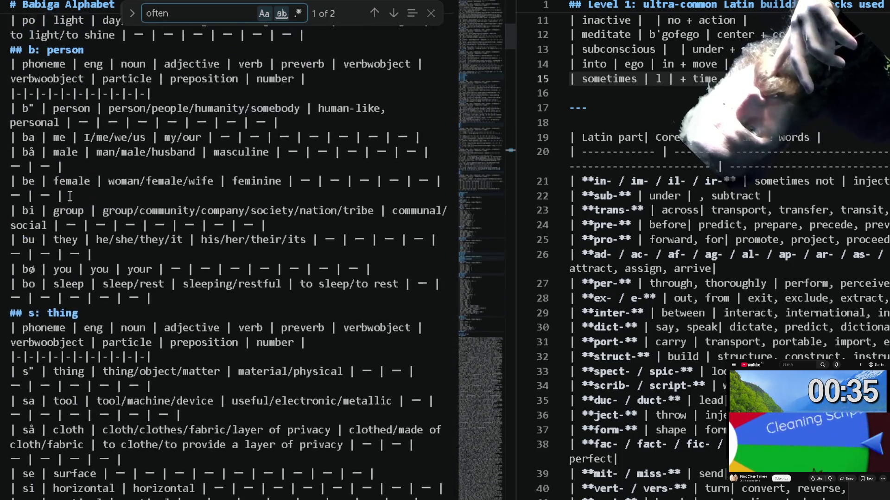
pyautogui.scroll(11, 70, 196)
pyautogui.scroll(10, 70, 197)
pyautogui.scroll(8, 69, 197)
pyautogui.scroll(3, 69, 198)
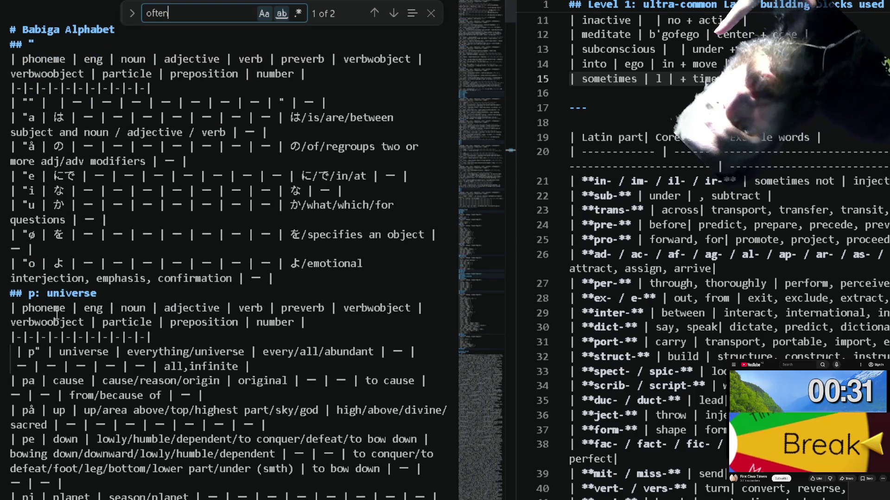
pyautogui.scroll(-1, 87, 342)
pyautogui.scroll(-8, 90, 344)
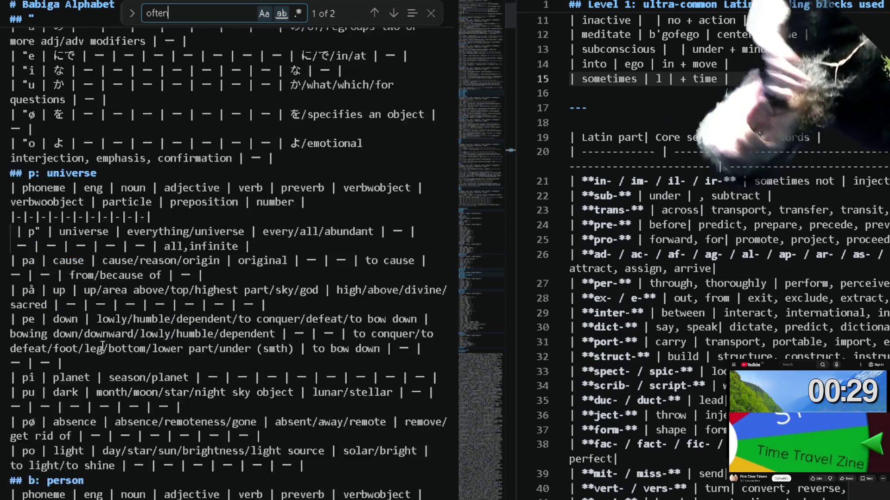
pyautogui.scroll(-9, 97, 344)
pyautogui.scroll(-1, 102, 346)
pyautogui.scroll(-6, 103, 346)
pyautogui.scroll(-10, 103, 347)
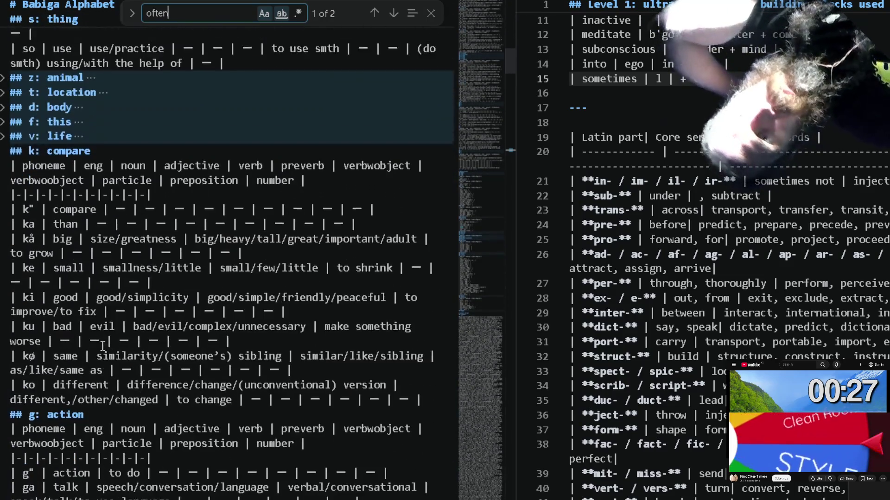
pyautogui.scroll(-9, 102, 346)
pyautogui.scroll(-10, 102, 346)
pyautogui.scroll(-10, 103, 346)
pyautogui.scroll(-3, 102, 345)
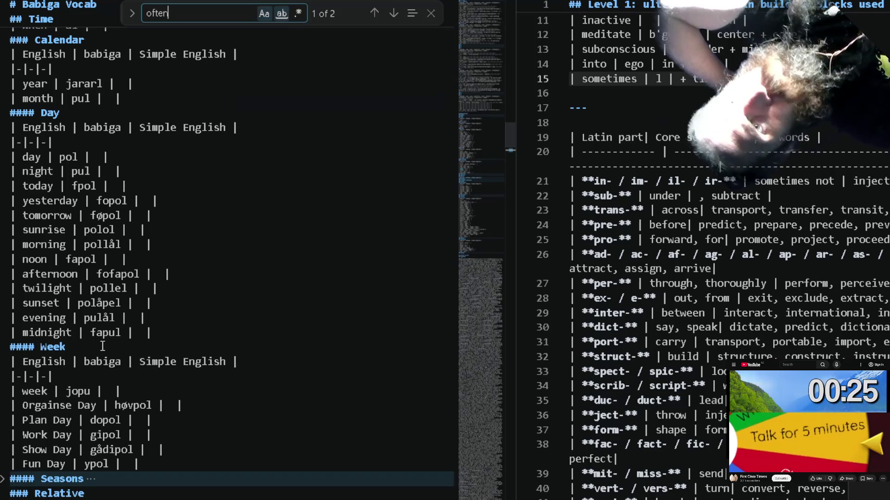
pyautogui.scroll(3, 102, 346)
pyautogui.scroll(-4, 102, 345)
pyautogui.scroll(-6, 102, 345)
pyautogui.scroll(-2, 103, 345)
pyautogui.scroll(-2, 102, 345)
pyautogui.scroll(-1, 102, 345)
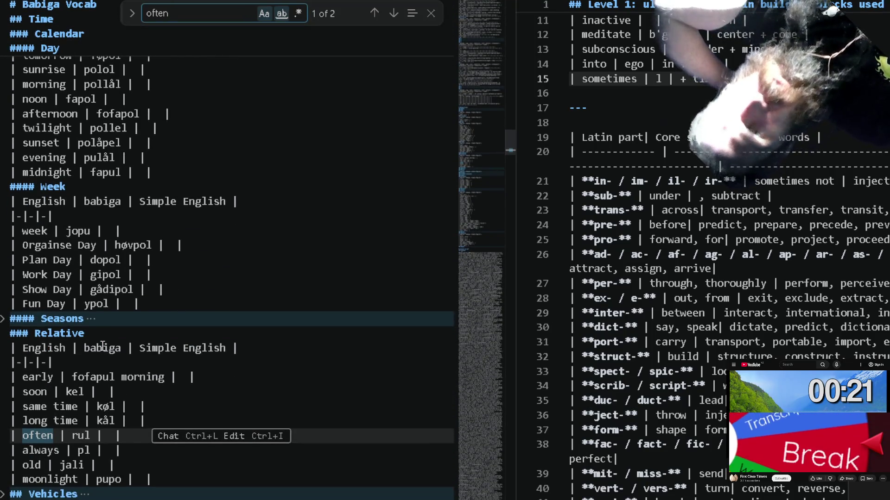
pyautogui.scroll(1, 102, 346)
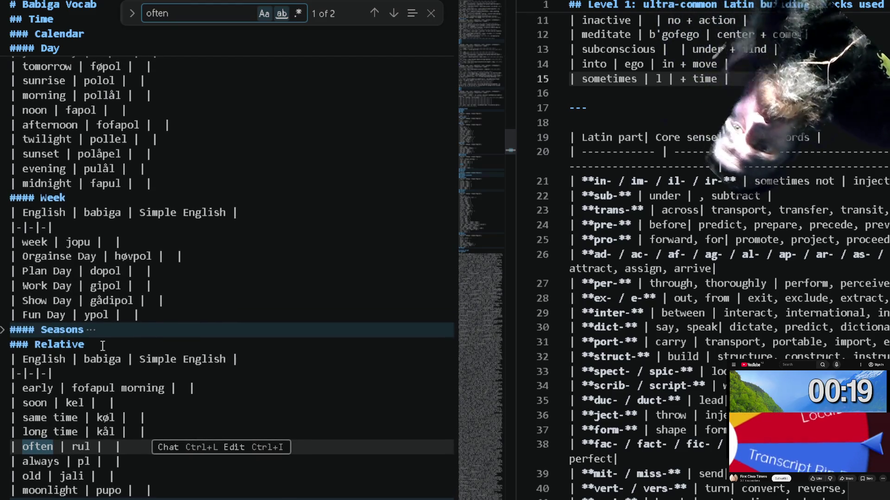
pyautogui.scroll(1, 102, 345)
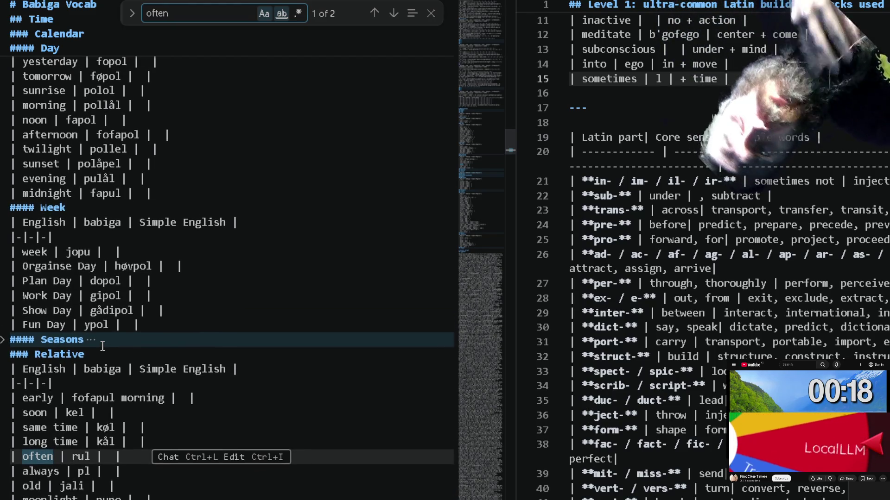
# Move the sometimes row from the Latin notes into the Relative table below long time, filling Simple English for often and always.
pyautogui.click(245, 434)
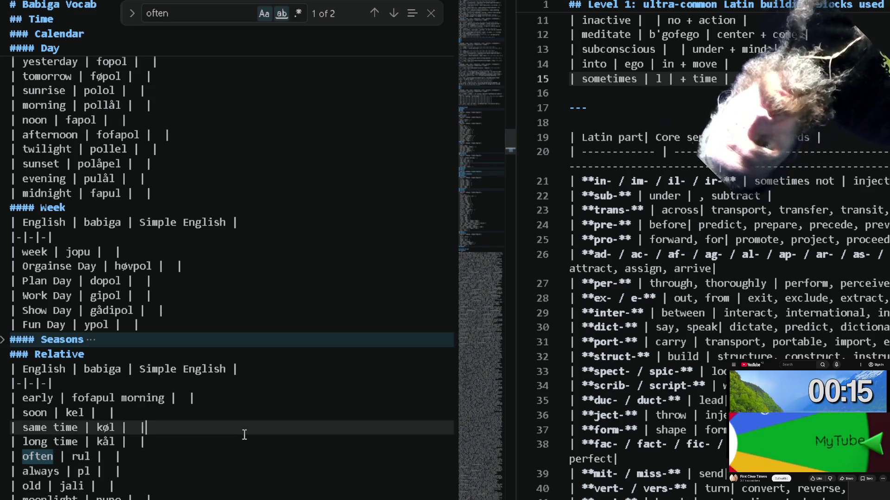
pyautogui.press('Down')
pyautogui.press('Return')
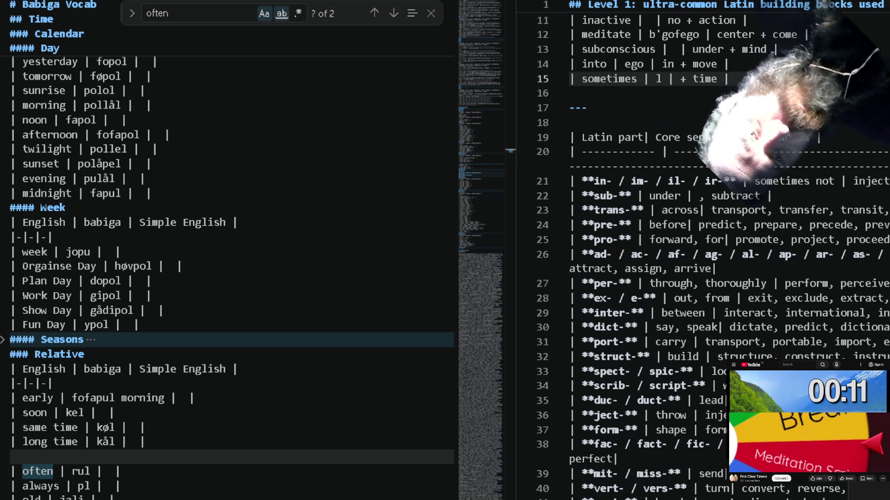
pyautogui.hotkey('shift', 'Home')
pyautogui.press('BackSpace')
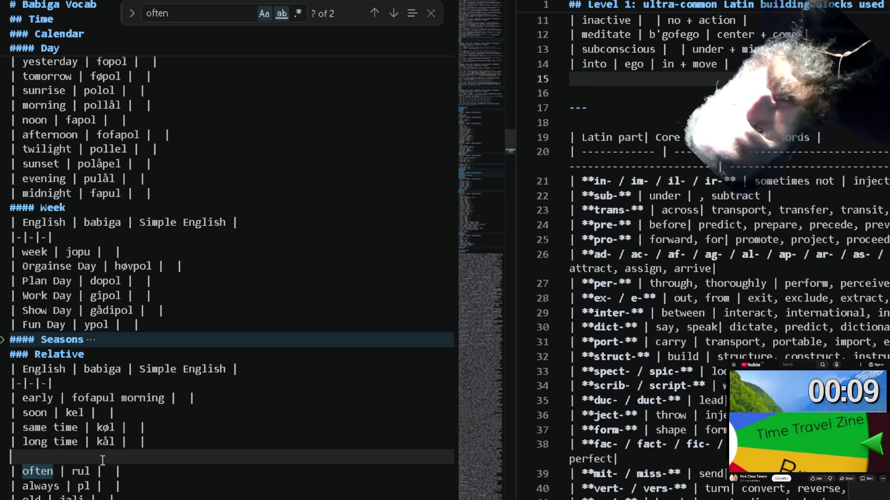
pyautogui.click(108, 471)
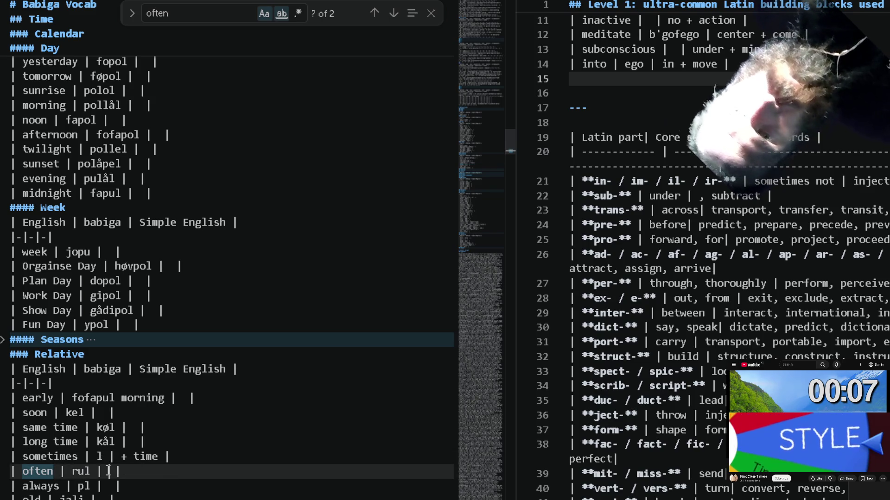
pyautogui.write('a')
pyautogui.press('Down')
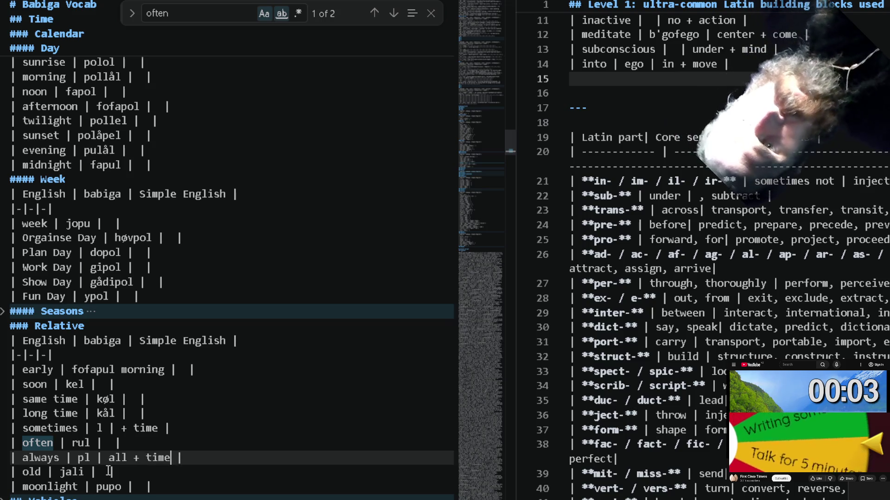
pyautogui.press('Up')
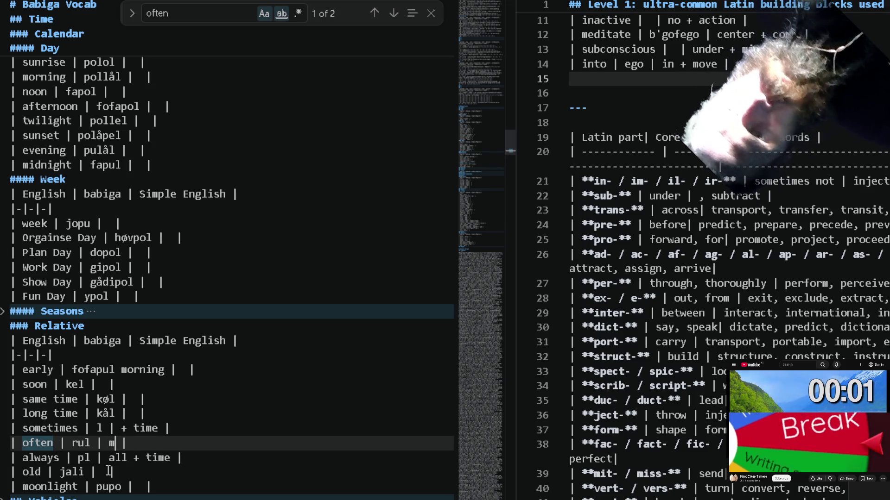
pyautogui.write('any + time')
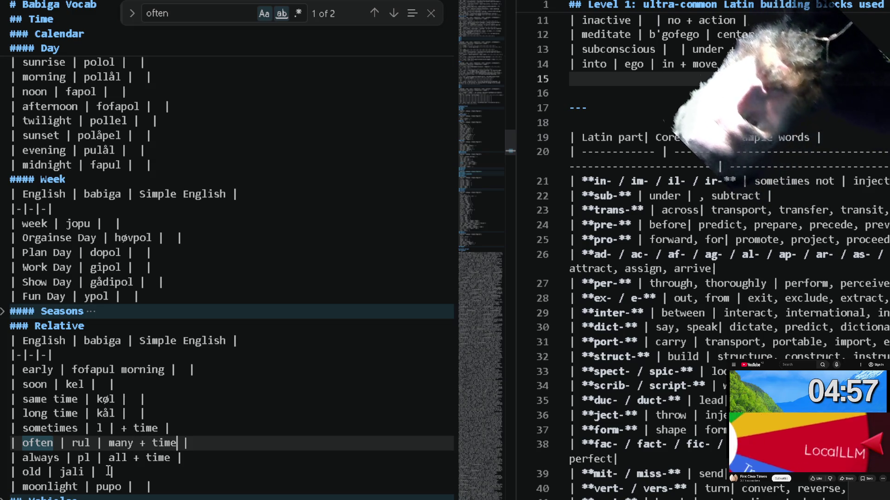
# Edit the sometimes row to rul, small + often and reorder it just below the often row.
pyautogui.press('Up')
pyautogui.press('Left')
pyautogui.press('Left')
pyautogui.press('Left')
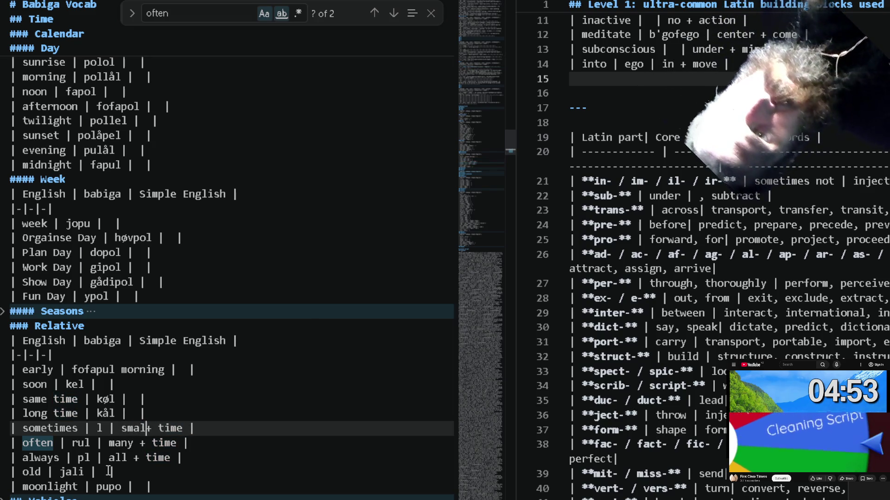
pyautogui.press('Right')
pyautogui.press('Right')
pyautogui.hotkey('ctrl', 'shift', 'Right')
pyautogui.write('of')
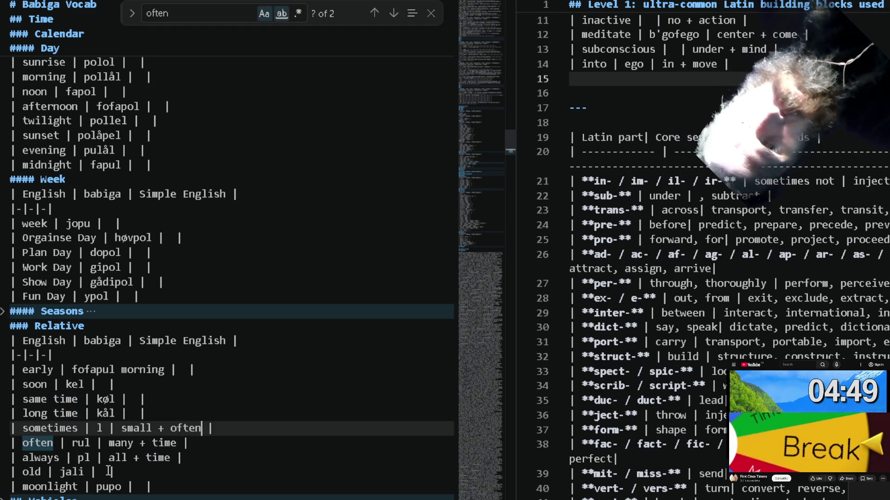
pyautogui.hotkey('alt', 'Down')
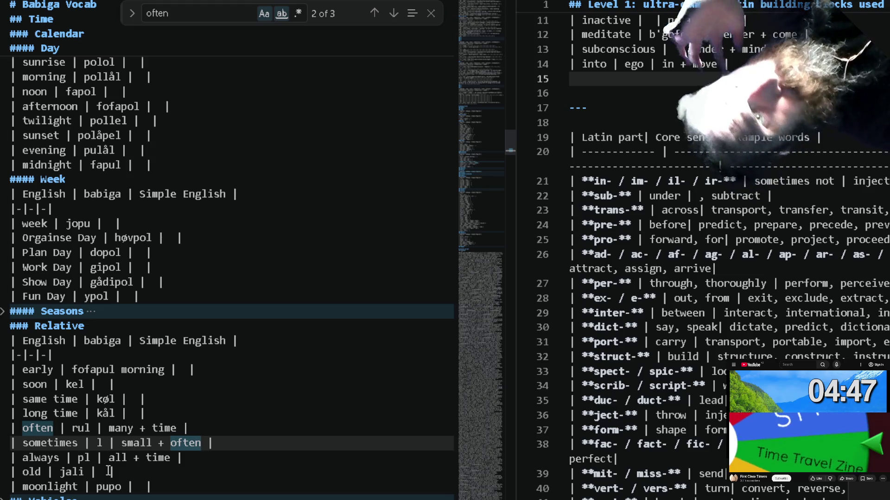
pyautogui.press('Up')
pyautogui.press('Down')
pyautogui.press('Home')
pyautogui.hotkey('ctrl', 'Right')
pyautogui.hotkey('ctrl', 'Right')
pyautogui.press('Right')
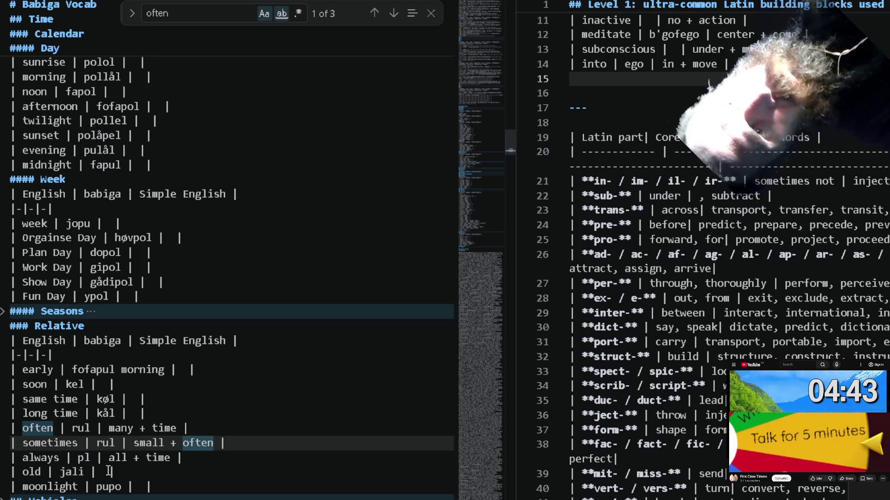
pyautogui.scroll(2, 85, 389)
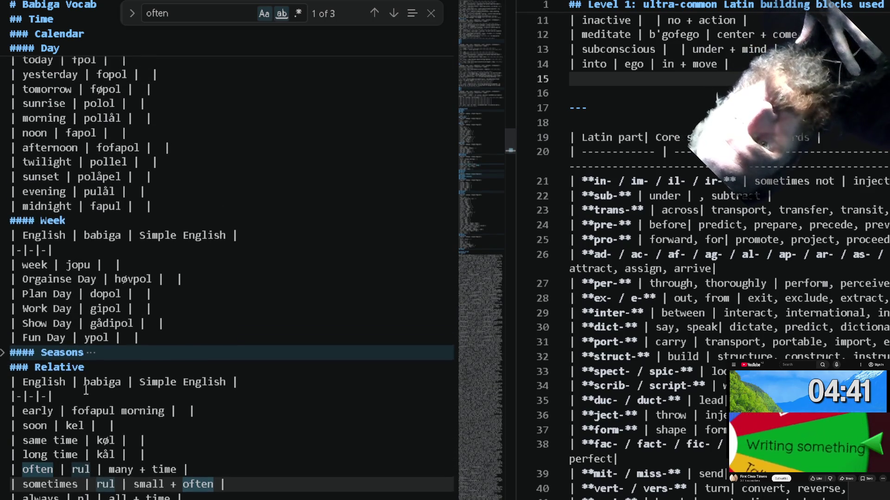
pyautogui.scroll(5, 84, 389)
pyautogui.scroll(5, 85, 389)
pyautogui.scroll(2, 85, 390)
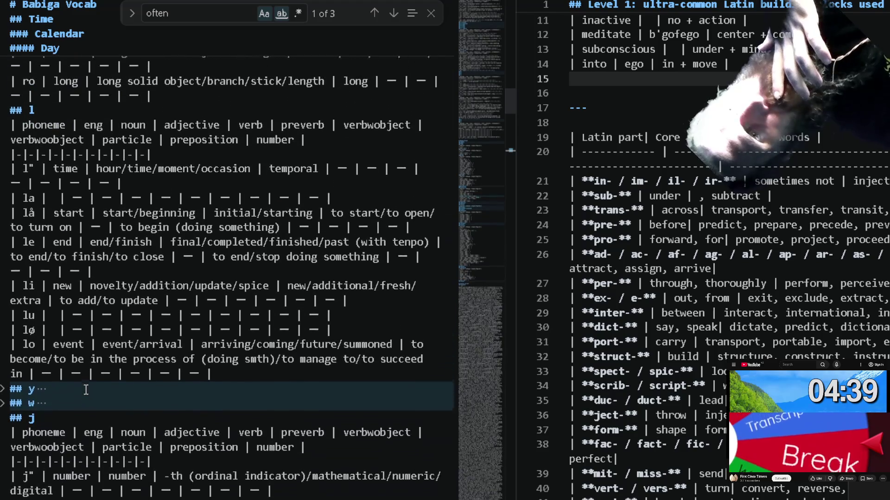
pyautogui.scroll(4, 85, 389)
pyautogui.scroll(2, 84, 389)
pyautogui.scroll(1, 85, 390)
pyautogui.scroll(1, 85, 391)
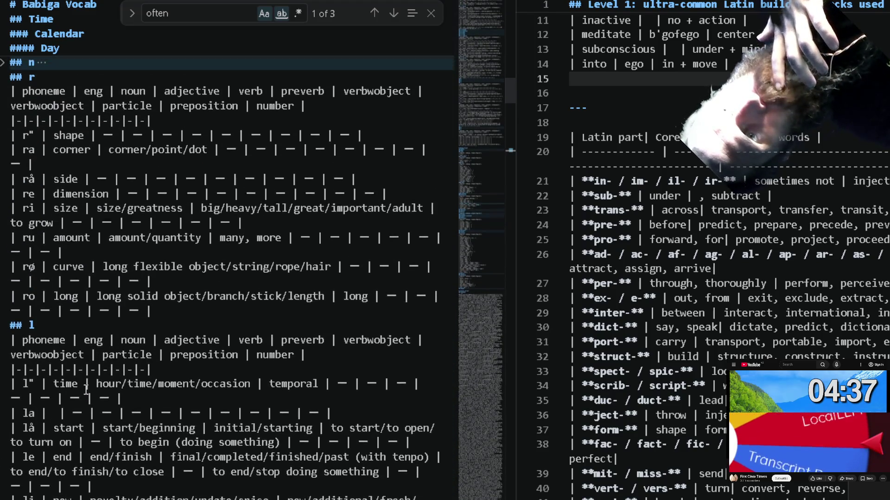
pyautogui.scroll(1, 85, 390)
pyautogui.scroll(1, 85, 386)
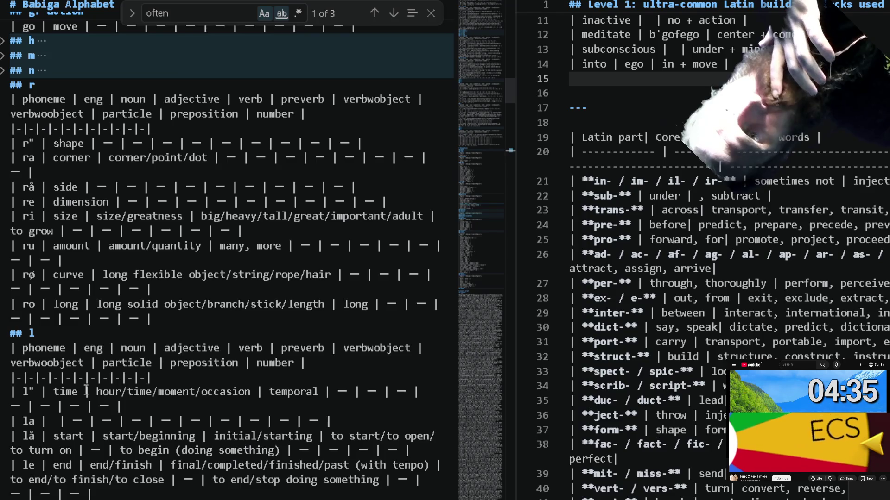
pyautogui.scroll(1, 85, 386)
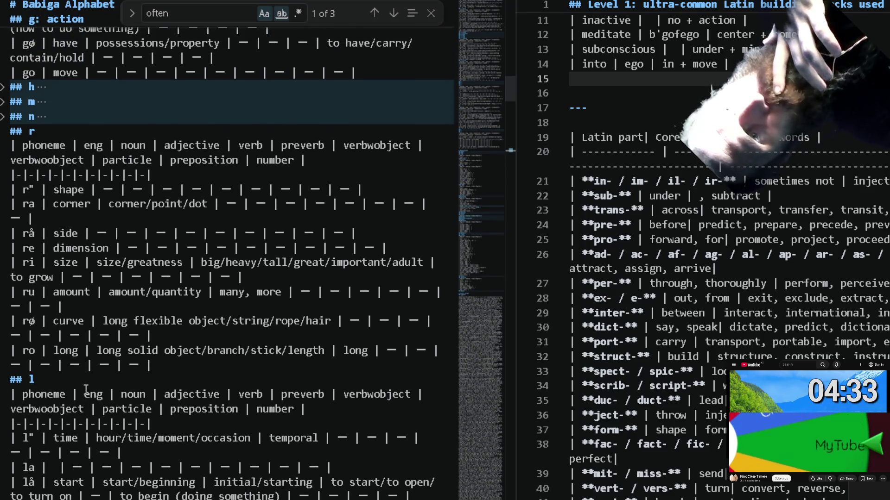
pyautogui.scroll(4, 106, 275)
pyautogui.scroll(3, 106, 275)
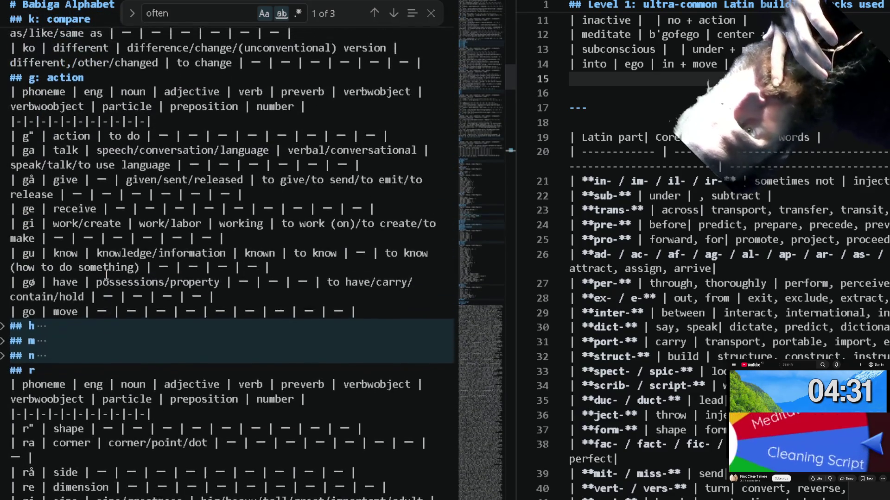
pyautogui.scroll(2, 106, 275)
pyautogui.scroll(1, 106, 275)
pyautogui.scroll(1, 105, 275)
pyautogui.scroll(1, 86, 132)
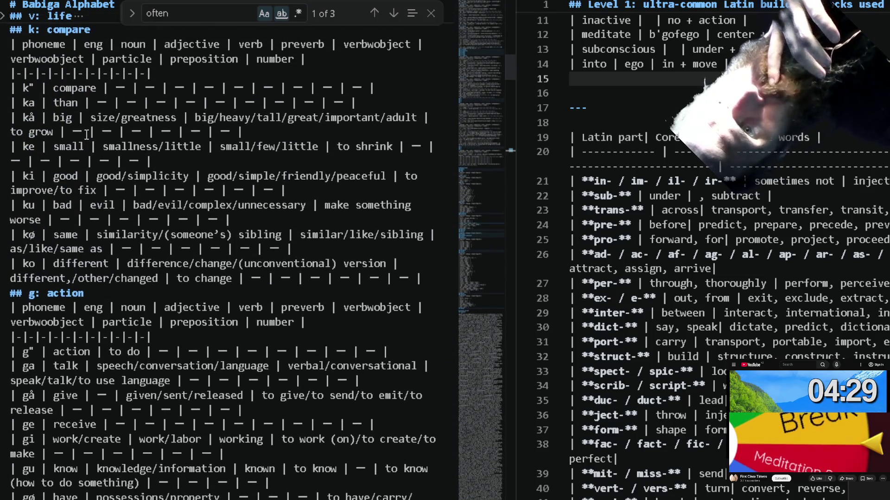
pyautogui.scroll(-7, 86, 158)
pyautogui.scroll(-6, 87, 159)
pyautogui.scroll(-6, 86, 158)
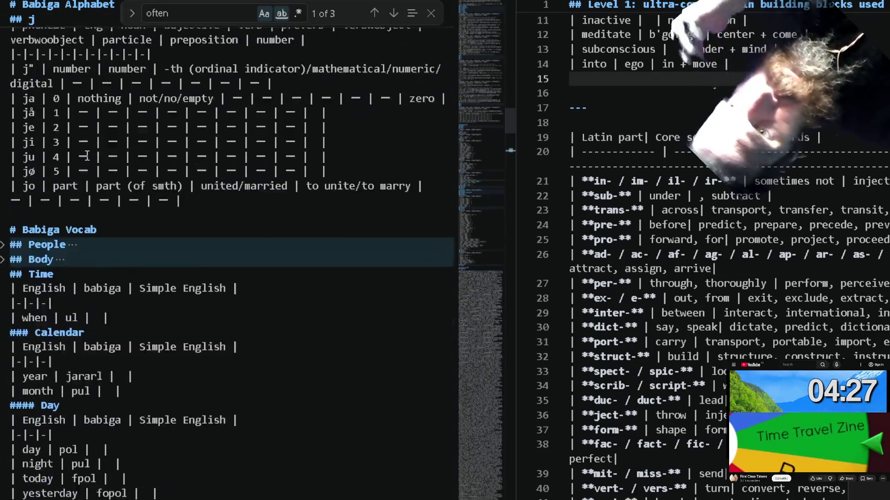
pyautogui.scroll(-5, 87, 157)
pyautogui.scroll(-1, 86, 158)
pyautogui.scroll(-3, 141, 306)
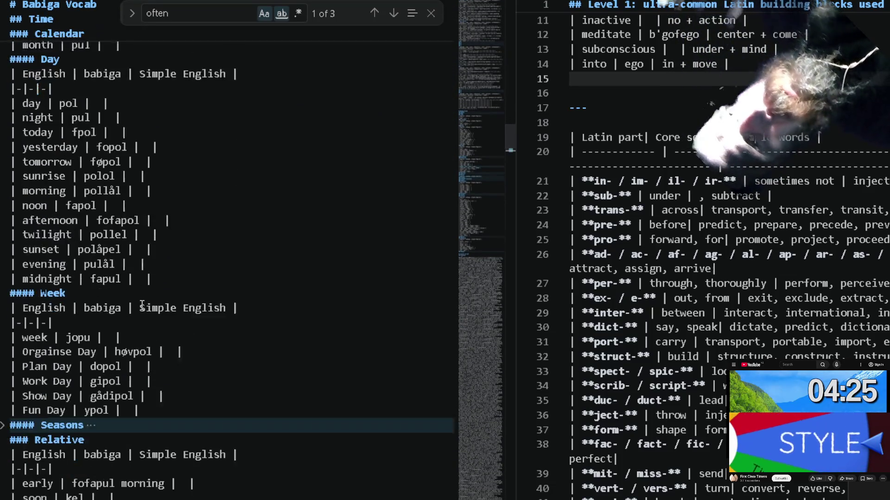
pyautogui.scroll(-2, 258, 421)
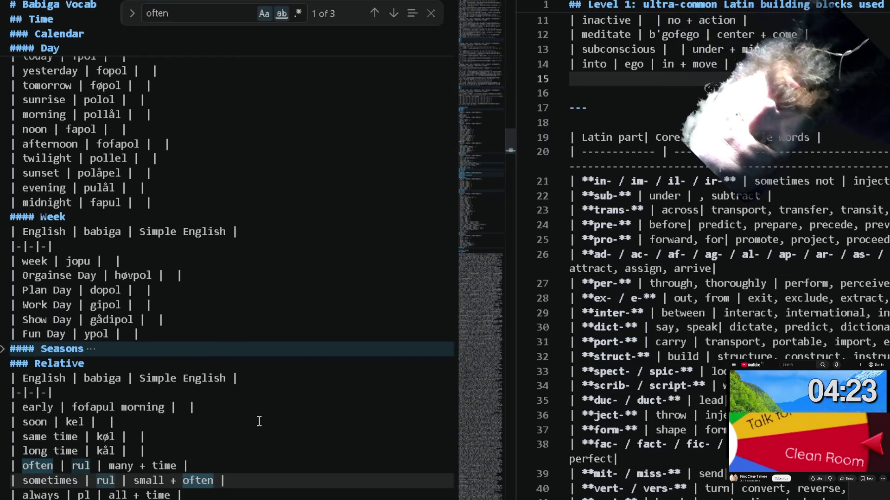
pyautogui.write('ke')
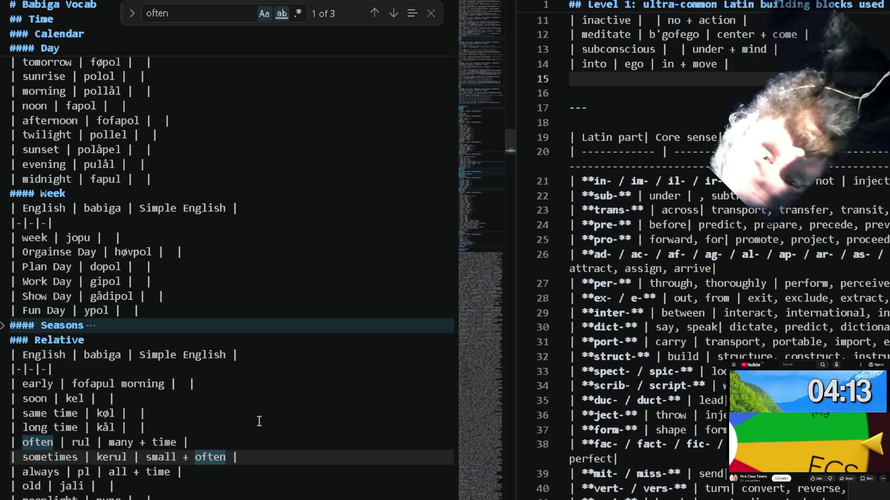
# Replace line 21 of the Latin table with the inject, invade, import example words.
pyautogui.click(859, 182)
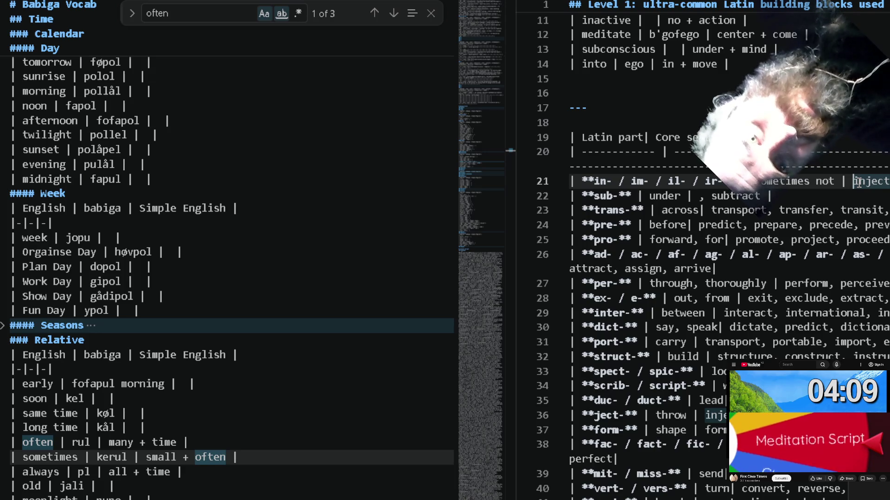
pyautogui.tripleClick(860, 182)
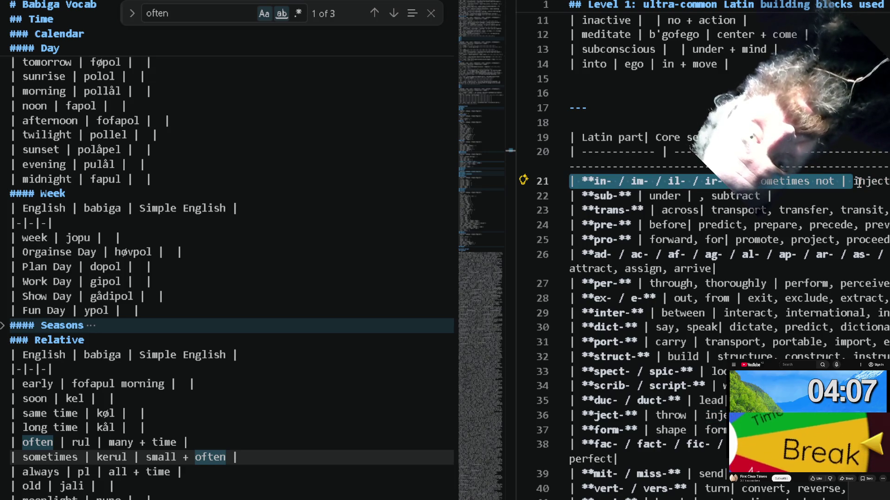
pyautogui.hotkey('ctrl', 'v')
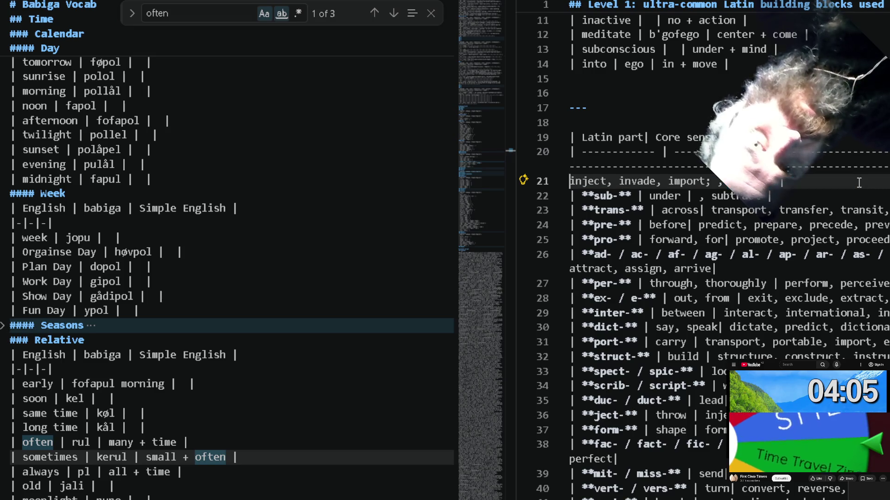
pyautogui.doubleClick(593, 179)
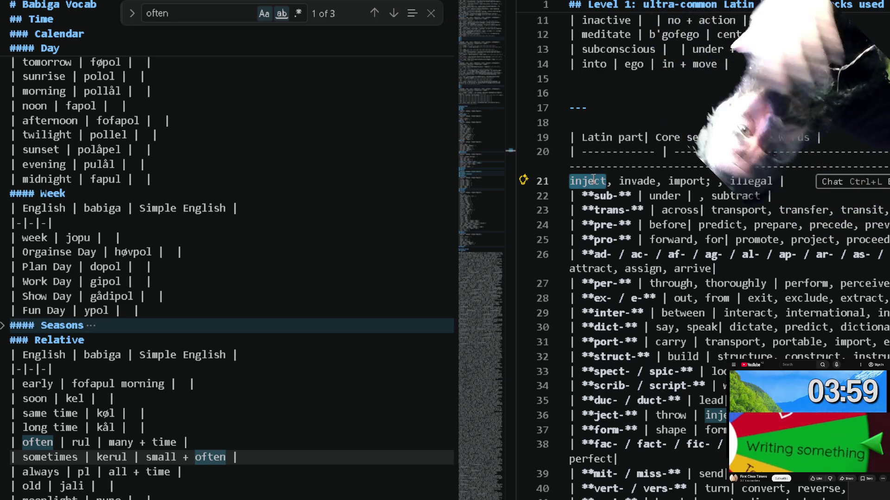
pyautogui.click(259, 235)
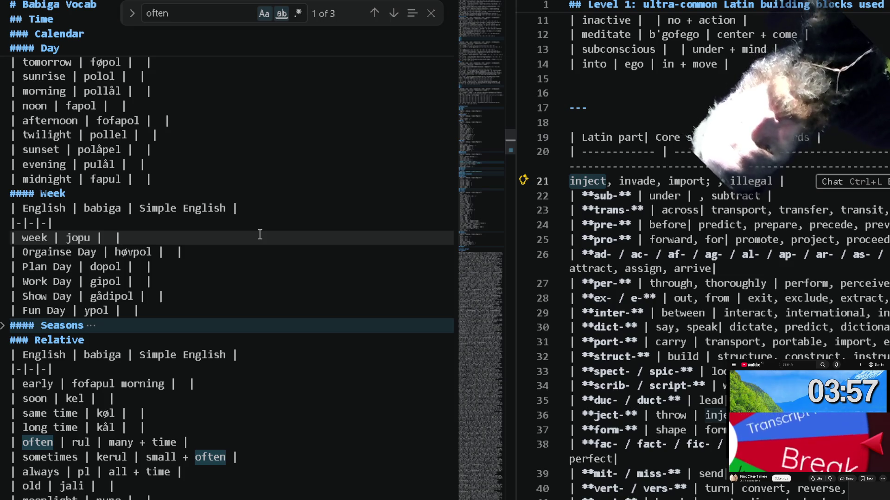
pyautogui.write('put')
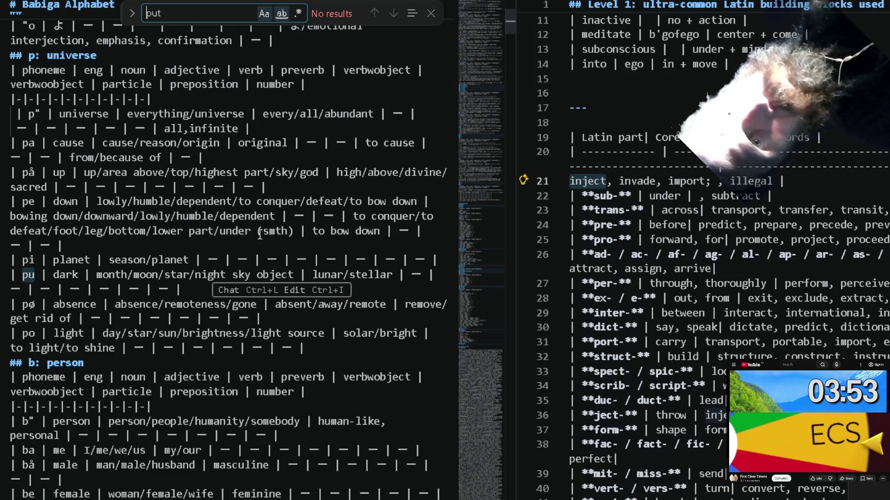
# Step through the 'put' matches, then start a new search from the word 'released' toward 'inside'.
pyautogui.click(278, 13)
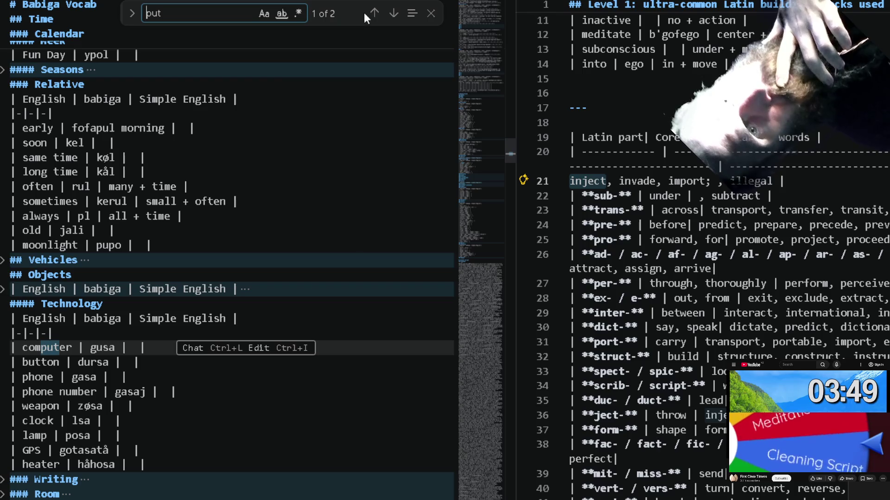
pyautogui.click(393, 14)
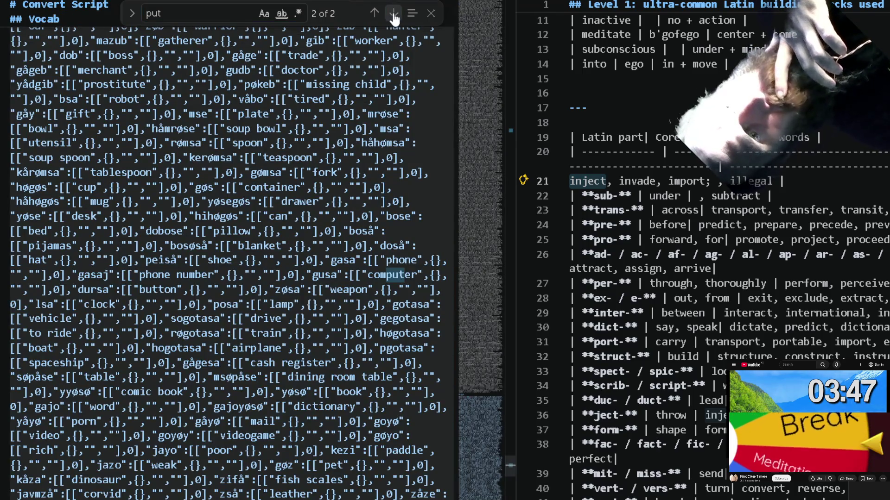
pyautogui.click(394, 14)
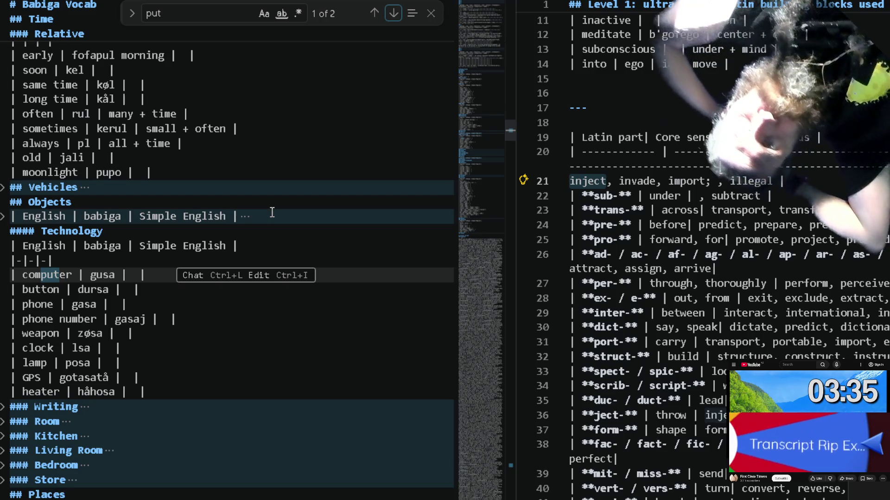
pyautogui.scroll(5, 324, 116)
pyautogui.scroll(5, 326, 118)
pyautogui.scroll(5, 326, 119)
pyautogui.scroll(3, 326, 118)
pyautogui.scroll(1, 325, 119)
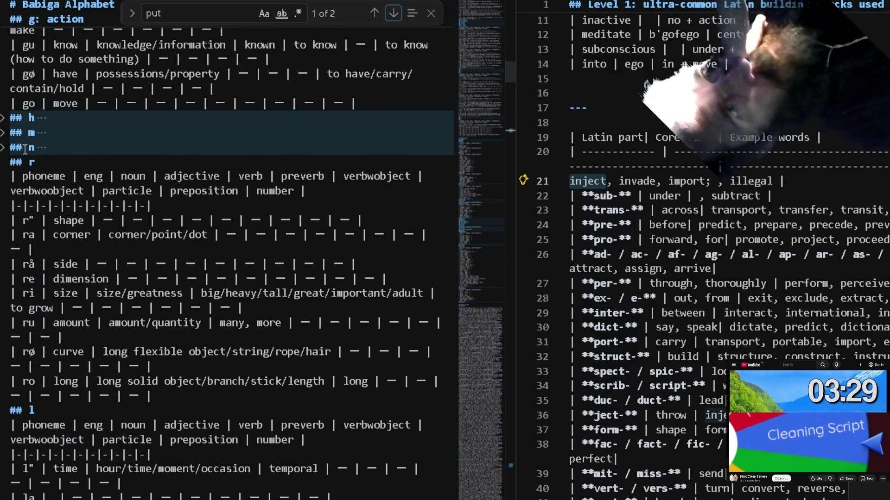
pyautogui.scroll(-5, 56, 272)
pyautogui.scroll(-2, 56, 272)
pyautogui.scroll(5, 56, 272)
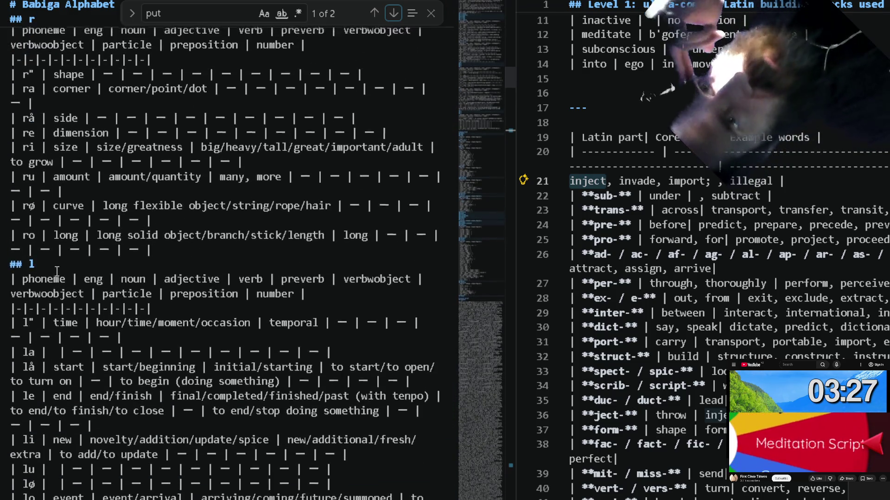
pyautogui.scroll(4, 56, 272)
pyautogui.scroll(3, 55, 272)
pyautogui.scroll(4, 56, 272)
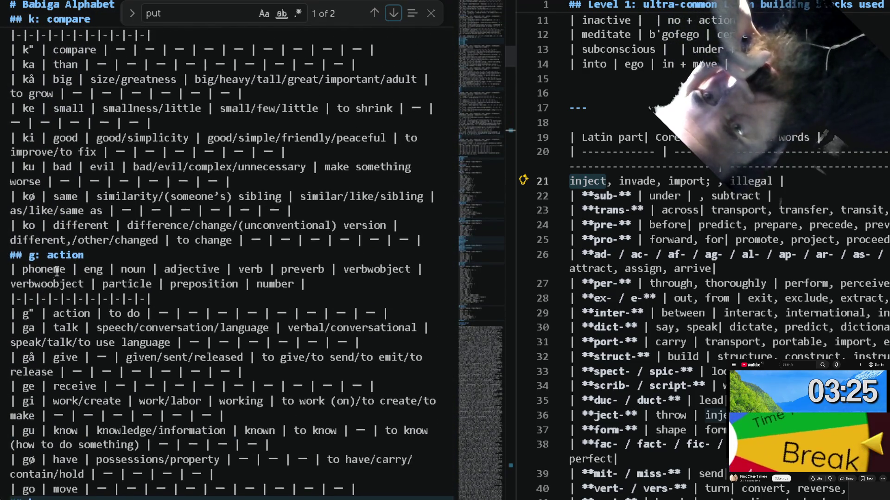
pyautogui.scroll(-1, 56, 277)
pyautogui.scroll(-1, 56, 277)
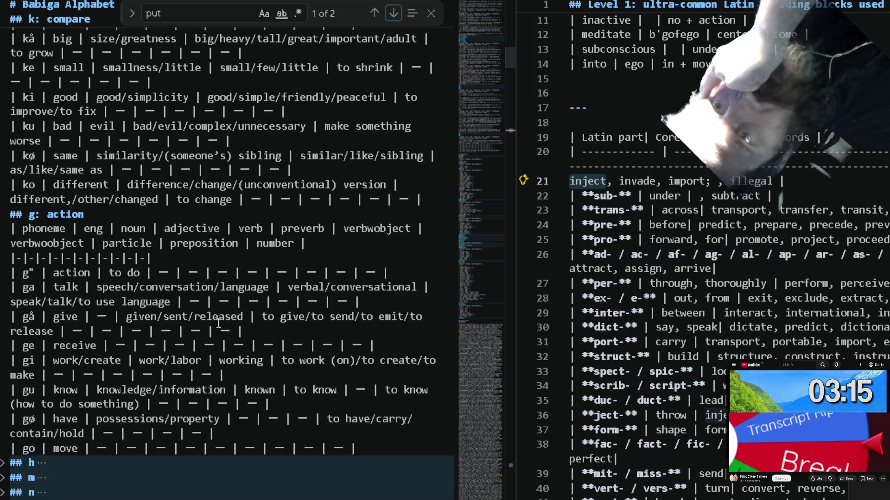
pyautogui.doubleClick(241, 318)
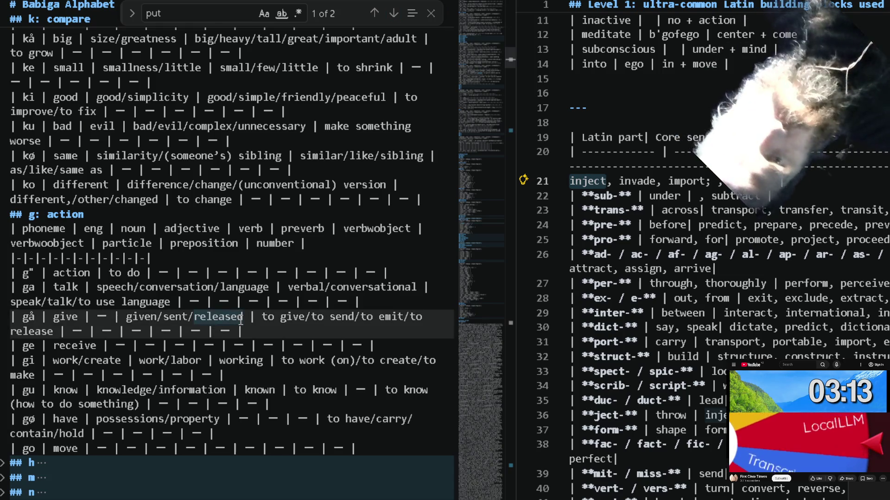
pyautogui.hotkey('ctrl', 'f')
pyautogui.write('ins')
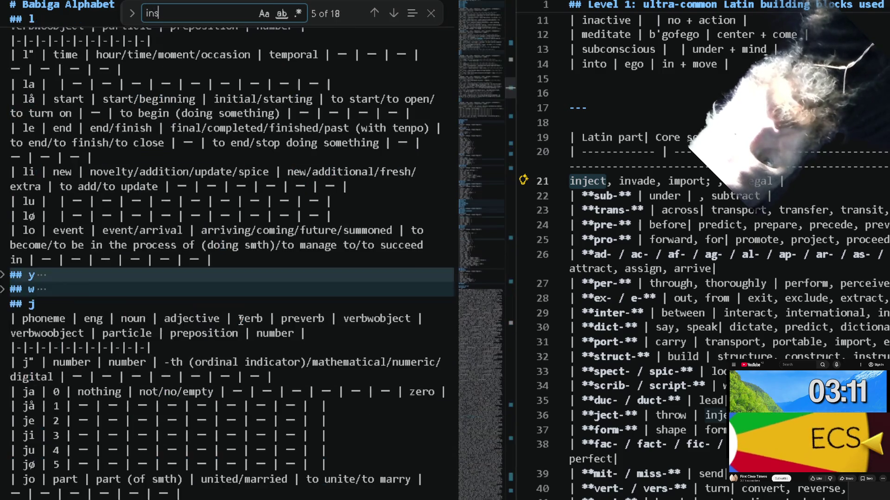
pyautogui.write('ide')
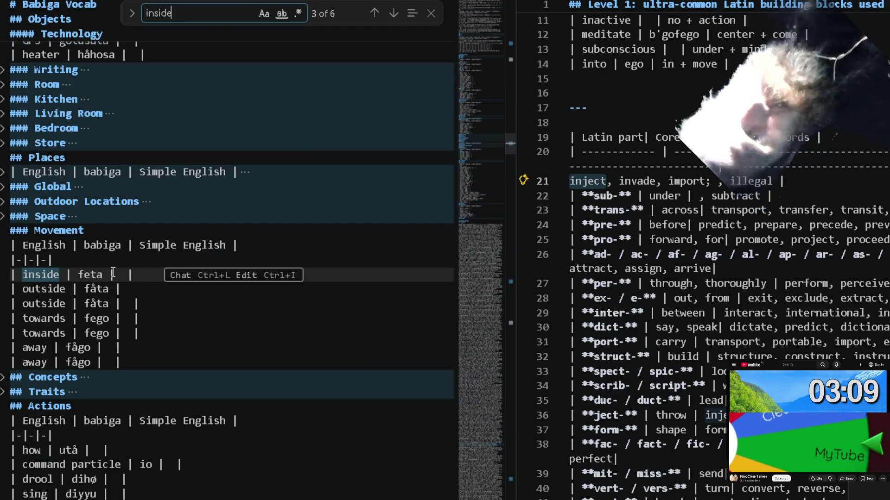
pyautogui.doubleClick(103, 277)
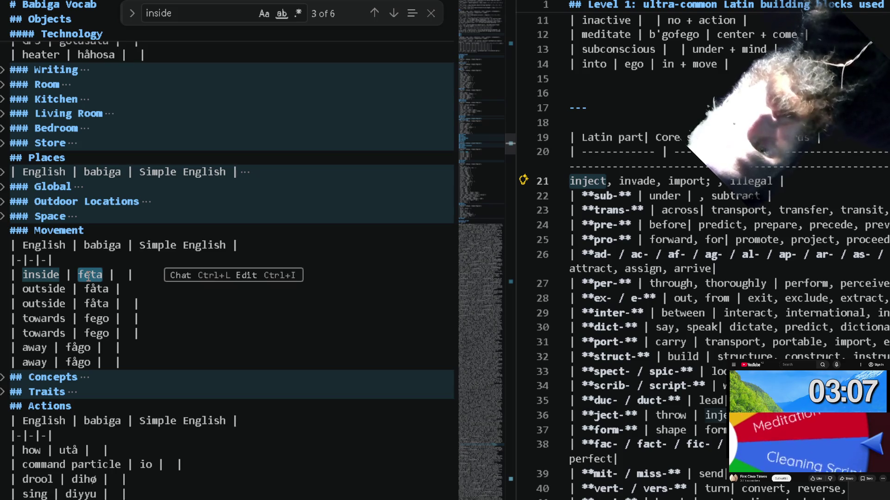
pyautogui.click(201, 13)
pyautogui.hotkey('ctrl', 'f')
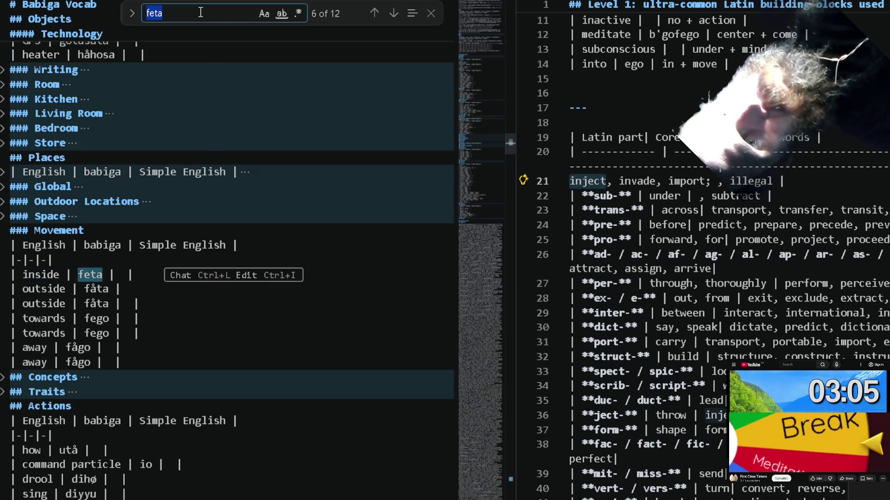
pyautogui.press('BackSpace')
pyautogui.write('fe')
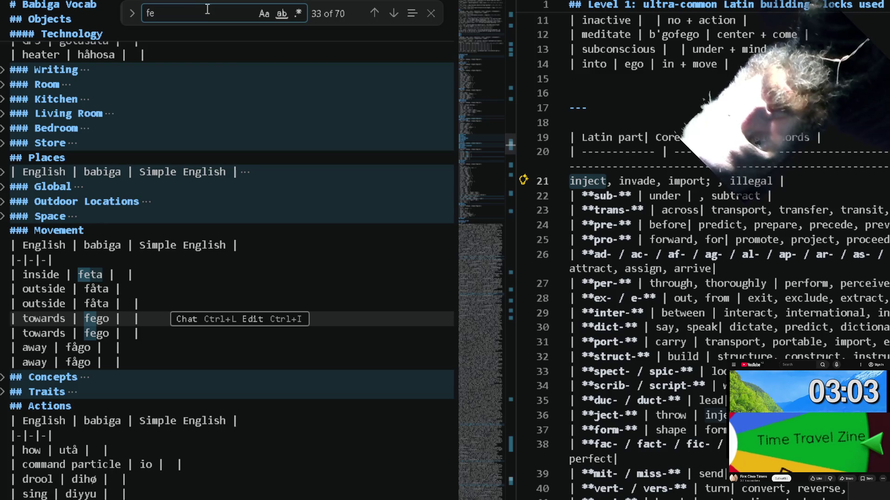
pyautogui.click(374, 13)
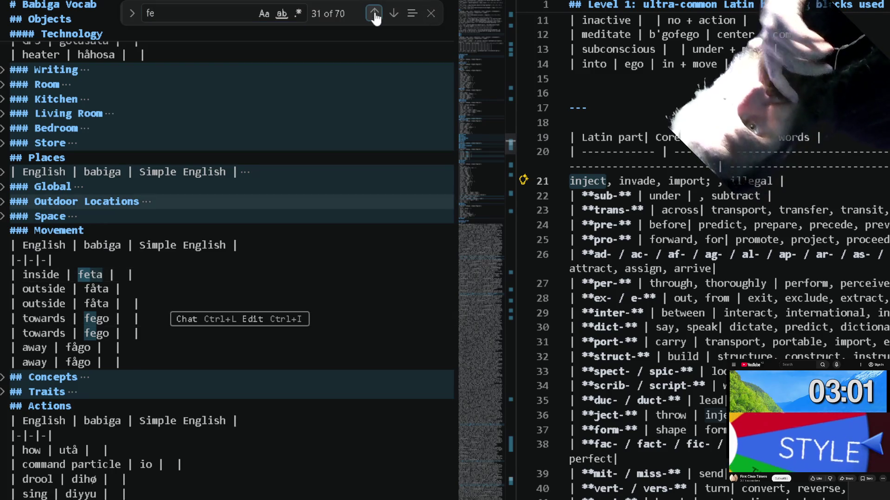
pyautogui.click(374, 13)
pyautogui.click(374, 13)
pyautogui.click(374, 13)
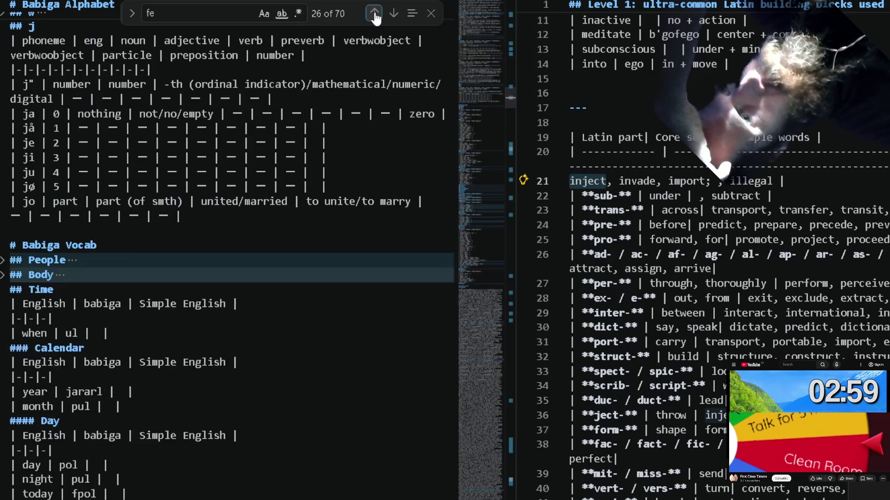
pyautogui.click(374, 14)
pyautogui.click(374, 14)
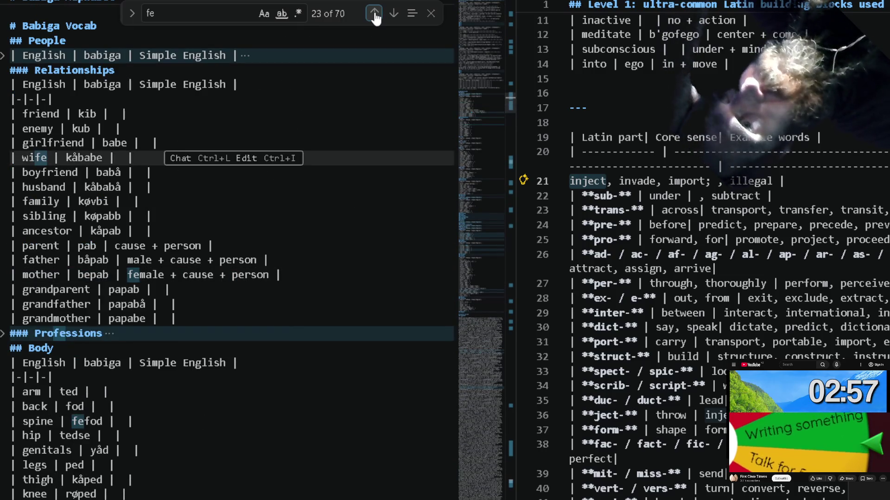
pyautogui.click(375, 13)
pyautogui.click(373, 13)
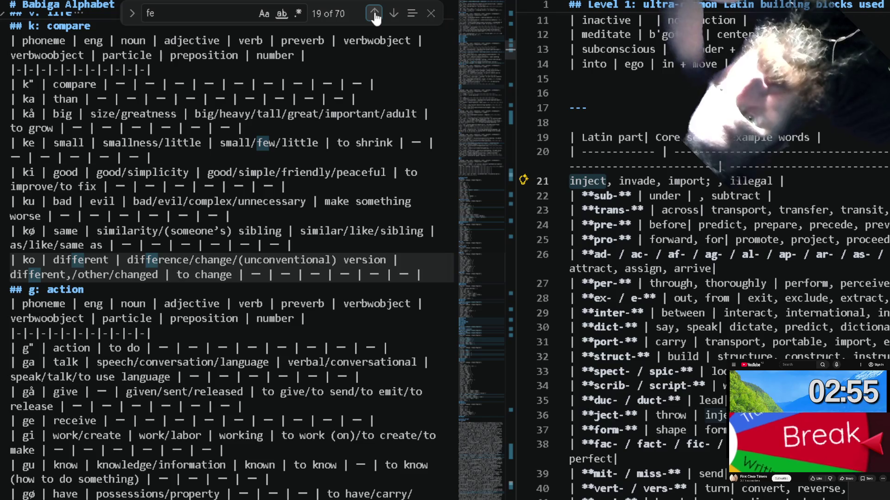
pyautogui.click(375, 13)
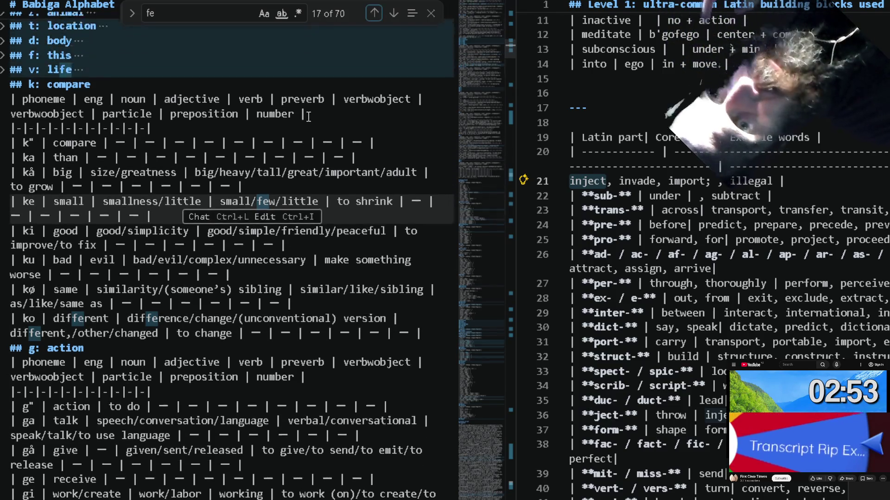
pyautogui.scroll(2, 308, 117)
pyautogui.scroll(1, 308, 117)
pyautogui.scroll(3, 308, 117)
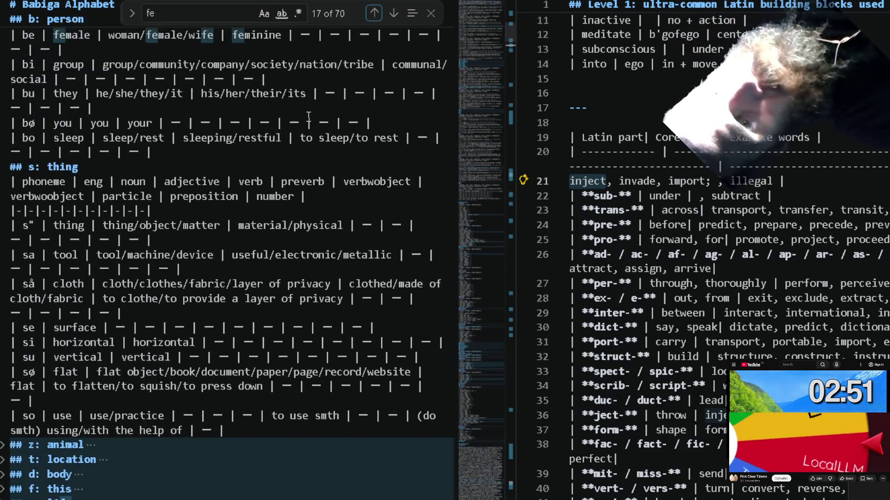
pyautogui.scroll(4, 308, 117)
pyautogui.scroll(3, 308, 117)
pyautogui.scroll(2, 308, 117)
pyautogui.scroll(4, 307, 117)
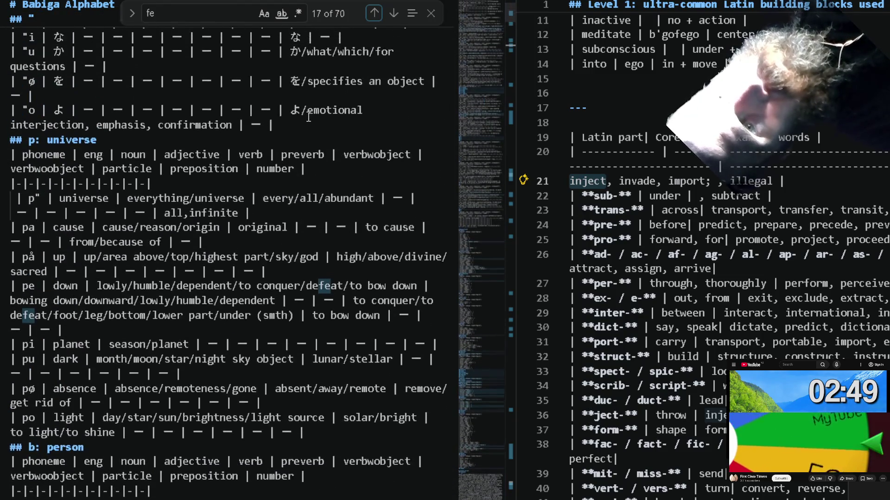
pyautogui.scroll(-9, 308, 117)
pyautogui.scroll(-7, 308, 117)
pyautogui.scroll(-1, 308, 117)
pyautogui.scroll(-2, 308, 117)
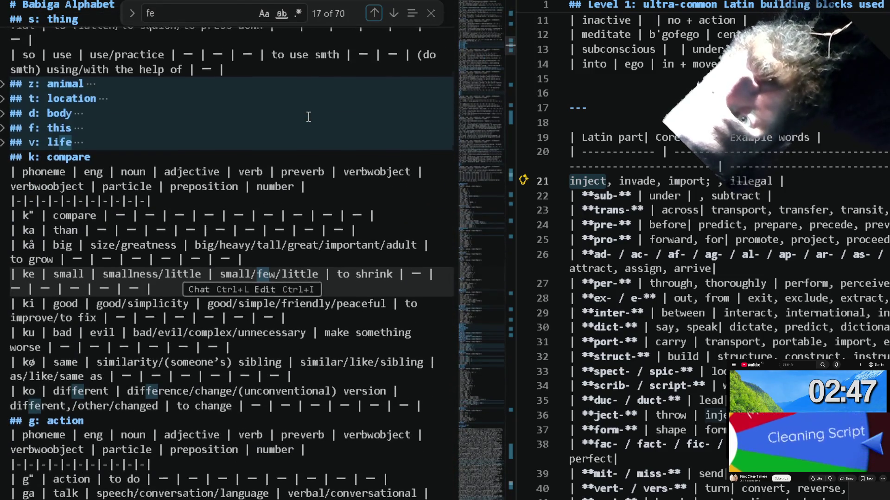
pyautogui.scroll(-1, 308, 117)
pyautogui.scroll(-3, 308, 118)
pyautogui.scroll(-2, 308, 116)
pyautogui.scroll(-1, 308, 117)
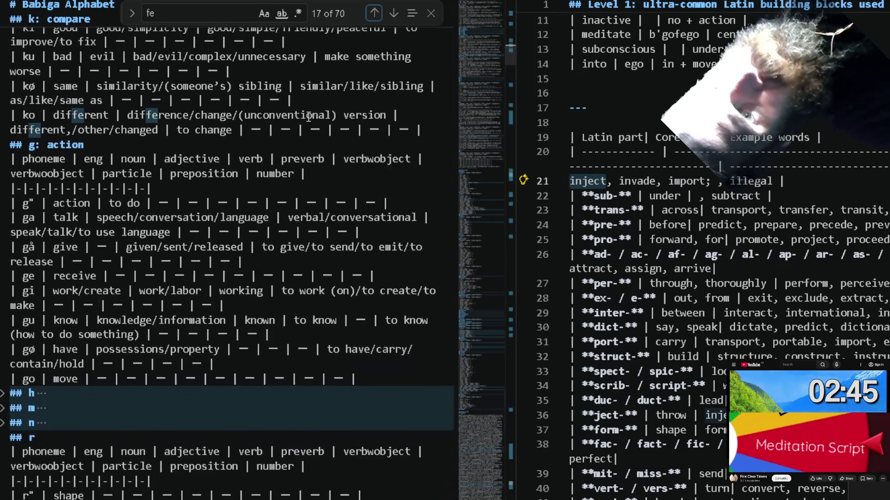
pyautogui.scroll(-2, 308, 117)
pyautogui.scroll(-4, 308, 117)
pyautogui.scroll(-2, 308, 117)
pyautogui.scroll(-2, 308, 117)
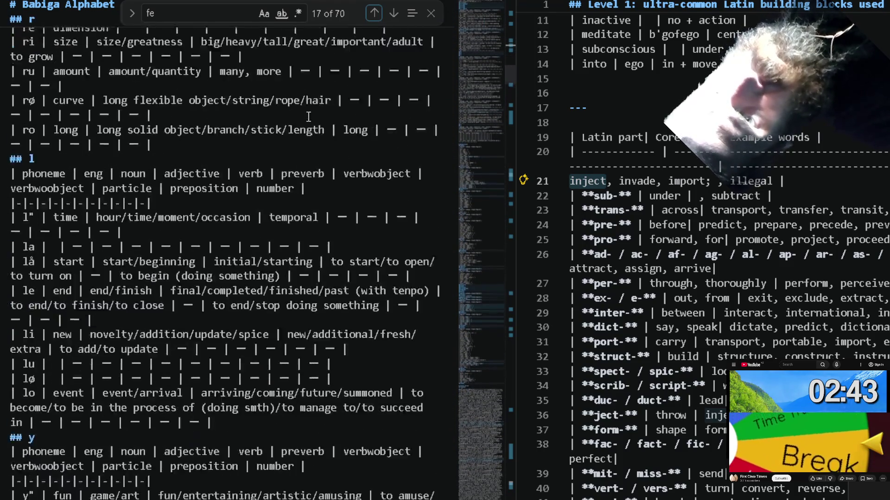
pyautogui.scroll(8, 308, 117)
pyautogui.scroll(3, 307, 117)
pyautogui.scroll(2, 308, 117)
pyautogui.scroll(3, 308, 117)
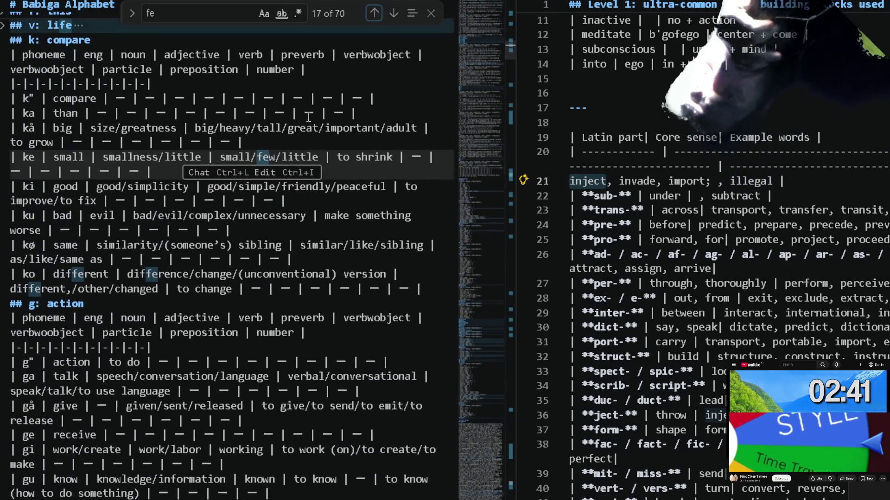
pyautogui.scroll(3, 308, 118)
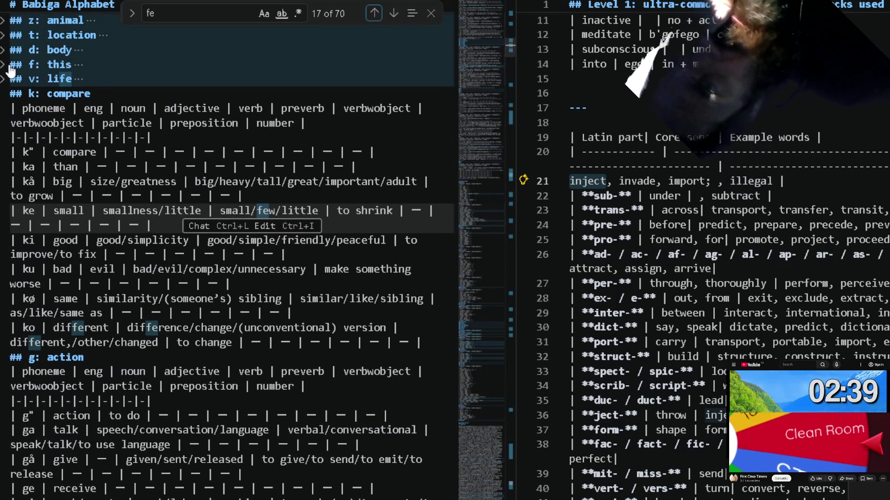
pyautogui.click(6, 64)
pyautogui.scroll(5, 7, 69)
pyautogui.scroll(-1, 6, 69)
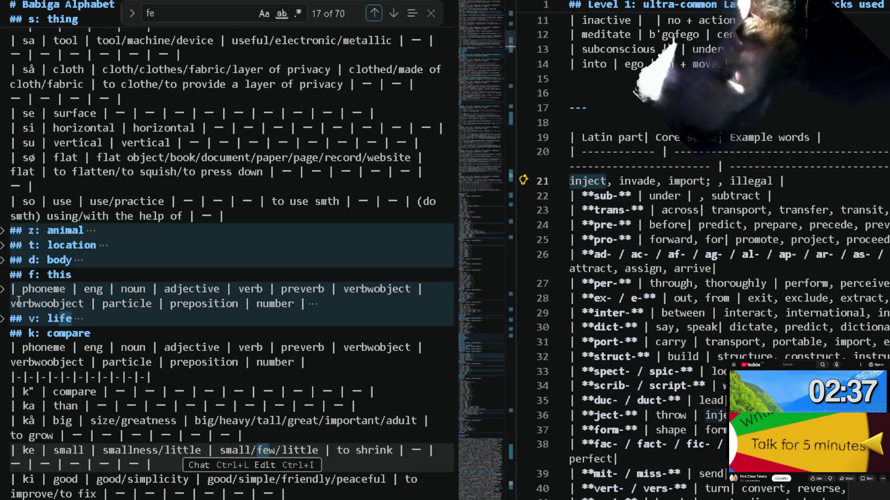
pyautogui.click(4, 290)
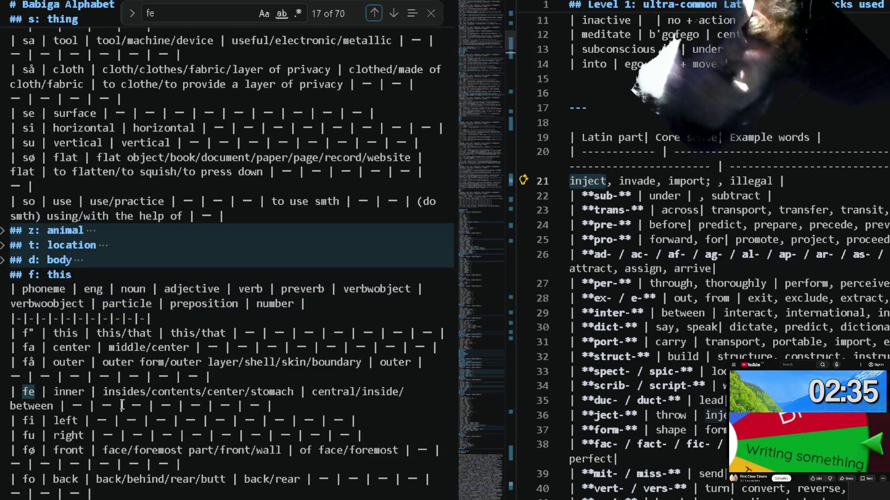
pyautogui.scroll(1, 206, 429)
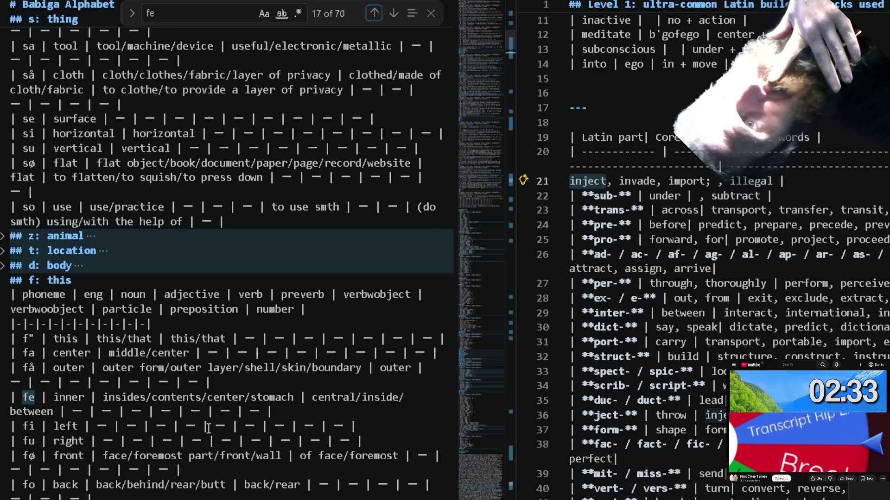
pyautogui.scroll(-1, 206, 428)
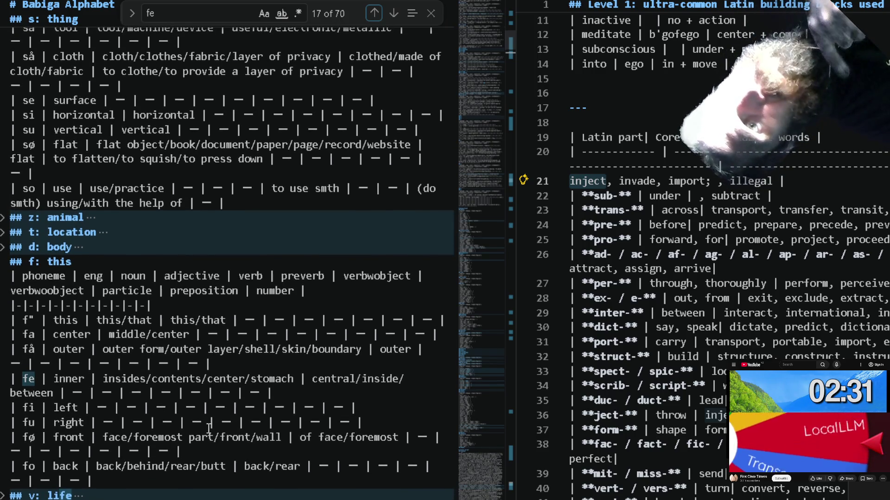
pyautogui.scroll(-2, 208, 428)
pyautogui.scroll(-3, 208, 428)
pyautogui.scroll(-6, 208, 428)
pyautogui.scroll(-1, 208, 429)
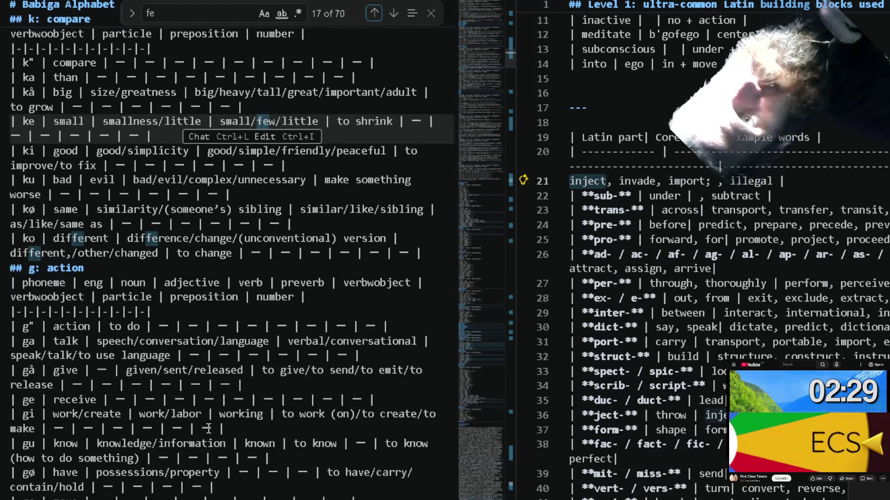
pyautogui.scroll(8, 208, 428)
pyautogui.scroll(-13, 208, 428)
pyautogui.scroll(-4, 207, 428)
pyautogui.scroll(4, 207, 429)
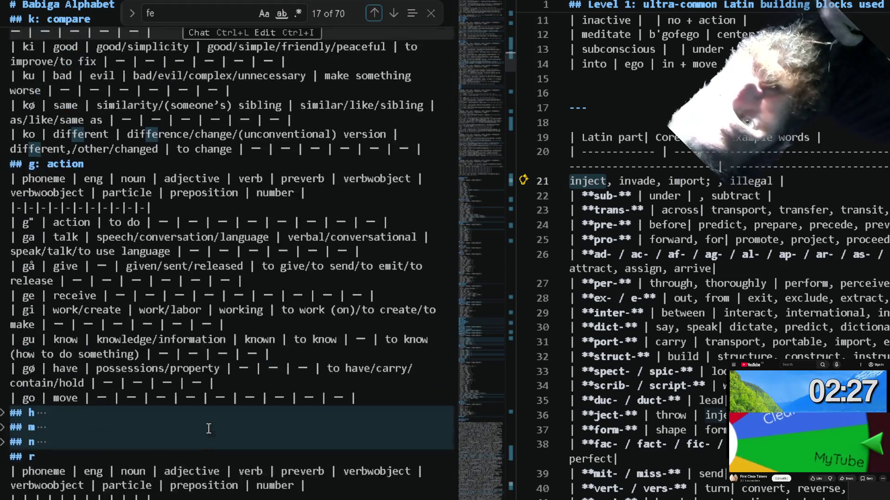
pyautogui.scroll(4, 206, 430)
pyautogui.scroll(6, 206, 430)
pyautogui.scroll(6, 207, 429)
pyautogui.scroll(1, 208, 429)
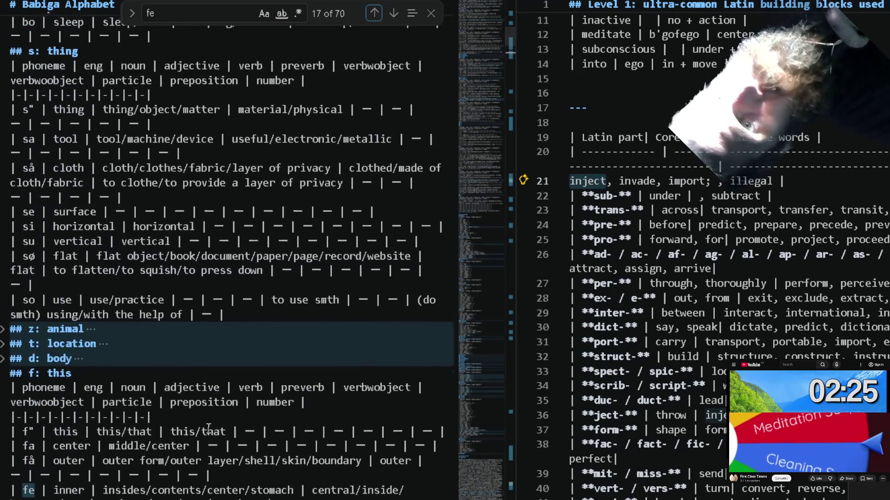
pyautogui.scroll(2, 208, 429)
pyautogui.scroll(1, 208, 428)
pyautogui.scroll(4, 208, 428)
pyautogui.scroll(4, 208, 429)
pyautogui.scroll(-8, 208, 429)
pyautogui.scroll(-5, 208, 428)
pyautogui.scroll(-3, 208, 428)
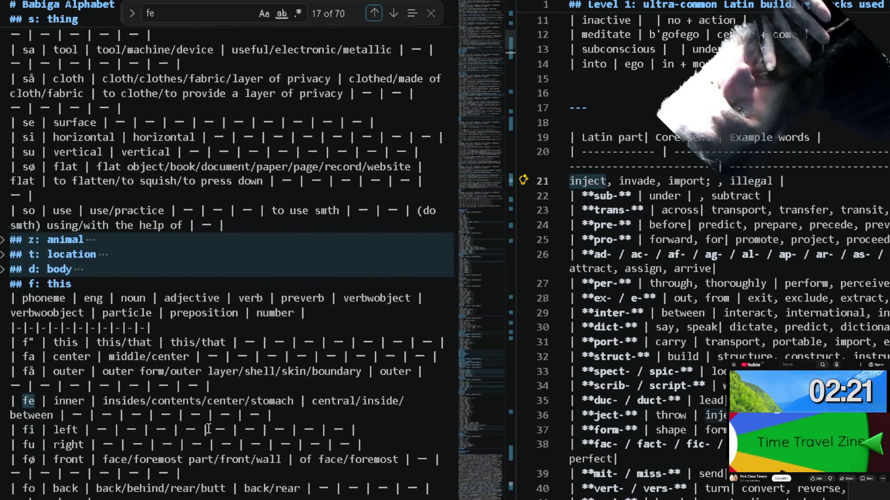
pyautogui.scroll(-2, 208, 428)
pyautogui.scroll(-2, 207, 429)
pyautogui.scroll(-5, 207, 429)
pyautogui.scroll(-3, 208, 429)
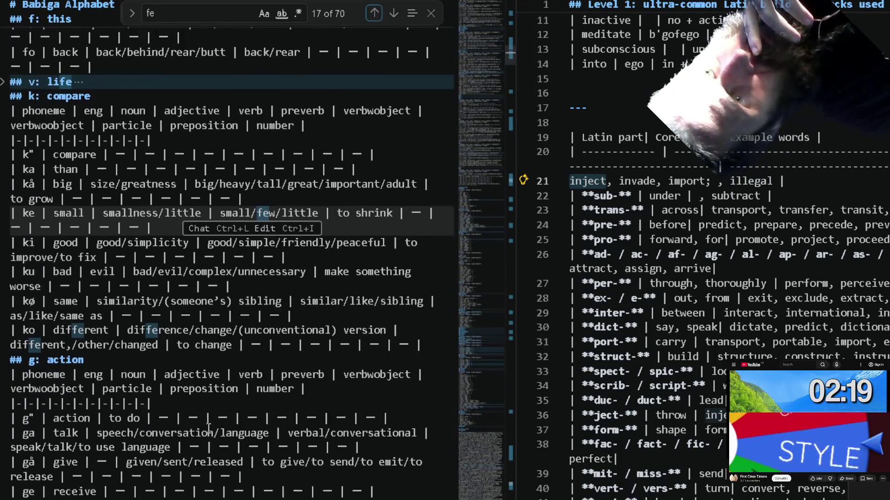
pyautogui.scroll(-3, 208, 429)
pyautogui.scroll(-3, 208, 428)
pyautogui.scroll(-3, 208, 429)
pyautogui.scroll(-3, 208, 429)
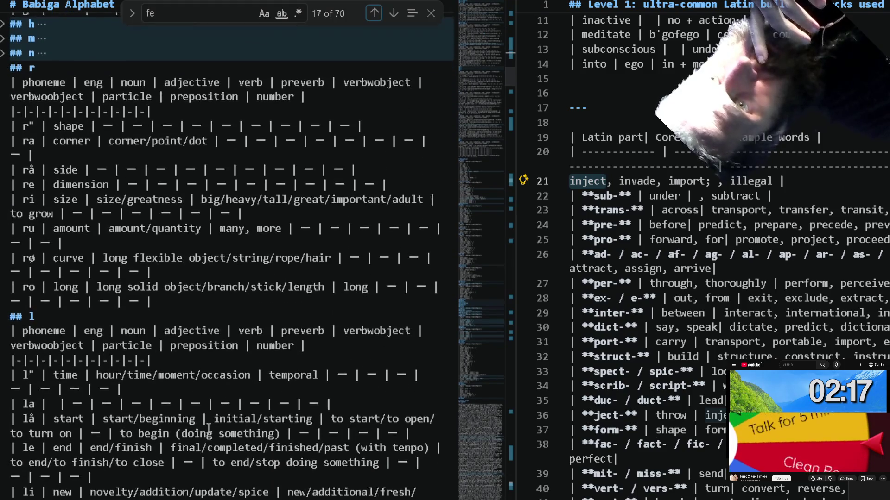
pyautogui.scroll(-4, 208, 428)
pyautogui.scroll(-3, 207, 428)
pyautogui.scroll(4, 208, 429)
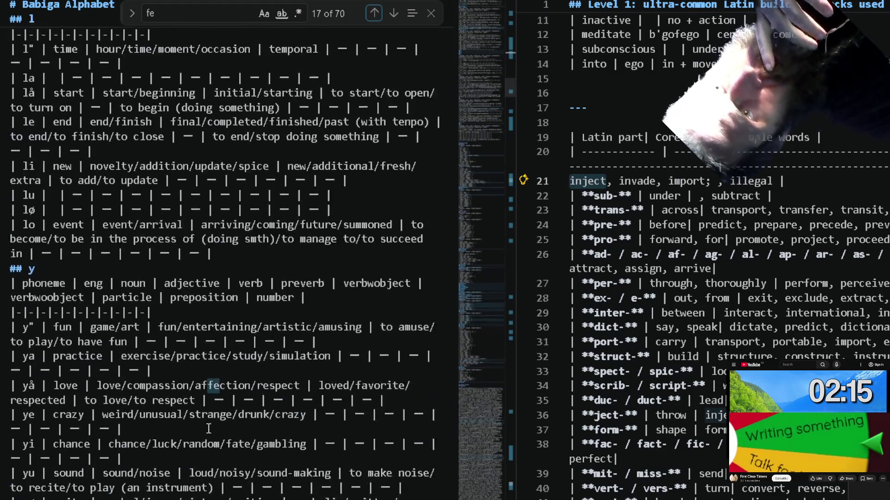
pyautogui.scroll(3, 208, 430)
pyautogui.scroll(3, 208, 431)
pyautogui.scroll(3, 208, 429)
pyautogui.scroll(3, 208, 428)
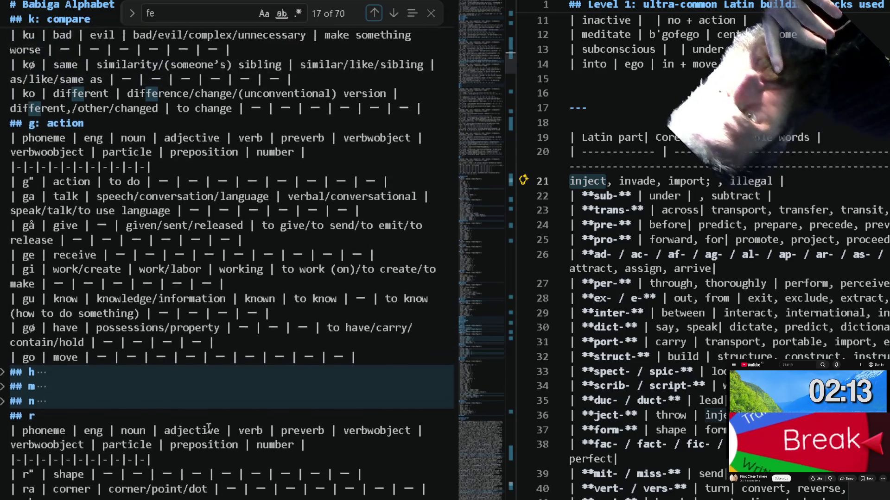
pyautogui.scroll(3, 207, 429)
pyautogui.scroll(3, 208, 428)
pyautogui.scroll(3, 207, 429)
pyautogui.scroll(5, 208, 429)
pyautogui.scroll(1, 208, 429)
pyautogui.scroll(1, 208, 428)
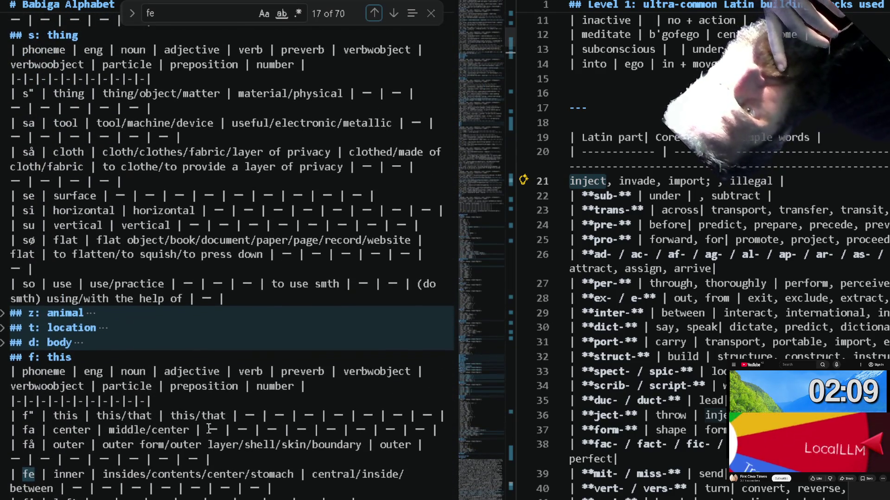
pyautogui.click(3, 328)
# Expand the t: location table and jump back to the previous 'fe' match in the life section.
pyautogui.click(4, 343)
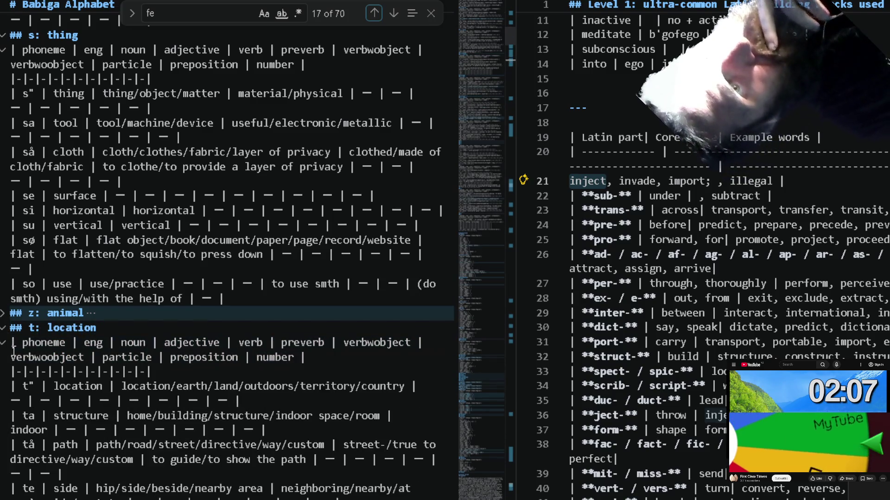
pyautogui.scroll(-1, 114, 436)
pyautogui.scroll(-5, 116, 431)
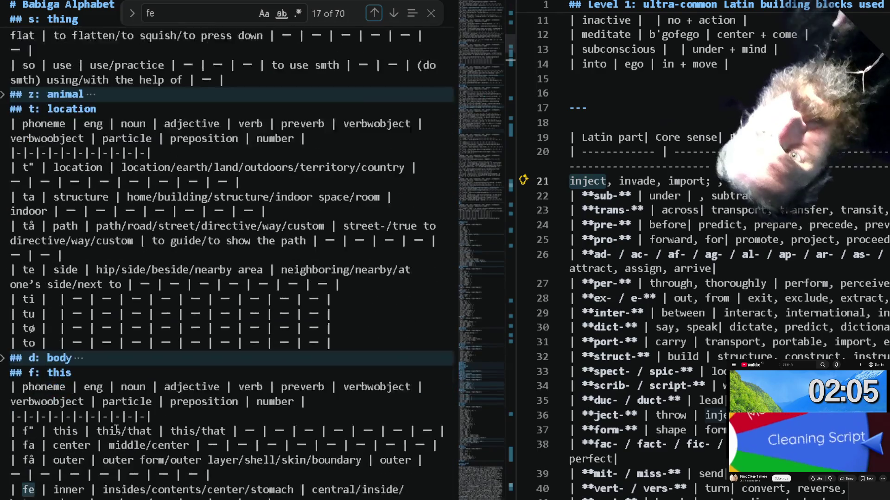
pyautogui.scroll(-2, 119, 417)
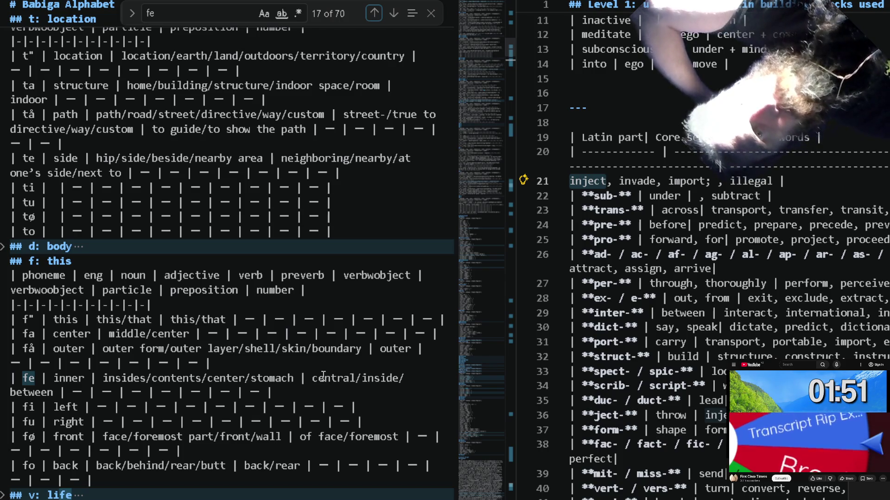
pyautogui.click(376, 14)
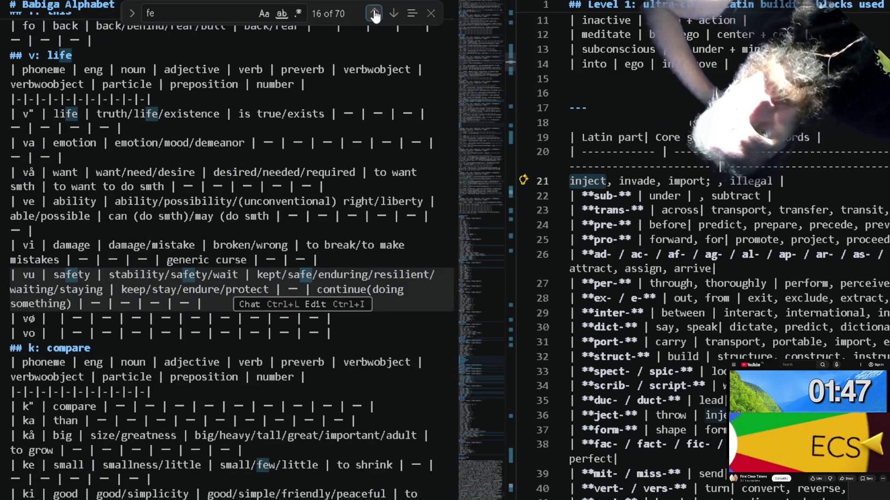
pyautogui.click(238, 14)
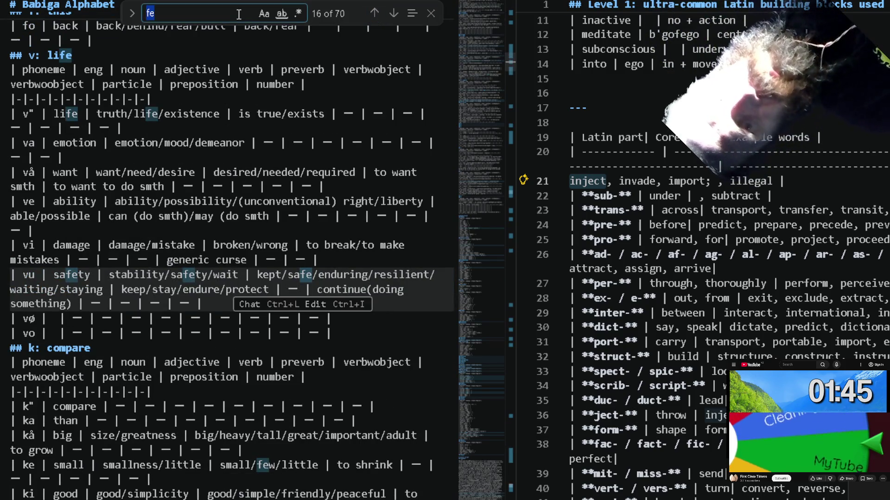
pyautogui.write('insid')
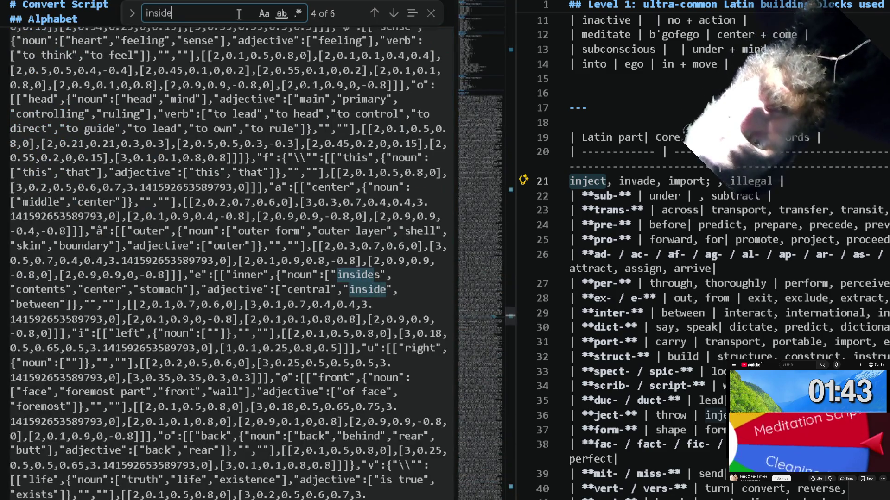
# Search 'inside' and reach the inside | feta match in the Babiga Vocab Movement table.
pyautogui.click(374, 13)
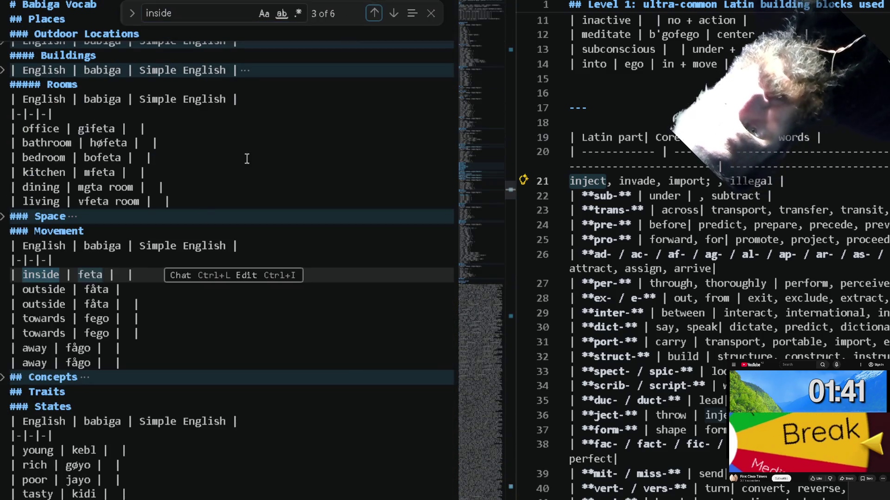
pyautogui.click(117, 277)
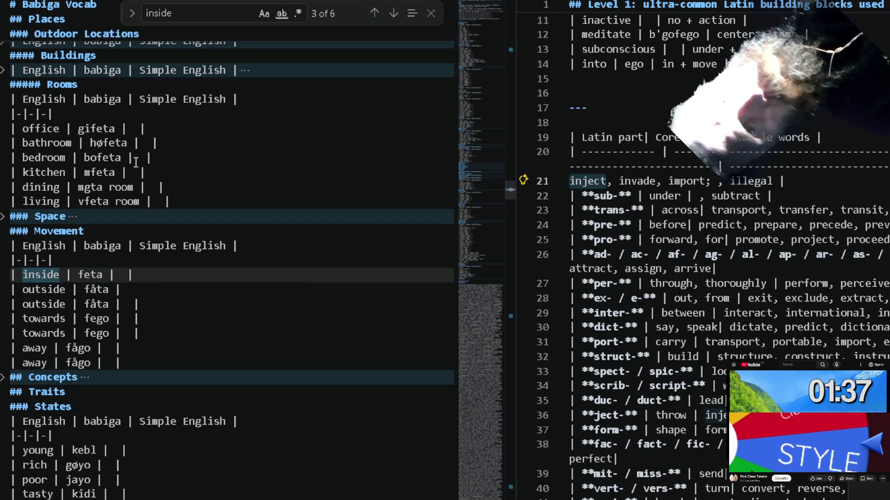
pyautogui.scroll(10, 265, 169)
pyautogui.scroll(6, 265, 170)
pyautogui.scroll(5, 265, 169)
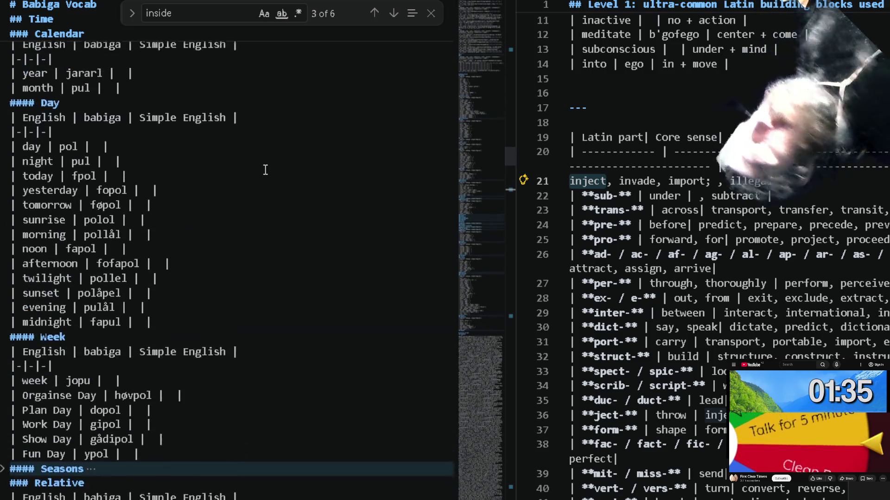
pyautogui.scroll(2, 265, 169)
pyautogui.scroll(2, 265, 170)
pyautogui.scroll(1, 265, 170)
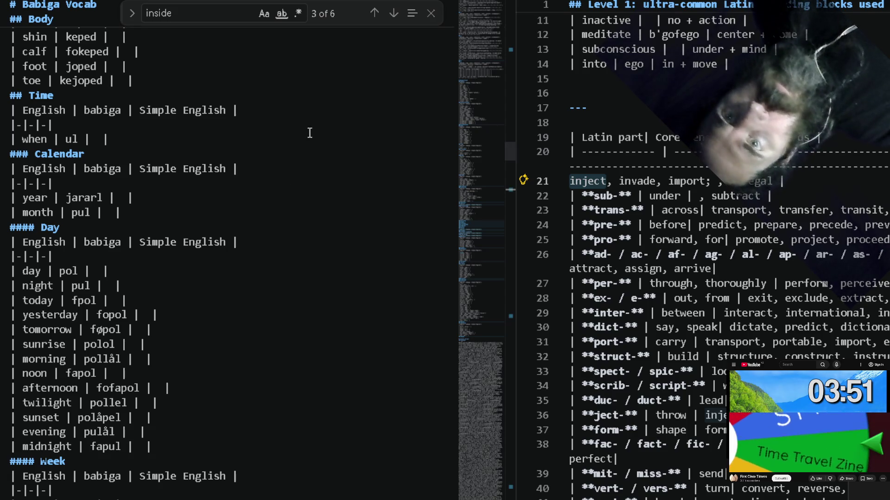
pyautogui.click(391, 15)
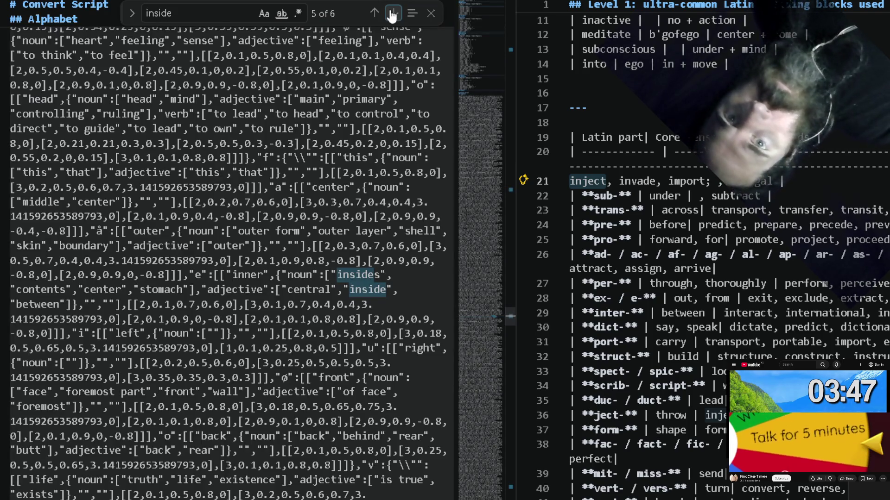
# Step forward then back to match 3 of 6 and select 'inside' in the inside | feta Movement row.
pyautogui.click(391, 15)
pyautogui.click(375, 14)
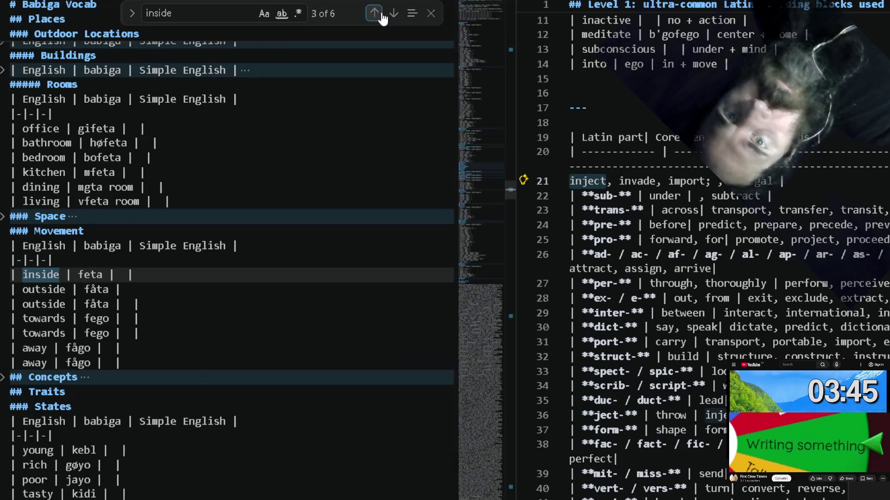
pyautogui.doubleClick(43, 275)
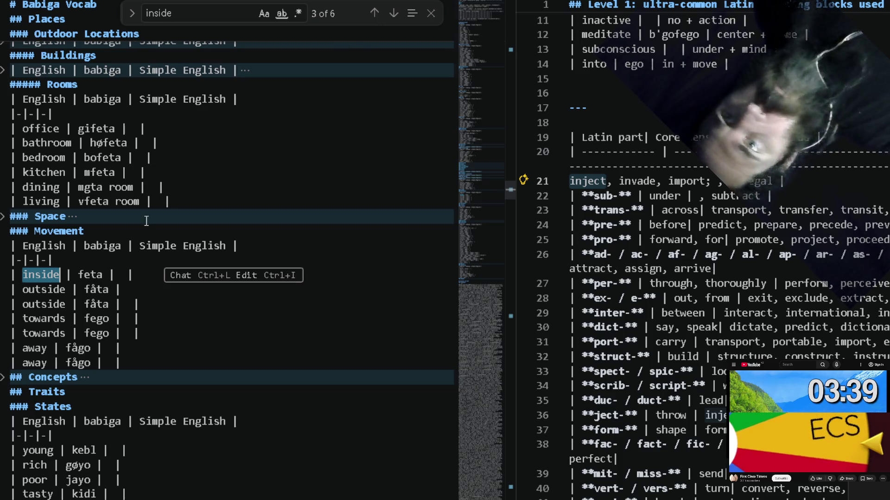
pyautogui.click(65, 277)
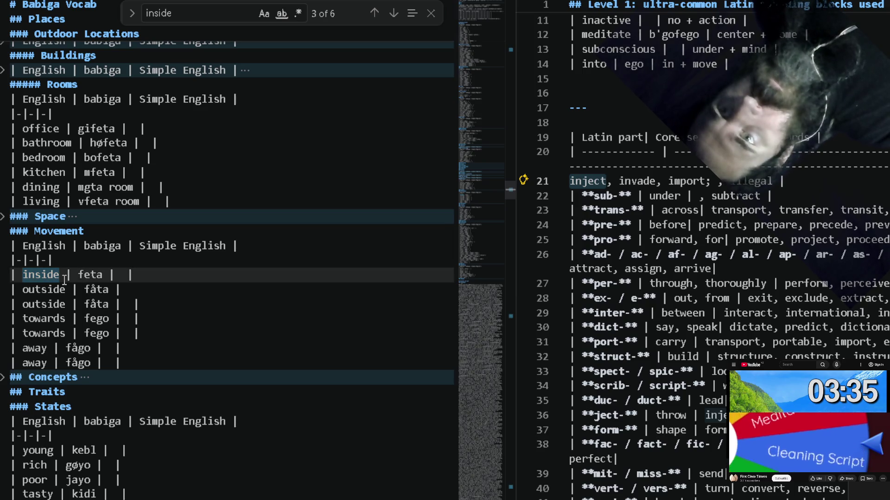
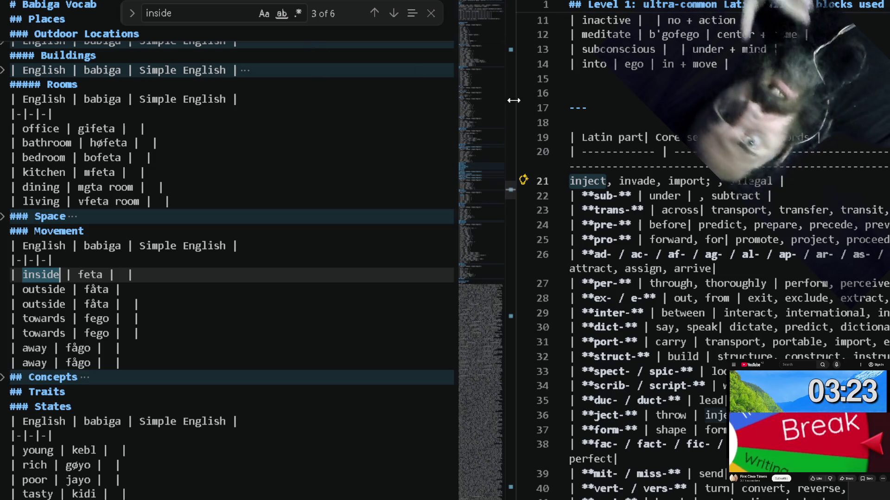
# Start an 'inject' row with empty Babiga and meaning cells below the 'into' row.
pyautogui.click(602, 82)
pyautogui.write('| gi')
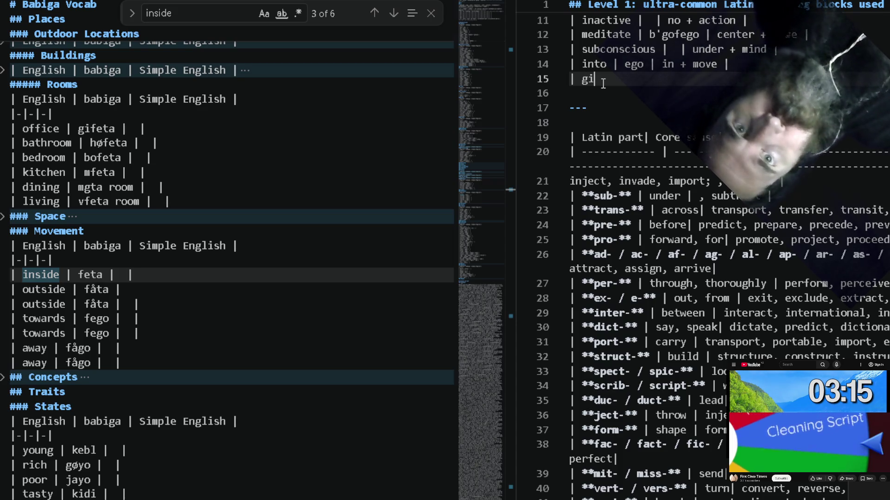
pyautogui.press('BackSpace')
pyautogui.press('BackSpace')
pyautogui.write('nje')
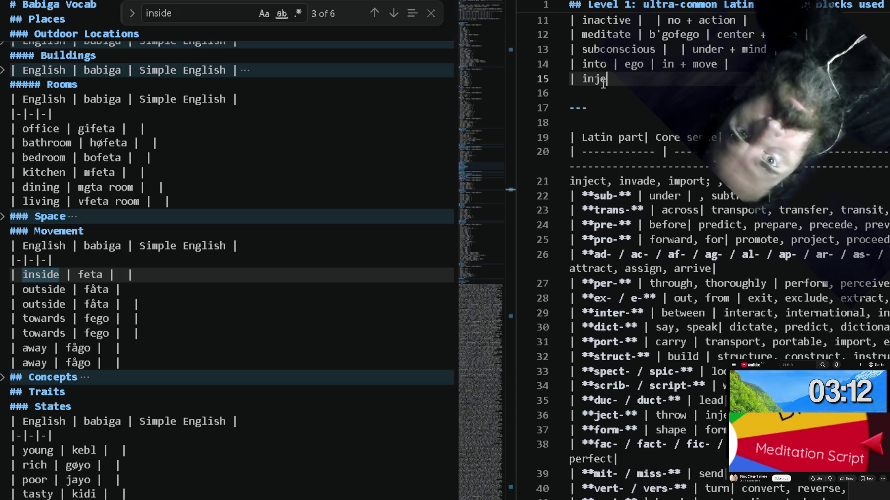
pyautogui.write('ct |')
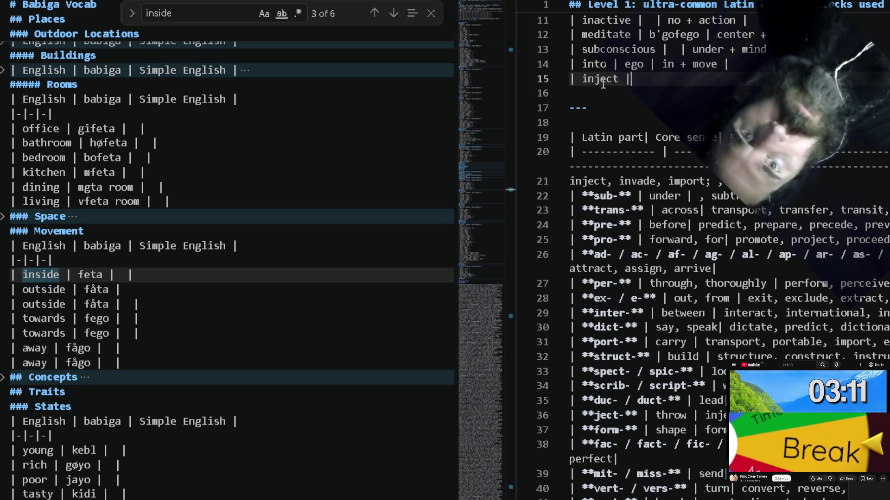
pyautogui.write(' | |')
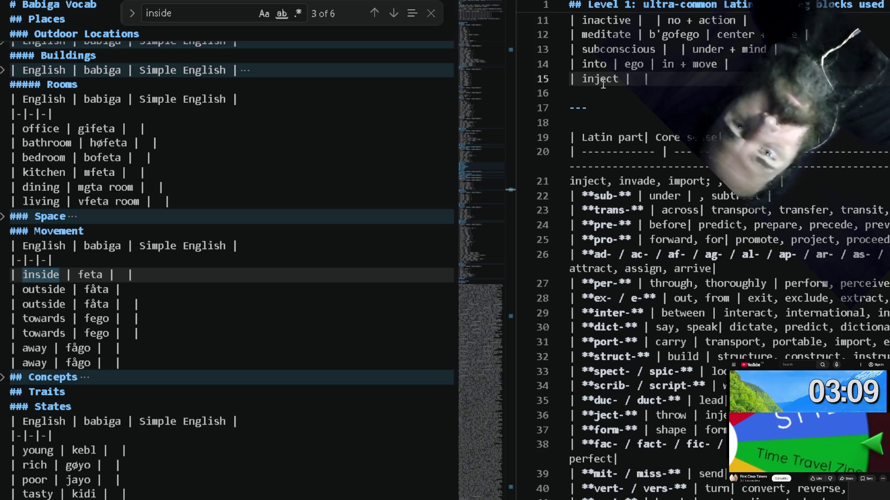
pyautogui.write(' |')
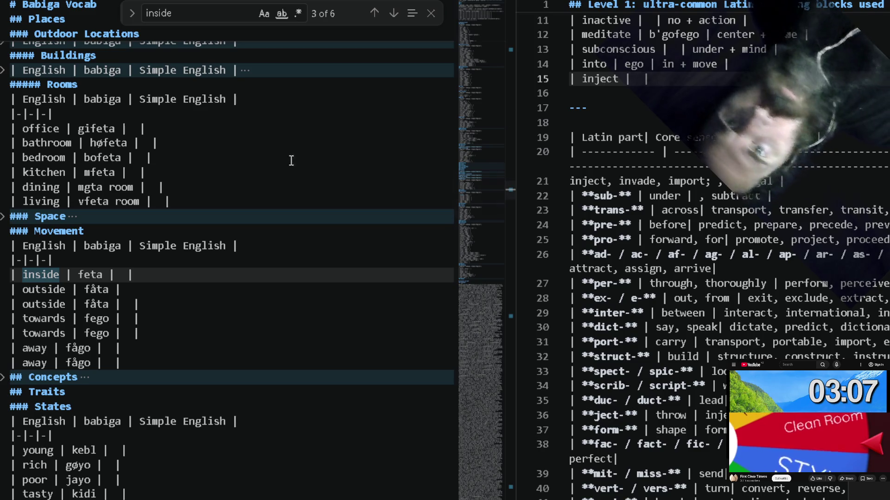
pyautogui.click(225, 202)
pyautogui.hotkey('ctrl', 'f')
pyautogui.write('d')
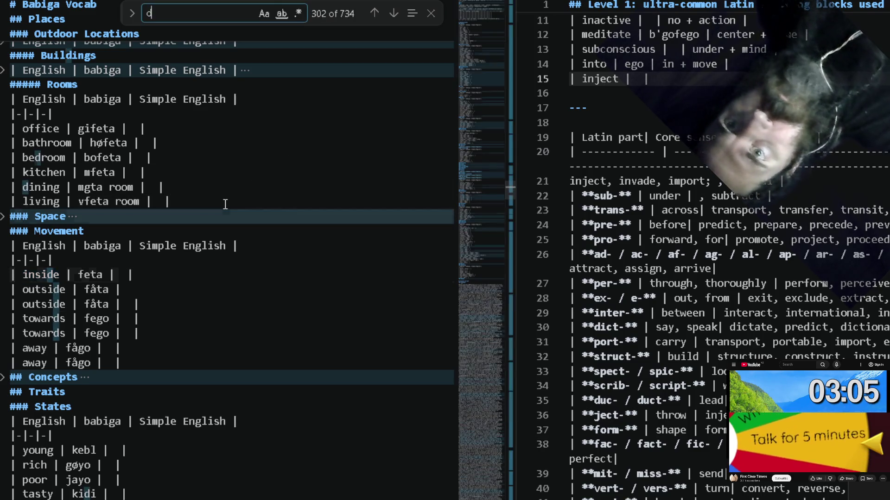
pyautogui.write('eliver')
pyautogui.press('BackSpace')
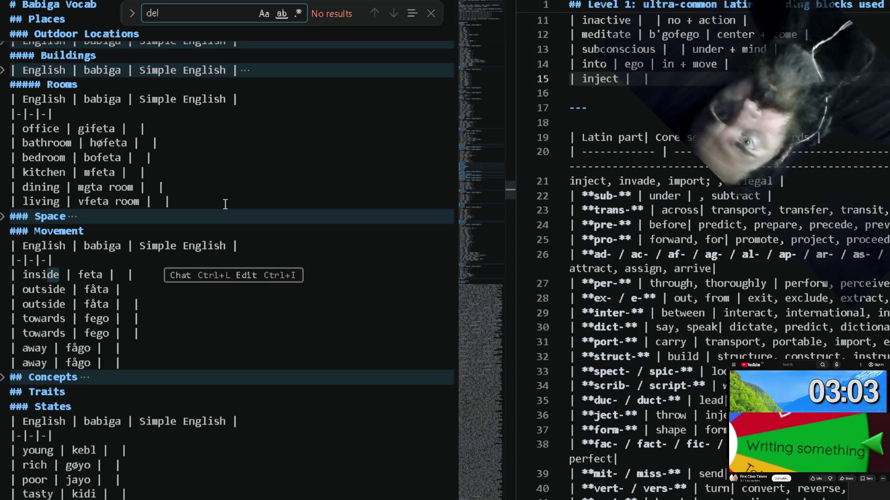
pyautogui.press('BackSpace')
pyautogui.press('BackSpace')
pyautogui.press('BackSpace')
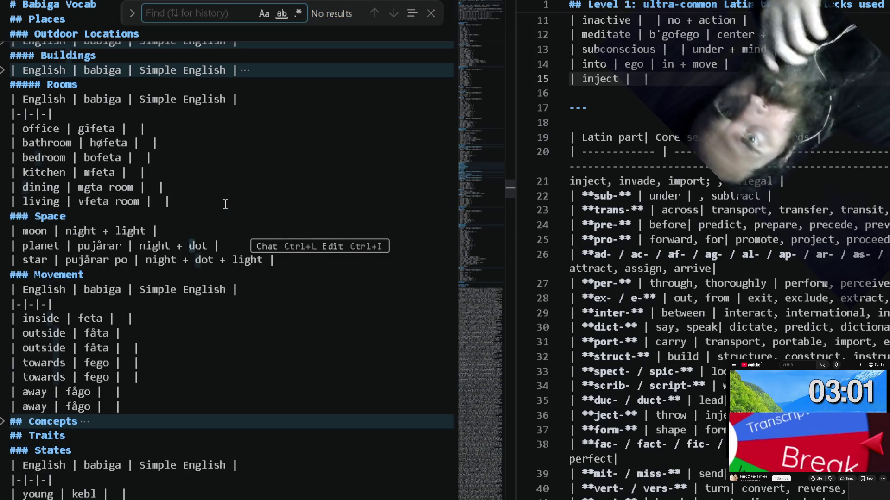
pyautogui.write('put')
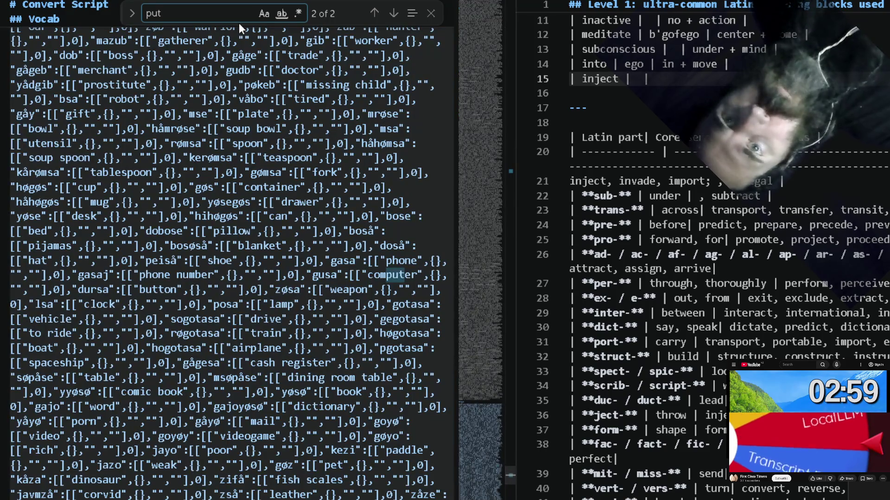
pyautogui.press('Return')
pyautogui.press('Return')
pyautogui.press('Return')
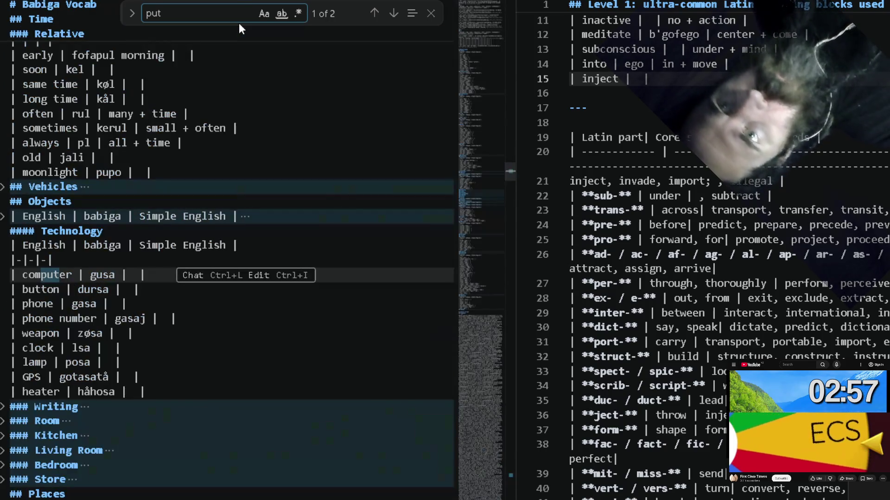
pyautogui.press('Return')
pyautogui.press('Return')
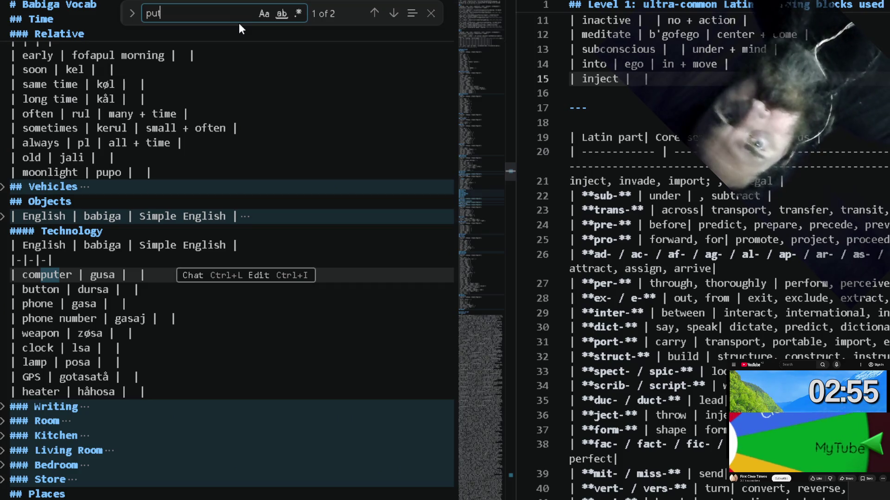
pyautogui.press('BackSpace')
pyautogui.press('BackSpace')
pyautogui.press('BackSpace')
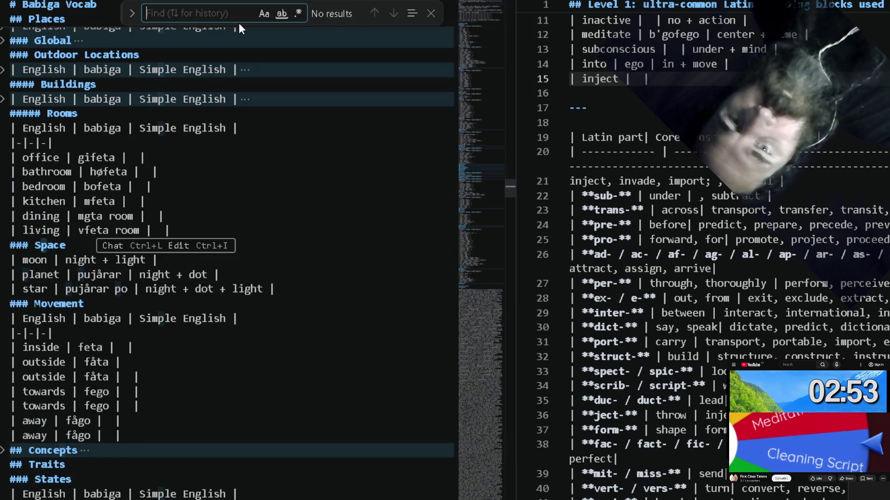
pyautogui.scroll(7, 245, 102)
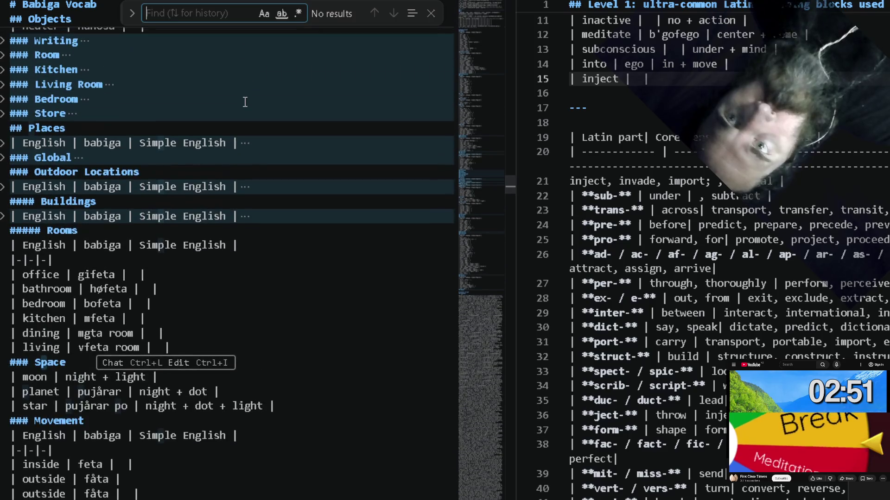
pyautogui.scroll(7, 245, 103)
pyautogui.scroll(5, 244, 103)
pyautogui.scroll(5, 245, 102)
pyautogui.scroll(5, 245, 102)
pyautogui.scroll(6, 245, 102)
pyautogui.scroll(5, 245, 102)
pyautogui.scroll(5, 244, 103)
pyautogui.scroll(5, 245, 103)
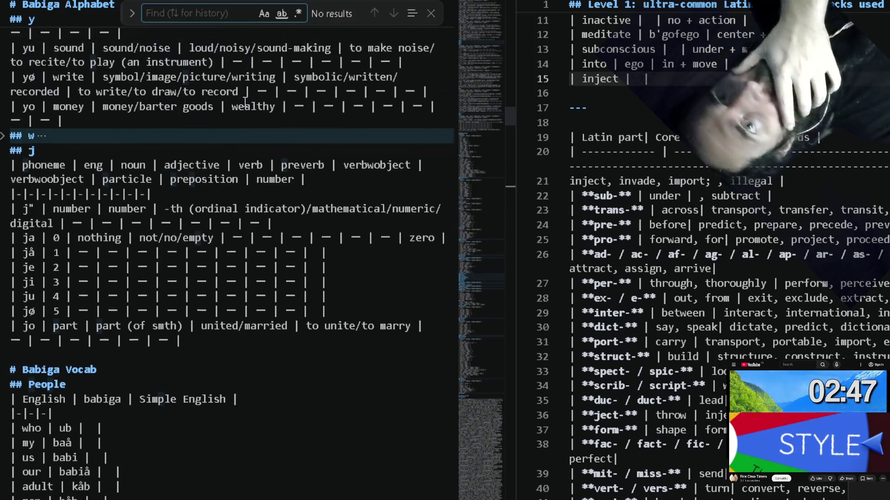
pyautogui.scroll(5, 245, 102)
pyautogui.scroll(5, 245, 102)
pyautogui.scroll(5, 245, 102)
pyautogui.scroll(5, 245, 102)
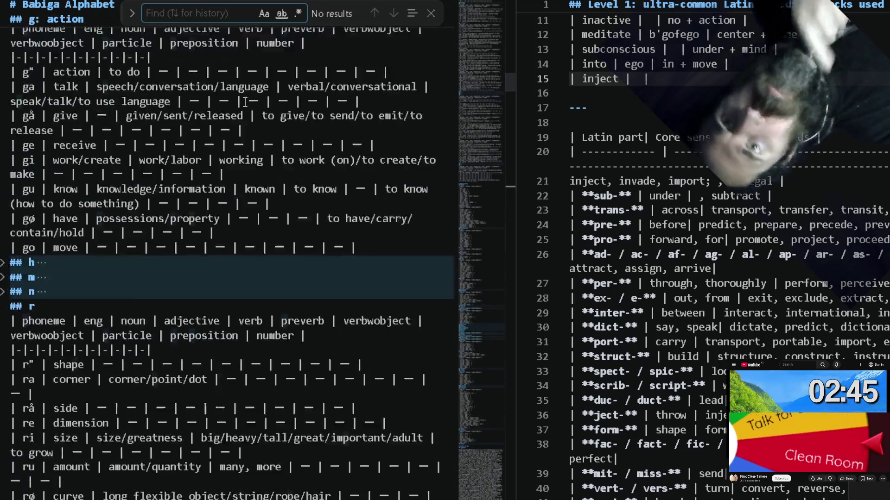
pyautogui.scroll(5, 245, 103)
pyautogui.scroll(3, 245, 103)
pyautogui.scroll(5, 244, 103)
pyautogui.scroll(4, 245, 102)
pyautogui.scroll(3, 245, 102)
pyautogui.scroll(3, 245, 103)
pyautogui.scroll(2, 245, 102)
pyautogui.scroll(7, 245, 102)
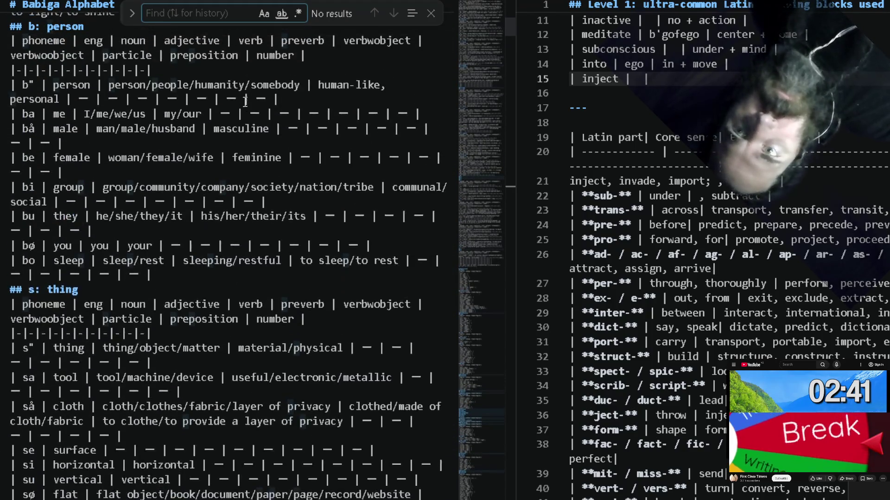
pyautogui.scroll(3, 244, 103)
pyautogui.scroll(5, 245, 102)
pyautogui.scroll(5, 245, 102)
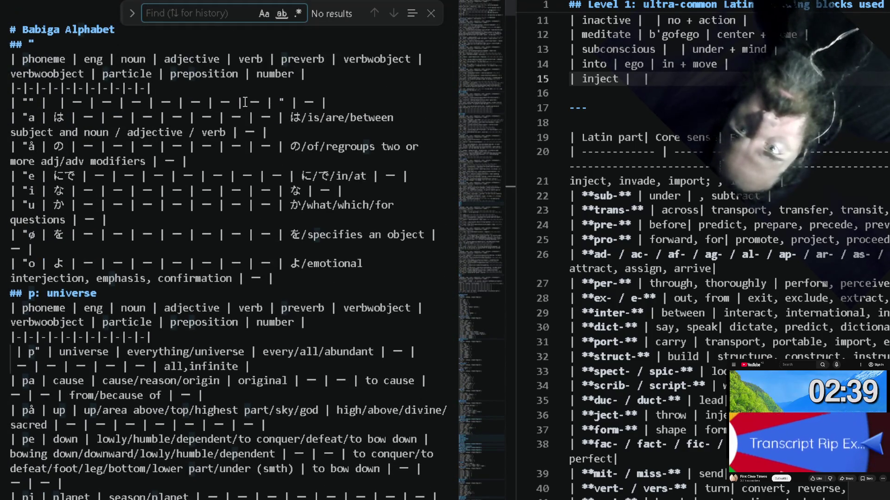
pyautogui.scroll(-1, 161, 298)
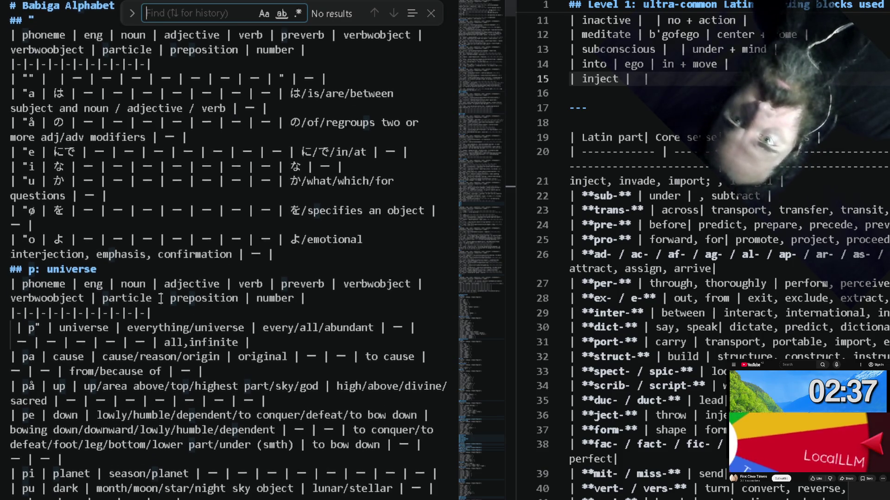
pyautogui.scroll(-2, 160, 298)
pyautogui.scroll(-2, 207, 295)
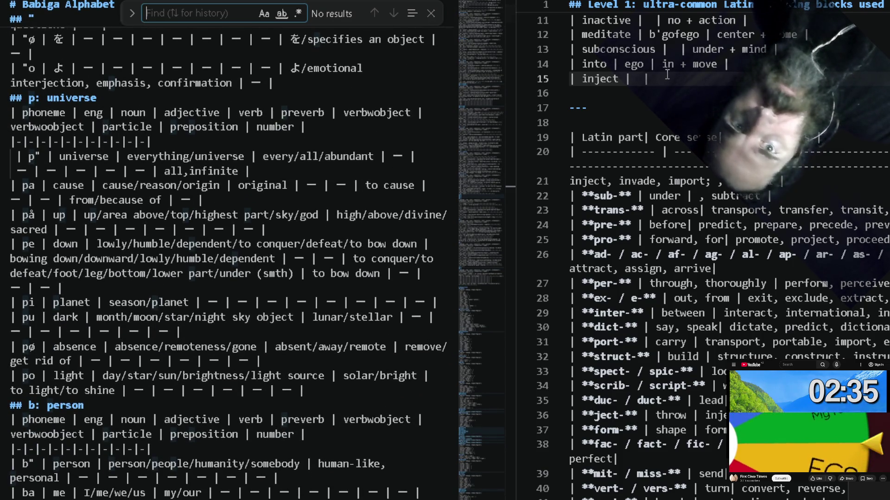
pyautogui.click(637, 79)
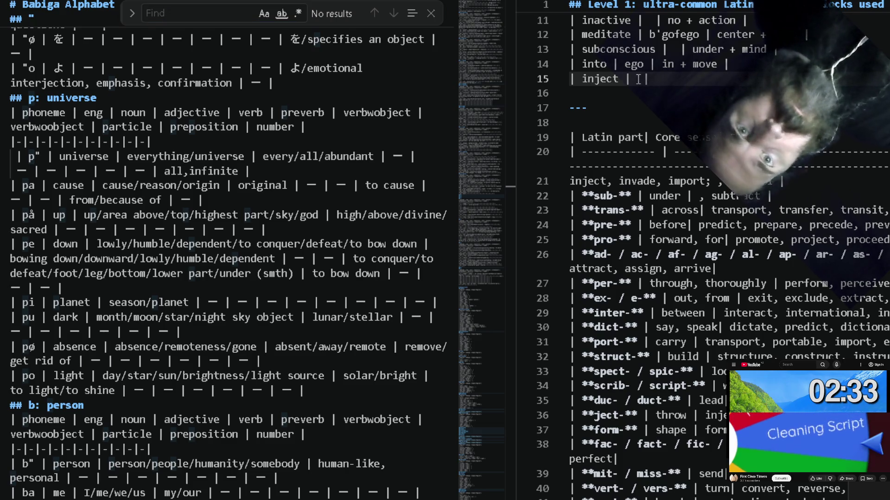
pyautogui.scroll(-1, 202, 359)
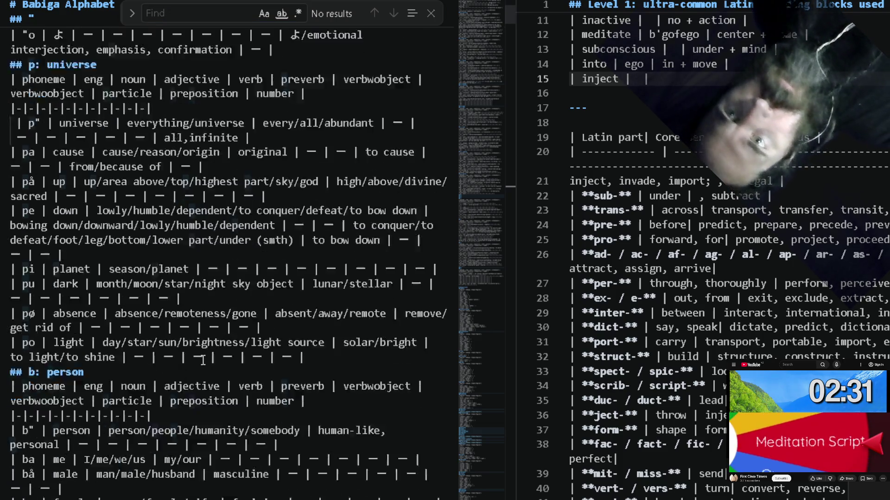
pyautogui.scroll(-4, 203, 359)
pyautogui.scroll(-7, 202, 359)
pyautogui.scroll(-3, 202, 359)
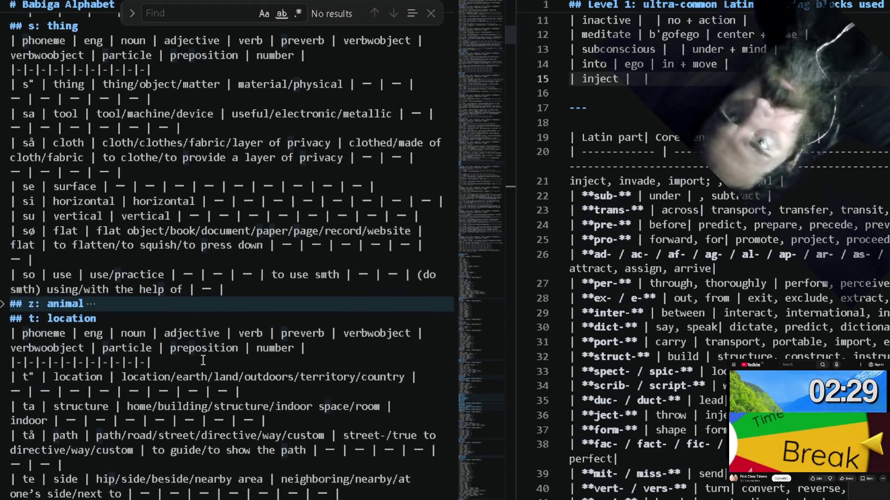
pyautogui.scroll(-3, 202, 359)
pyautogui.scroll(-2, 203, 359)
pyautogui.scroll(-2, 203, 359)
pyautogui.scroll(-1, 203, 359)
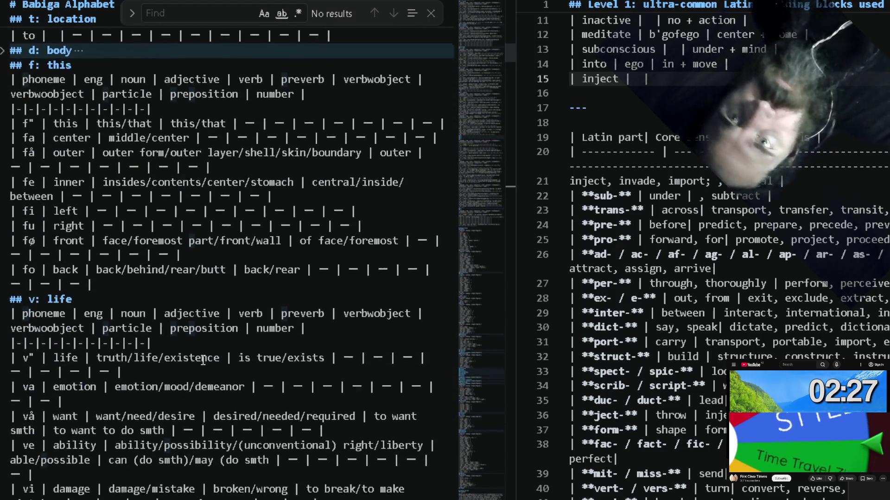
pyautogui.scroll(-6, 202, 359)
pyautogui.scroll(-4, 203, 359)
pyautogui.scroll(-3, 203, 359)
pyautogui.scroll(-5, 203, 359)
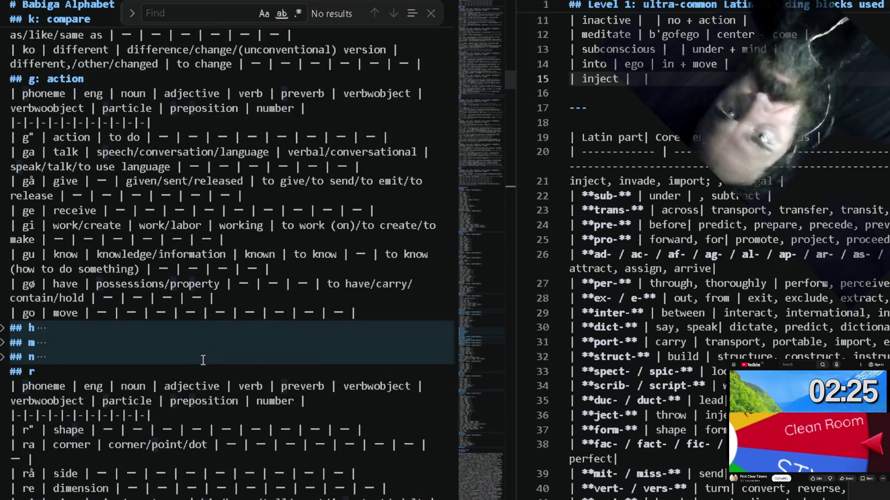
pyautogui.scroll(-1, 202, 360)
pyautogui.scroll(5, 202, 359)
pyautogui.scroll(2, 202, 360)
pyautogui.scroll(2, 202, 361)
pyautogui.scroll(3, 202, 361)
pyautogui.scroll(1, 202, 361)
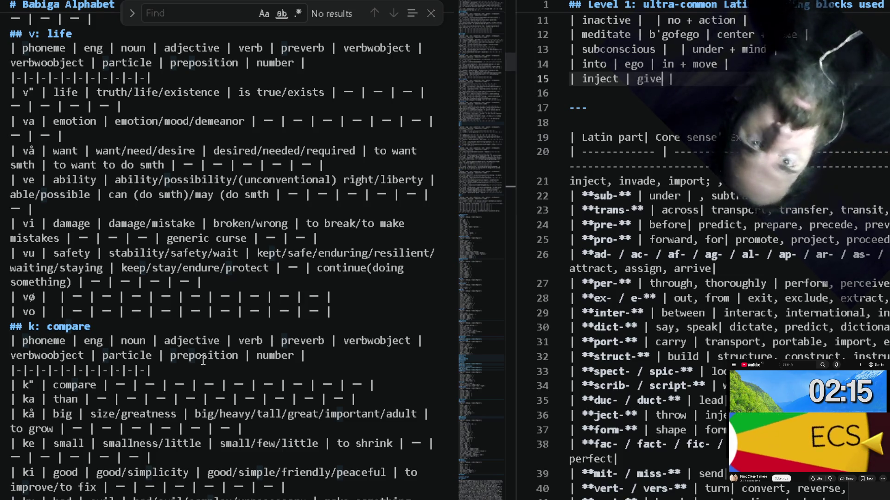
pyautogui.write('+ place')
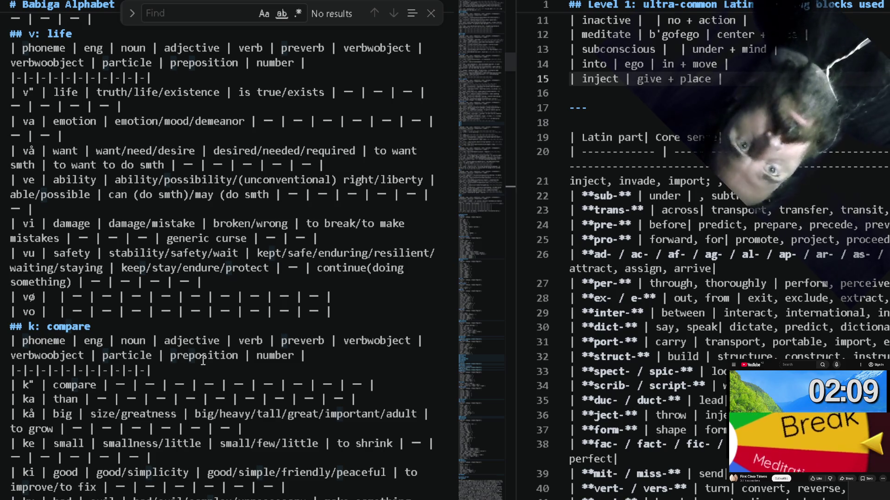
pyautogui.write('|')
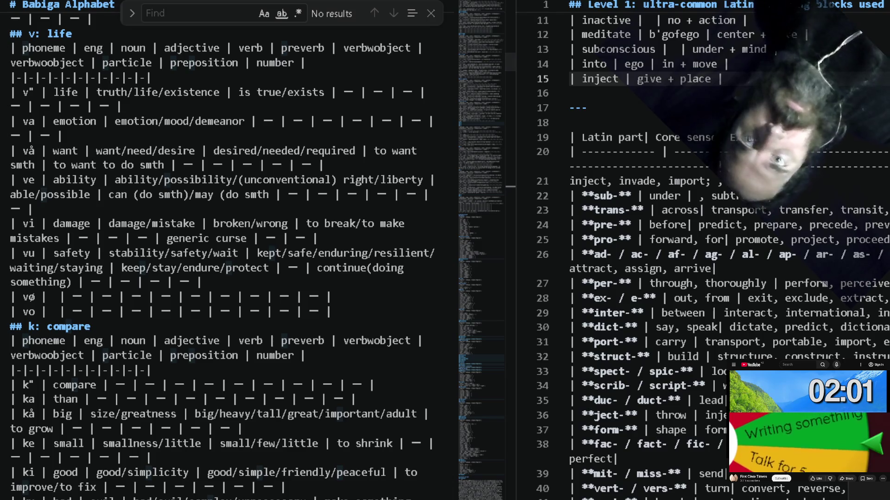
# Look up 'give' in the Babiga file and select its word 'gå'.
pyautogui.press('BackSpace')
pyautogui.press('BackSpace')
pyautogui.press('BackSpace')
pyautogui.write('insid')
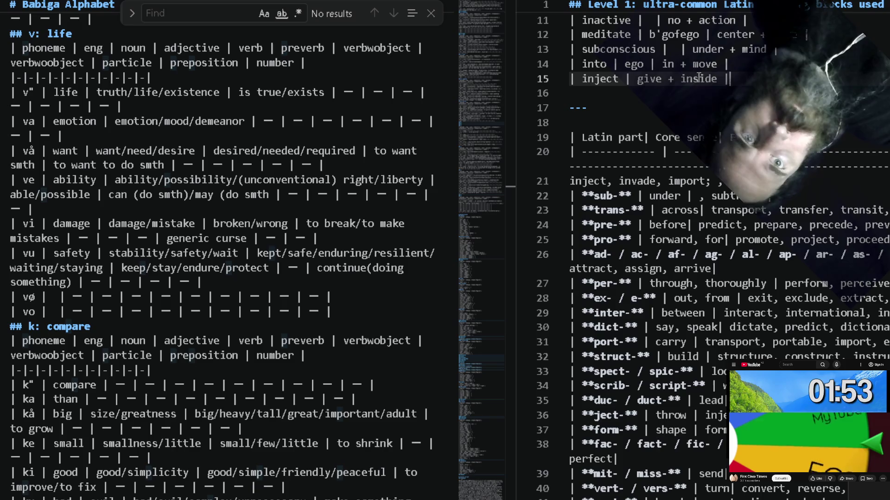
pyautogui.hotkey('ctrl', 'Left')
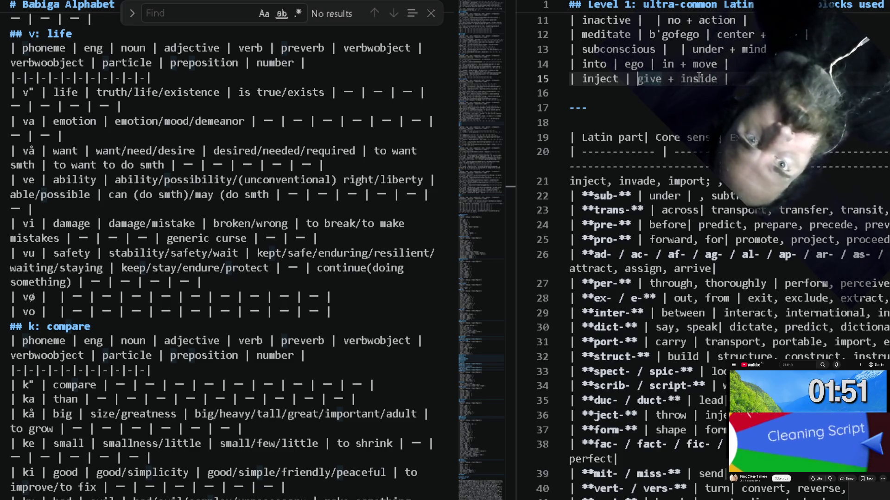
pyautogui.write('|')
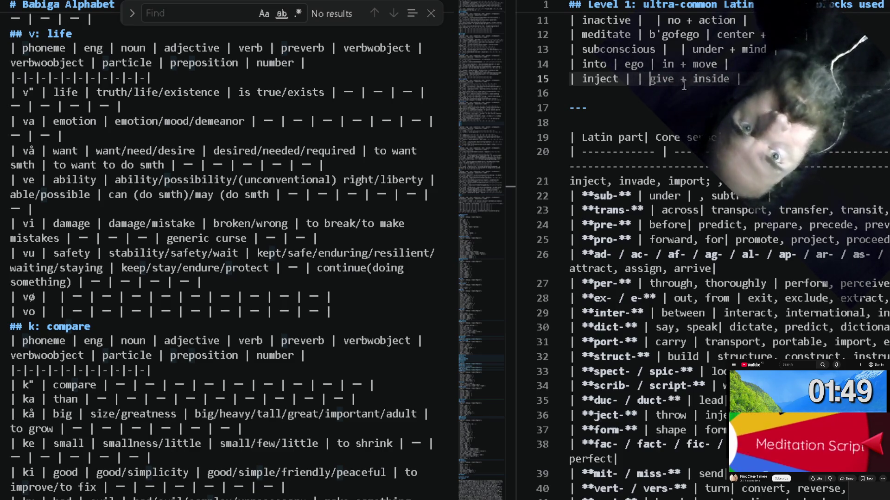
pyautogui.doubleClick(662, 83)
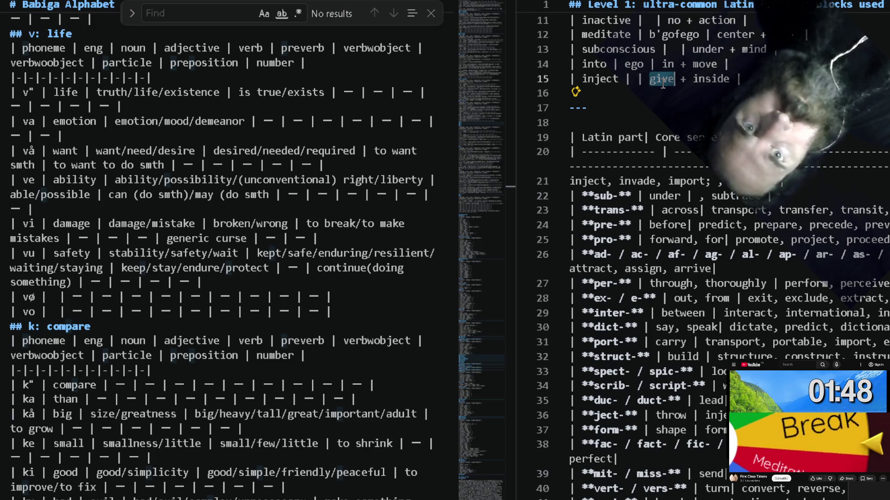
pyautogui.doubleClick(211, 180)
pyautogui.hotkey('ctrl', 'f')
pyautogui.write('give')
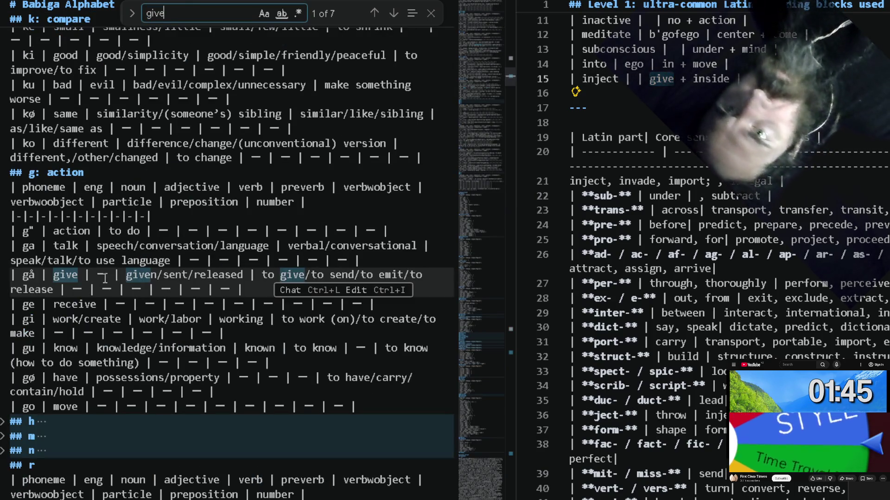
pyautogui.doubleClick(28, 275)
pyautogui.hotkey('ctrl', 'c')
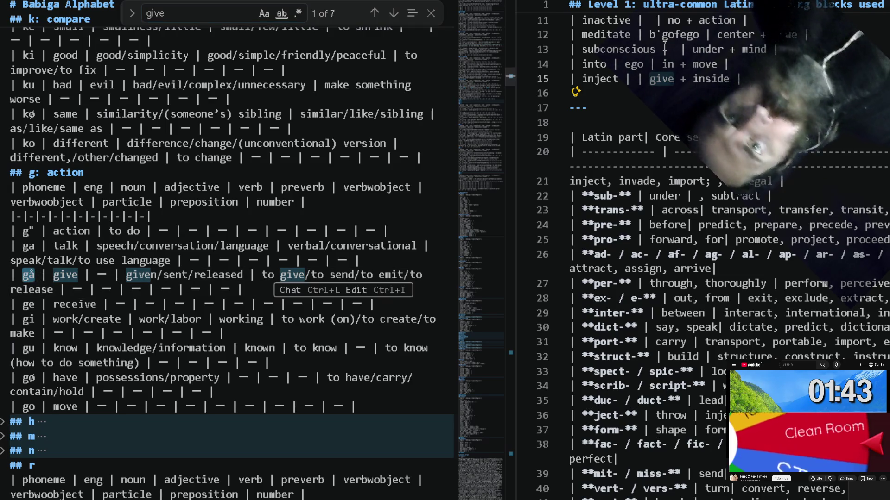
# Paste 'gå' into inject's Babiga cell and look up 'inside' next.
pyautogui.click(636, 79)
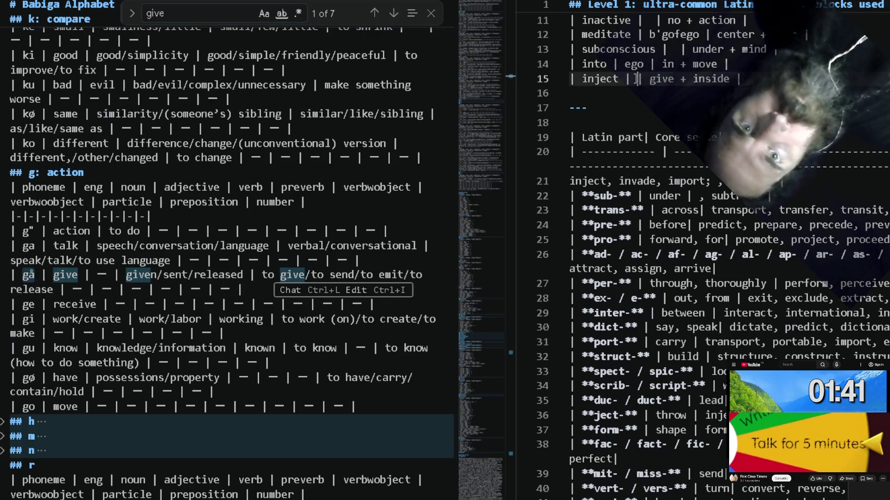
pyautogui.hotkey('ctrl', 'v')
pyautogui.write('|')
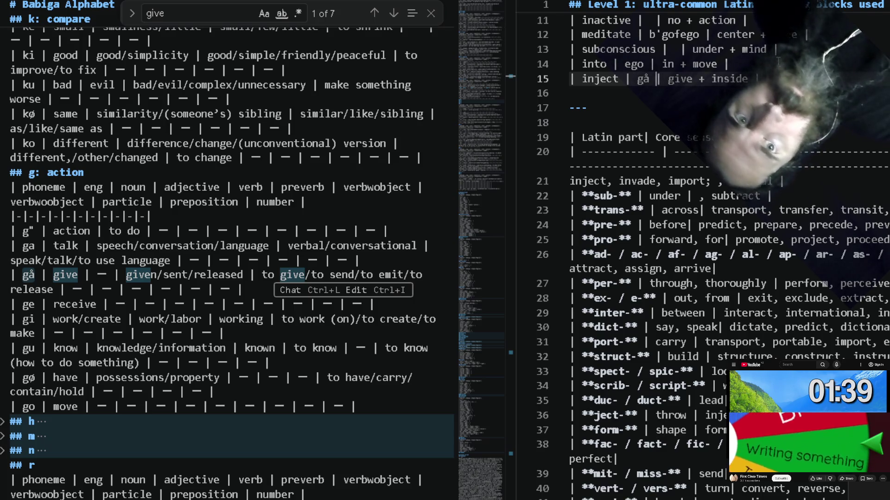
pyautogui.press('Down')
pyautogui.doubleClick(726, 82)
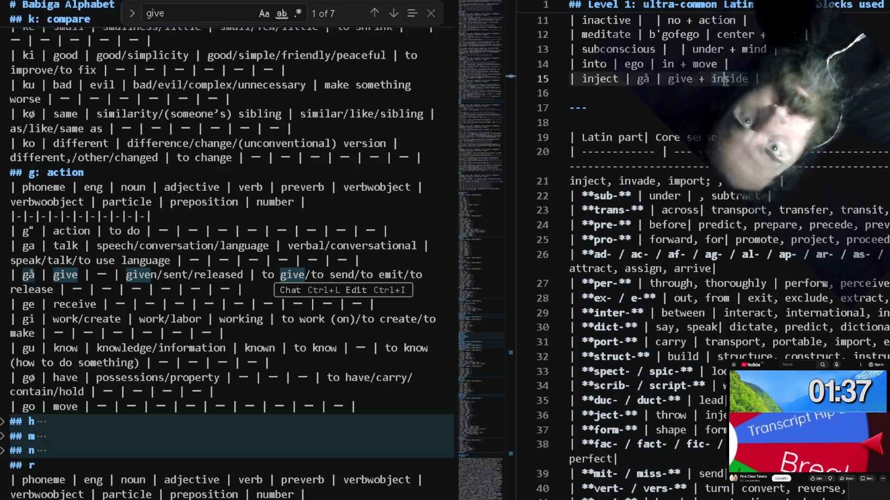
pyautogui.doubleClick(225, 12)
pyautogui.write('inside')
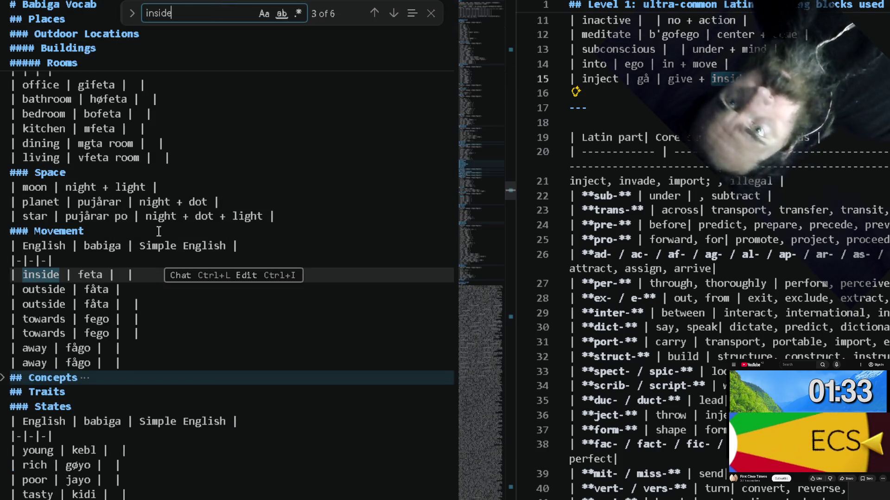
# Append 'feta' (inside) after 'gå' so inject's Babiga cell reads 'gåfeta'.
pyautogui.click(91, 267)
pyautogui.doubleClick(92, 274)
pyautogui.hotkey('ctrl', 'c')
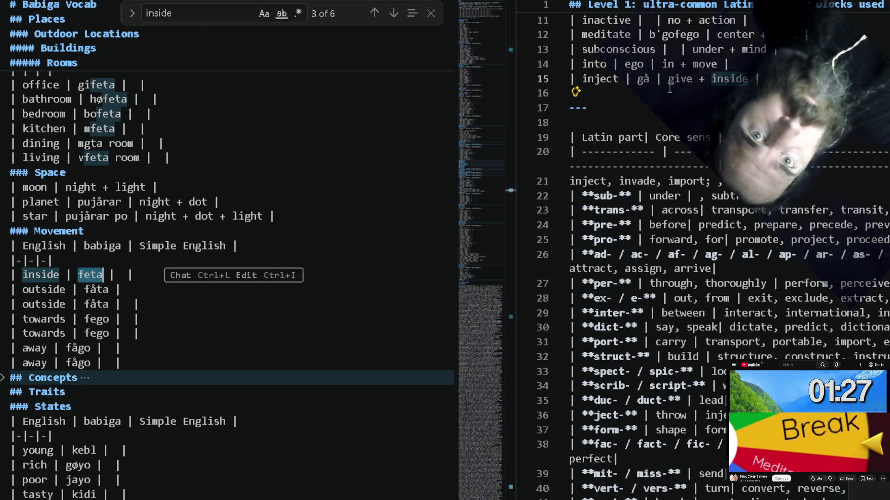
pyautogui.doubleClick(646, 83)
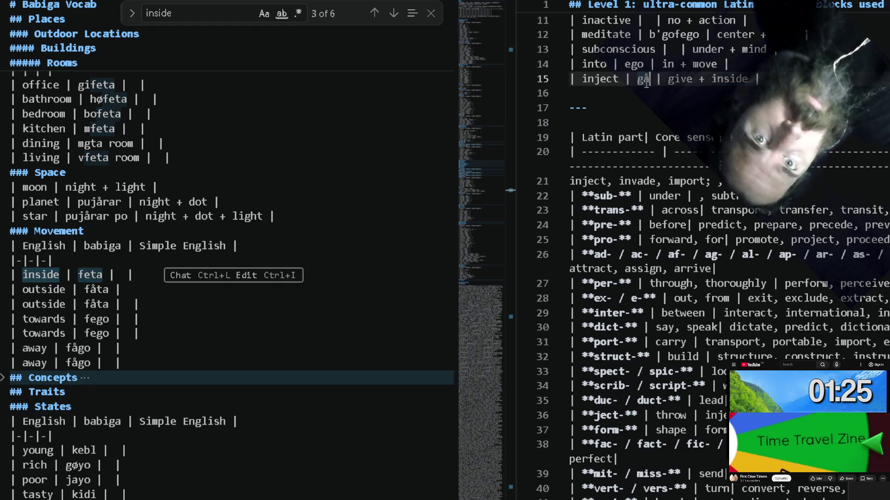
pyautogui.press('Right')
pyautogui.hotkey('ctrl', 'v')
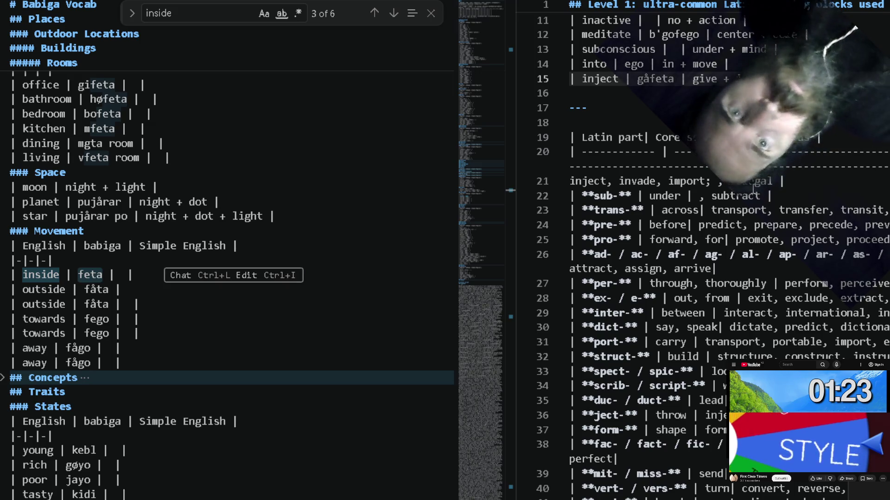
# Remove 'inject' and 'invade' from the Latin-part list.
pyautogui.doubleClick(595, 181)
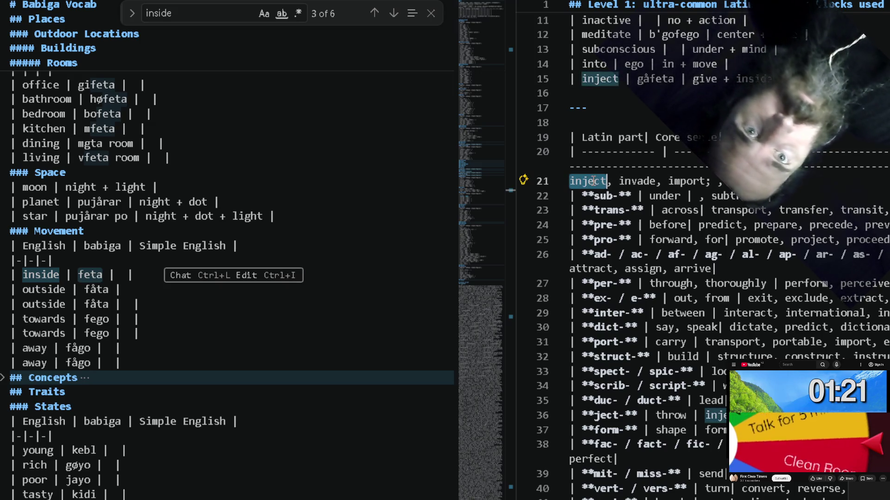
pyautogui.press('Delete')
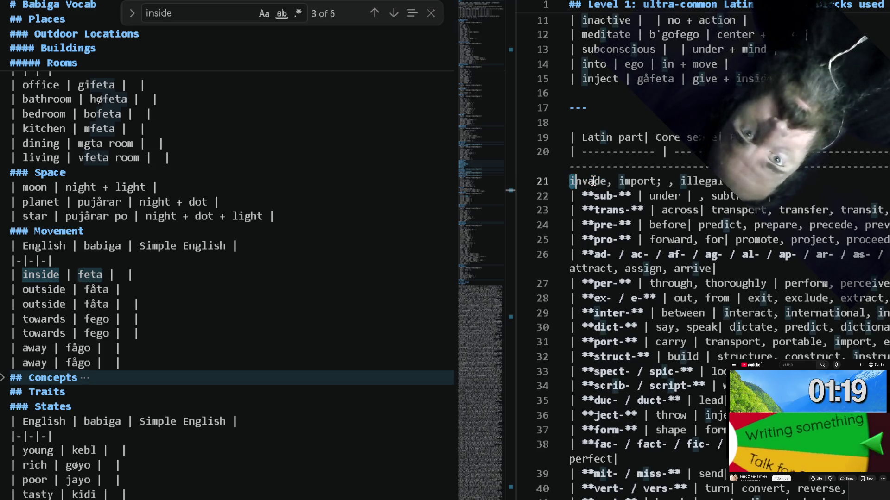
pyautogui.doubleClick(594, 181)
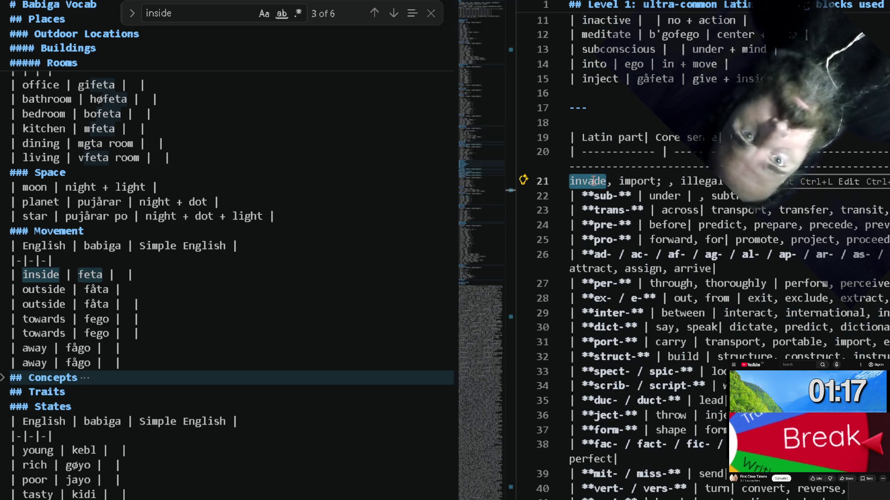
pyautogui.press('Delete')
# Start an 'invade' row with 'in' below inject, checking the 'feta' entry.
pyautogui.click(726, 91)
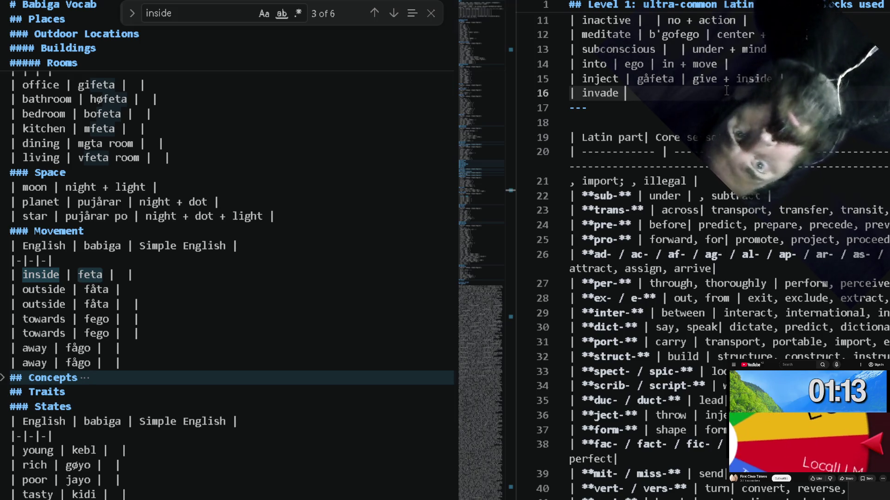
pyautogui.write('|  |')
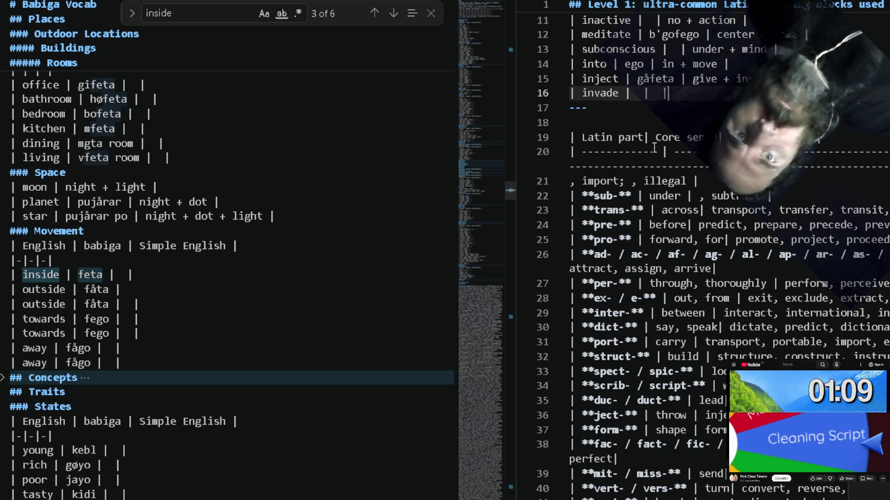
pyautogui.click(756, 79)
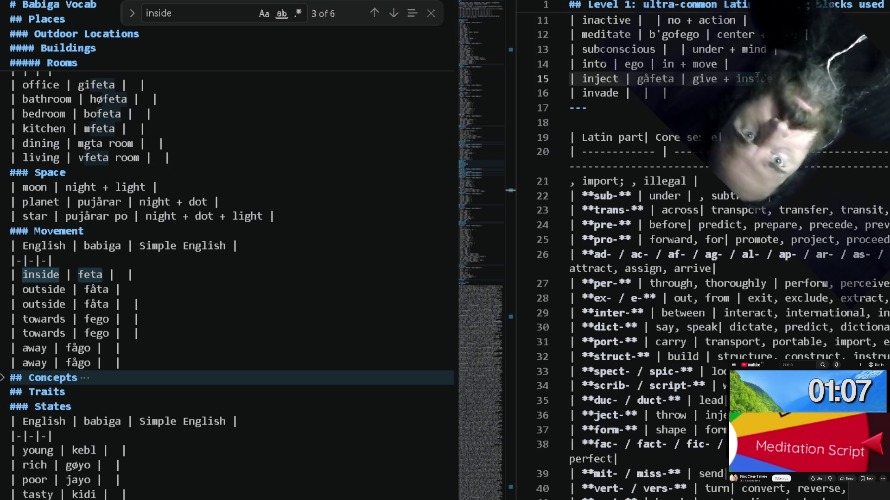
pyautogui.doubleClick(758, 78)
pyautogui.click(636, 96)
pyautogui.write('in')
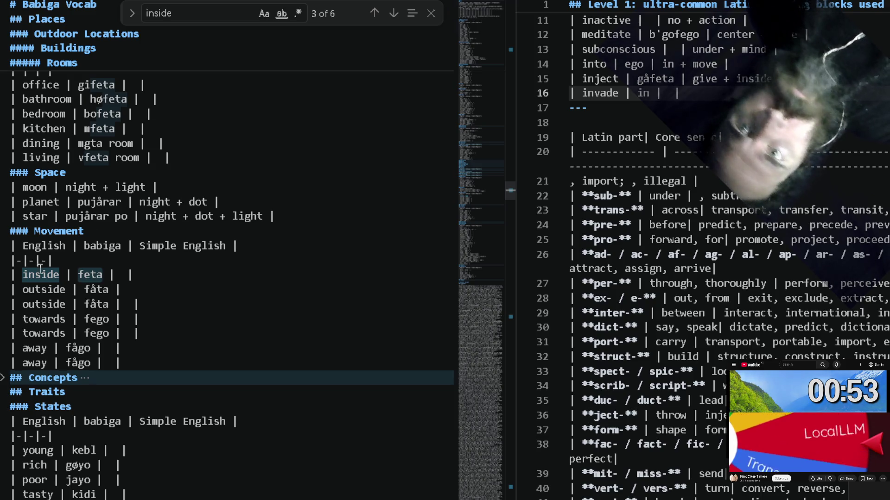
pyautogui.doubleClick(90, 275)
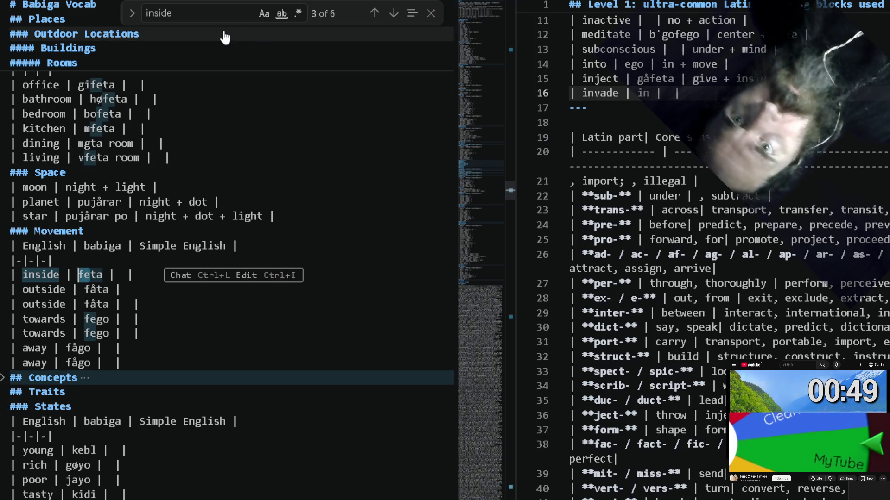
# Search 'fe' and step through the matches back to the 'fe | inner' row.
pyautogui.click(218, 15)
pyautogui.write('fe')
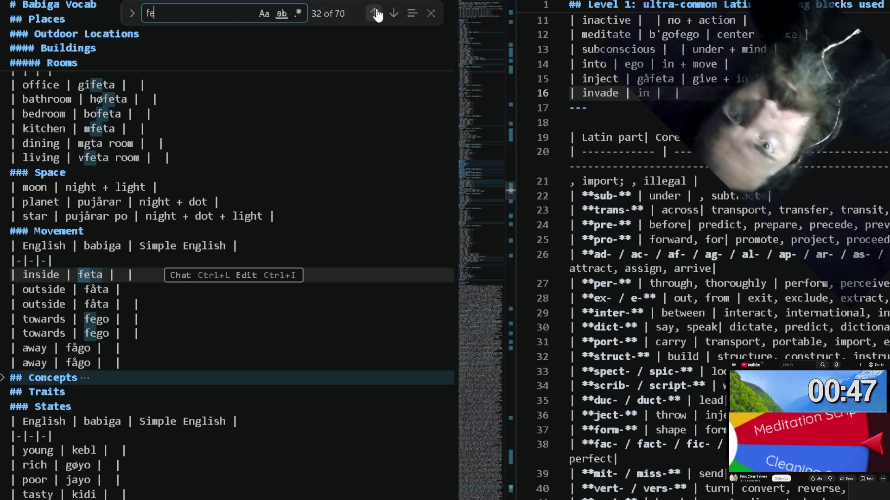
pyautogui.scroll(10, 342, 115)
pyautogui.scroll(10, 343, 114)
pyautogui.scroll(10, 342, 115)
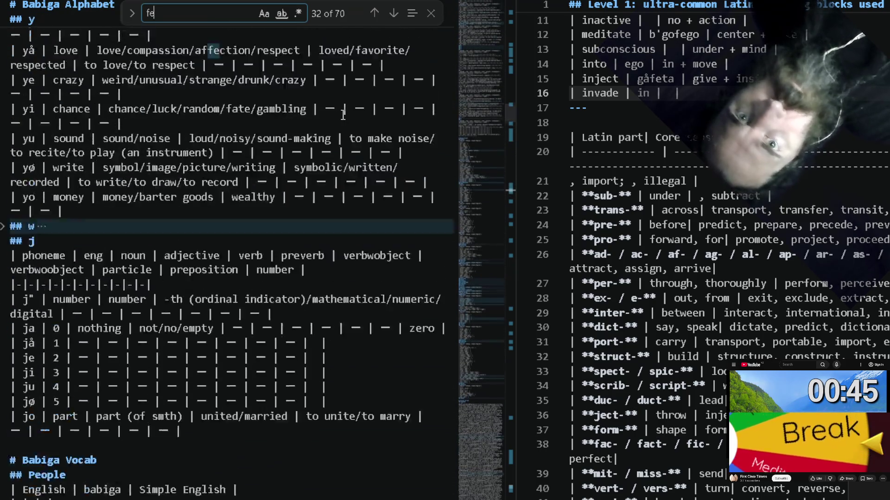
pyautogui.scroll(10, 342, 115)
pyautogui.scroll(10, 343, 115)
pyautogui.scroll(10, 355, 110)
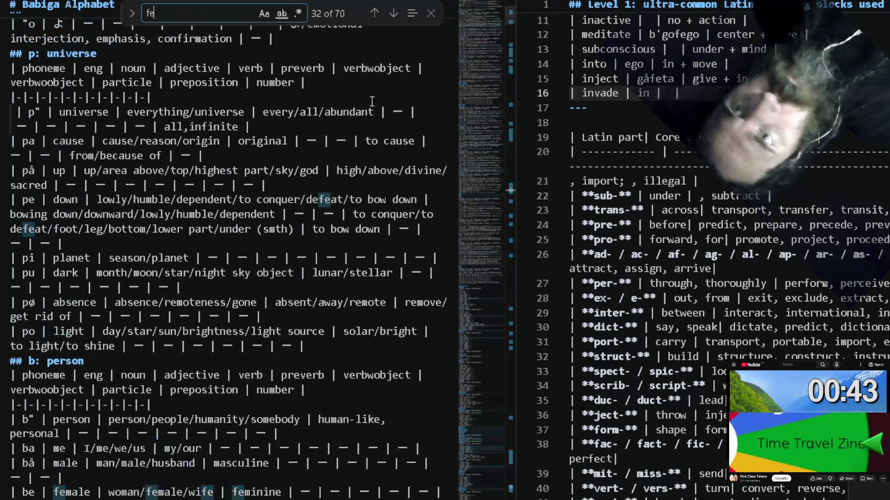
pyautogui.click(388, 18)
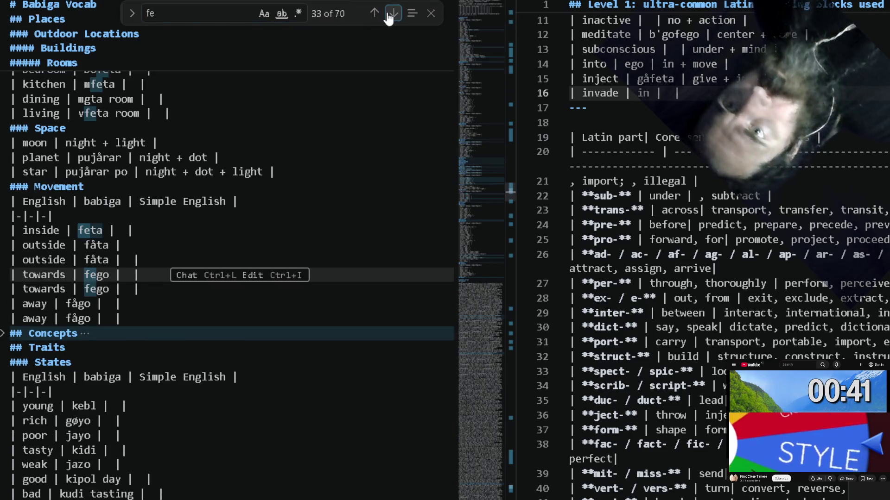
pyautogui.click(378, 17)
pyautogui.click(373, 13)
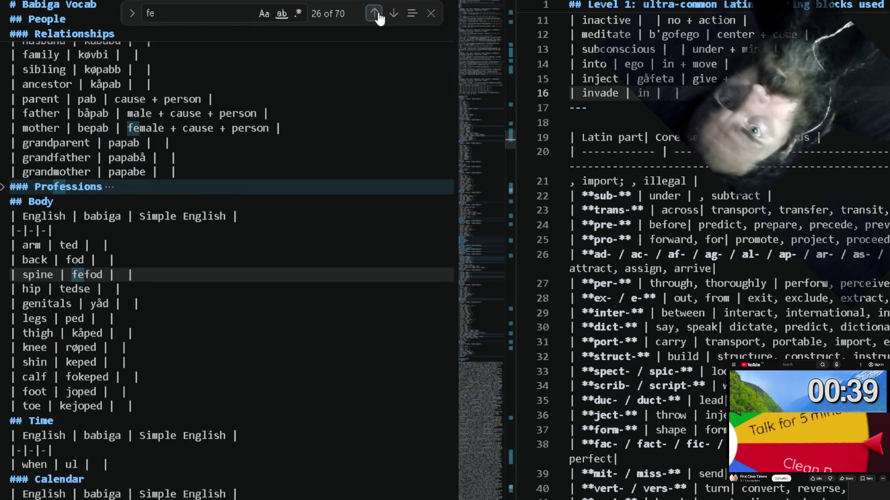
pyautogui.click(374, 13)
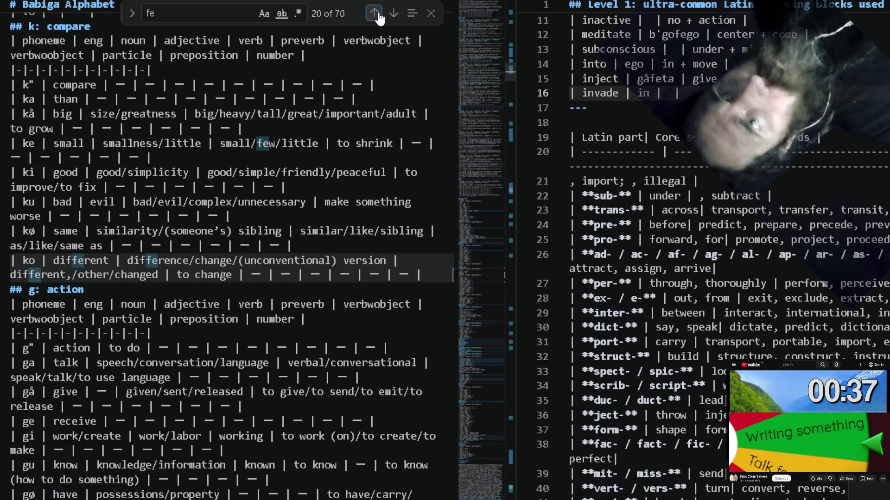
pyautogui.click(374, 13)
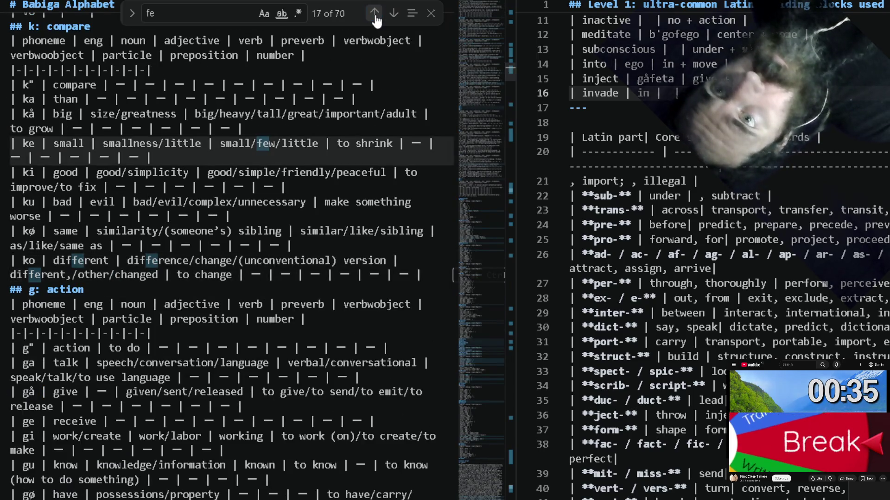
pyautogui.click(374, 13)
pyautogui.click(373, 14)
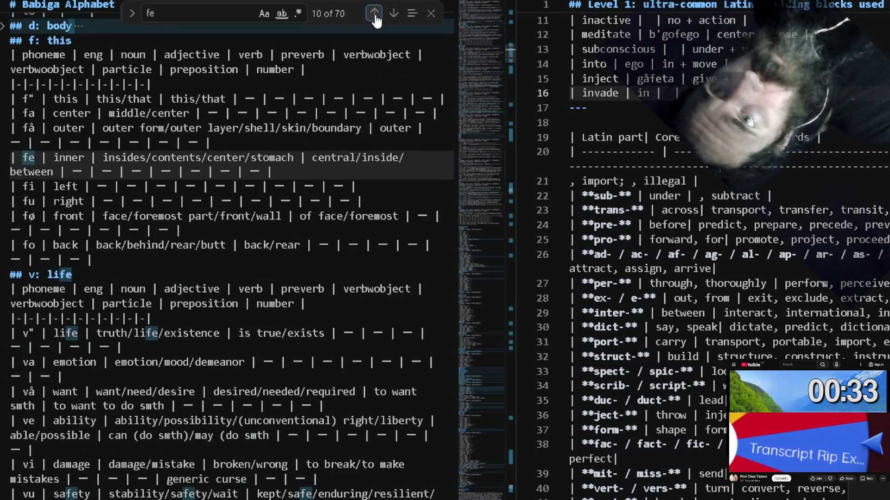
pyautogui.click(374, 13)
pyautogui.click(374, 13)
pyautogui.click(374, 13)
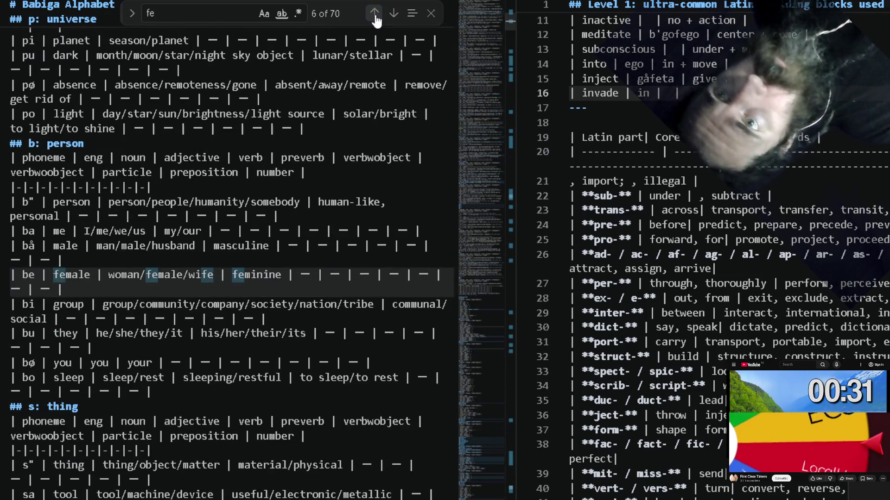
pyautogui.scroll(-4, 226, 213)
pyautogui.scroll(-6, 226, 213)
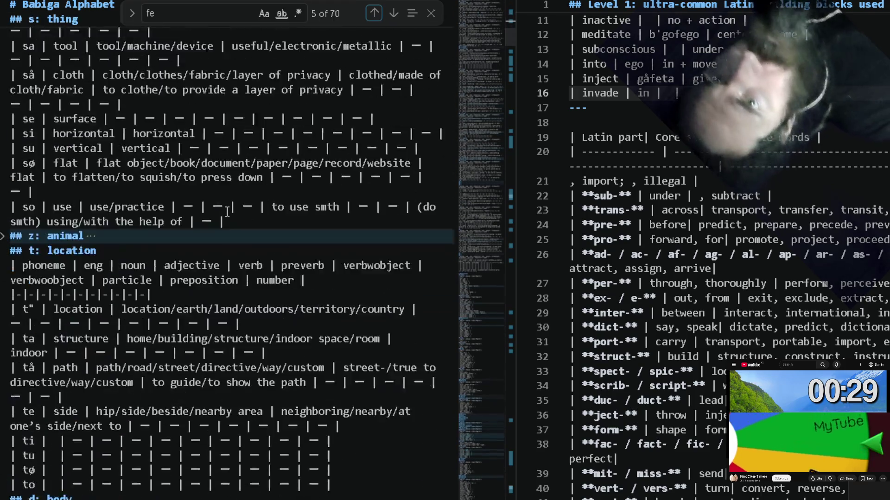
pyautogui.scroll(-2, 226, 213)
pyautogui.scroll(-2, 226, 213)
pyautogui.scroll(-1, 226, 213)
pyautogui.scroll(-6, 225, 213)
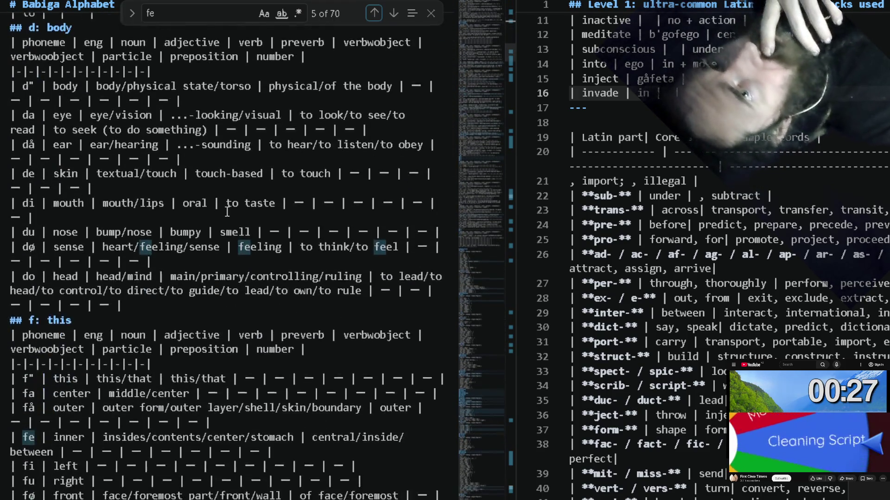
pyautogui.scroll(-3, 226, 212)
pyautogui.scroll(-1, 226, 213)
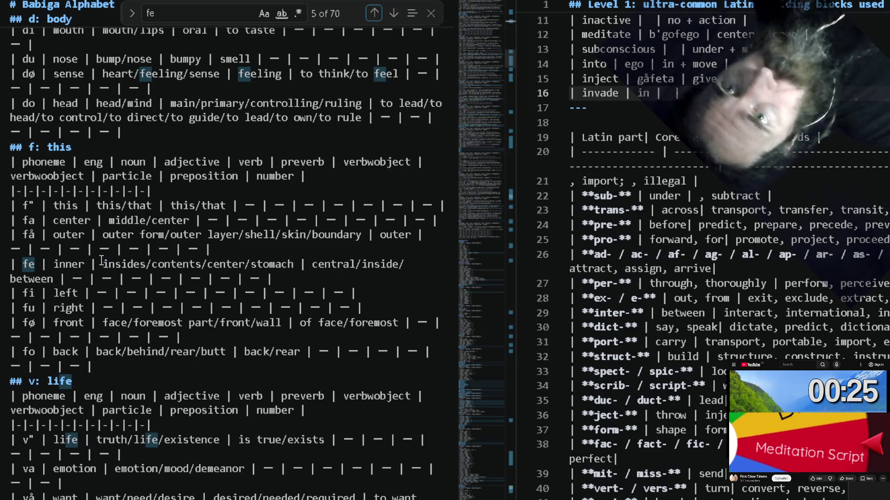
# Select the word 'inner' on the fe row for copying.
pyautogui.click(71, 263)
pyautogui.doubleClick(71, 263)
pyautogui.hotkey('ctrl', 'c')
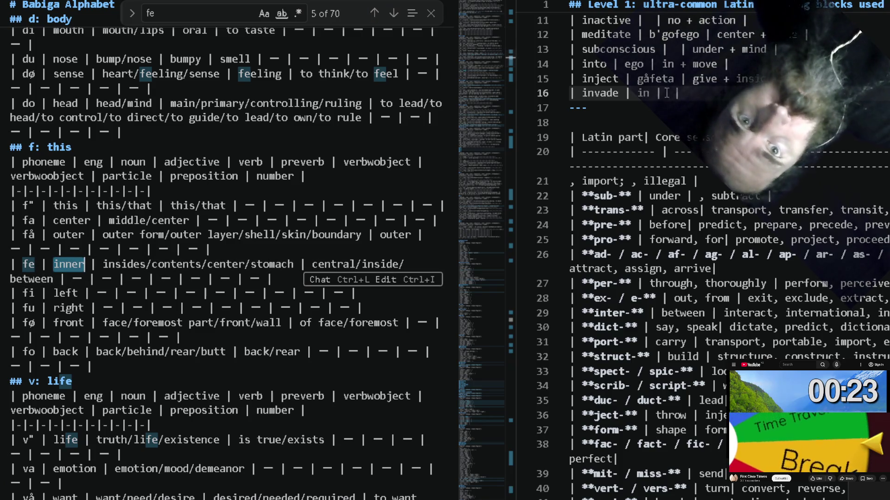
# Replace invade's placeholder 'in' with 'inner', then try 'inside' instead.
pyautogui.doubleClick(644, 94)
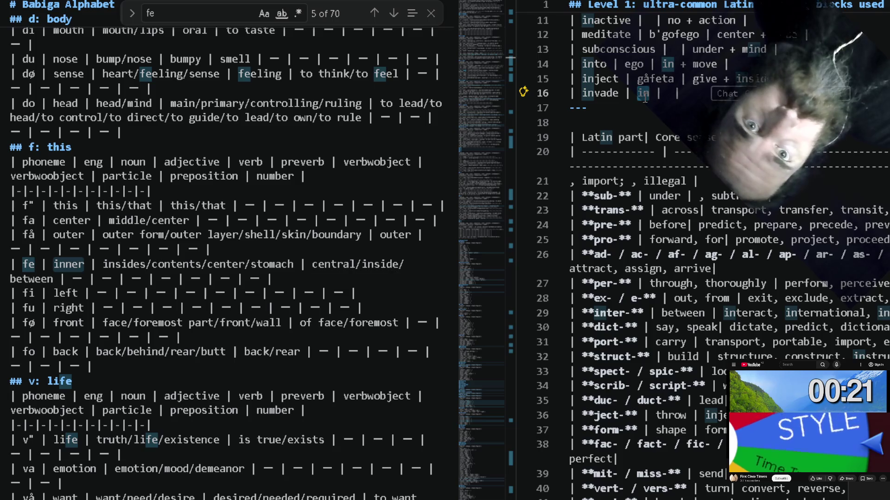
pyautogui.hotkey('ctrl', 'v')
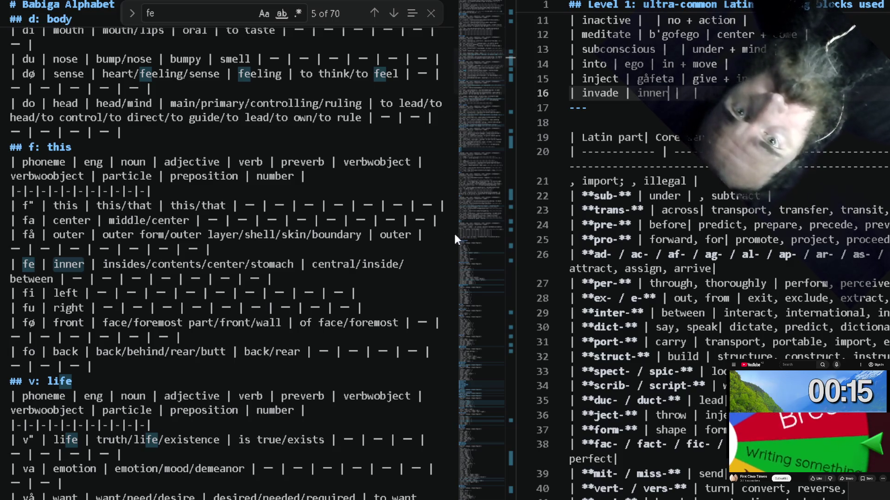
pyautogui.doubleClick(375, 268)
pyautogui.hotkey('ctrl', 'c')
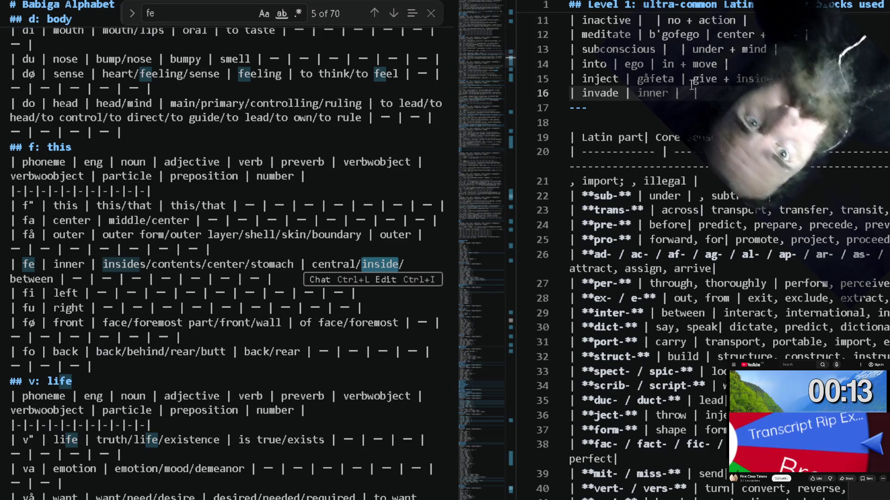
pyautogui.click(659, 90)
pyautogui.hotkey('ctrl', 'v')
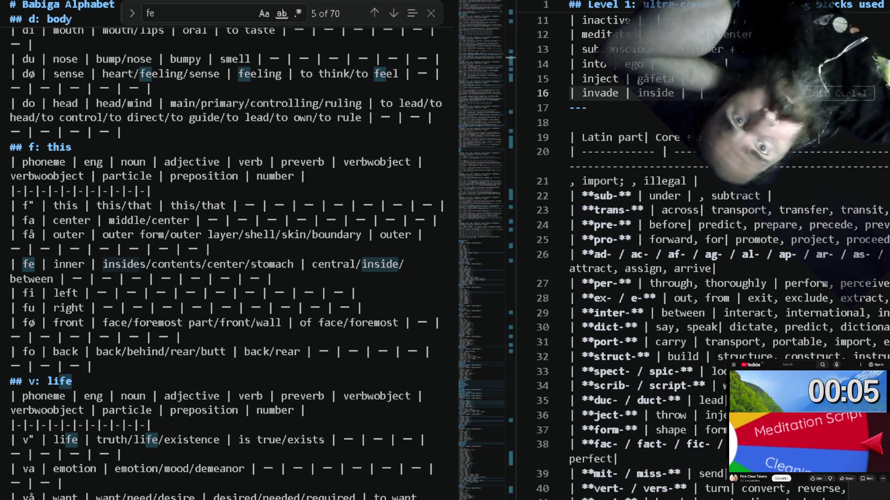
pyautogui.write('e')
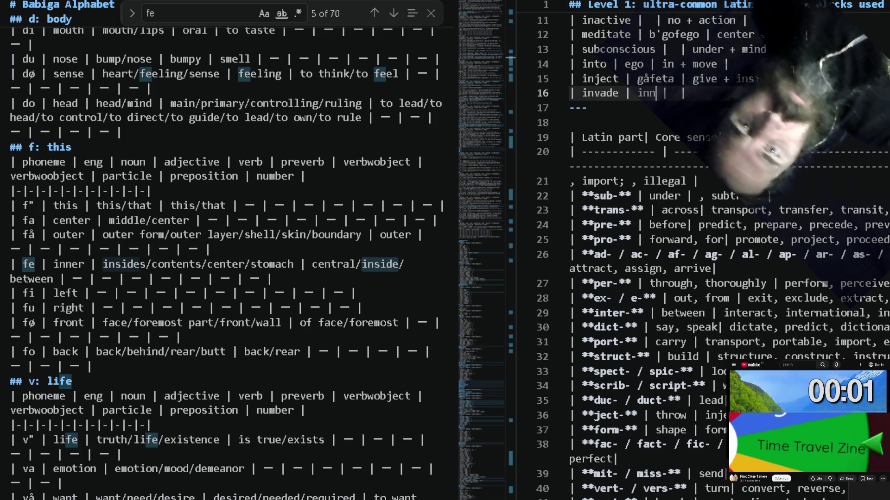
# Retype the cell as 'inner', fixing the typo.
pyautogui.press('BackSpace')
pyautogui.press('BackSpace')
pyautogui.write('ner')
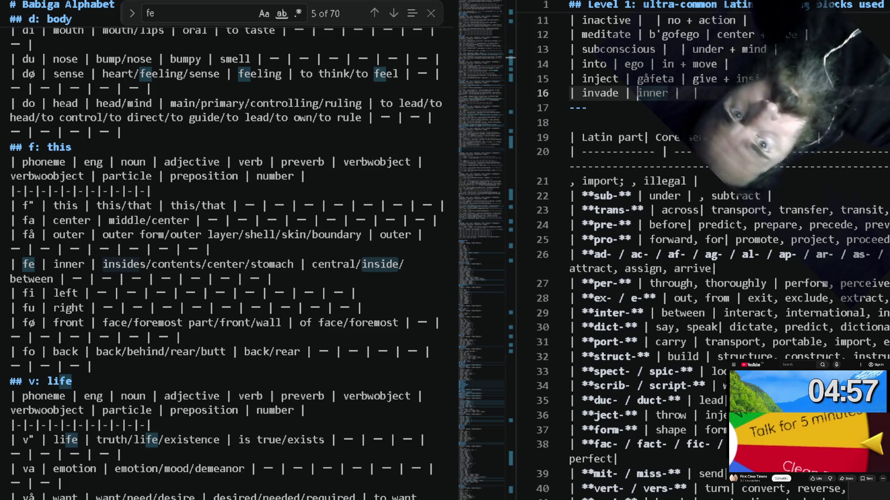
pyautogui.hotkey('ctrl', 'Left')
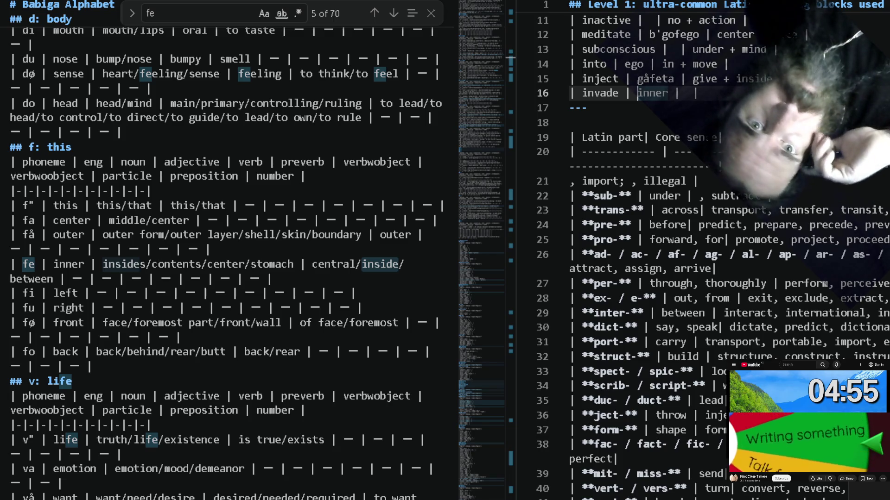
pyautogui.rightClick(243, 234)
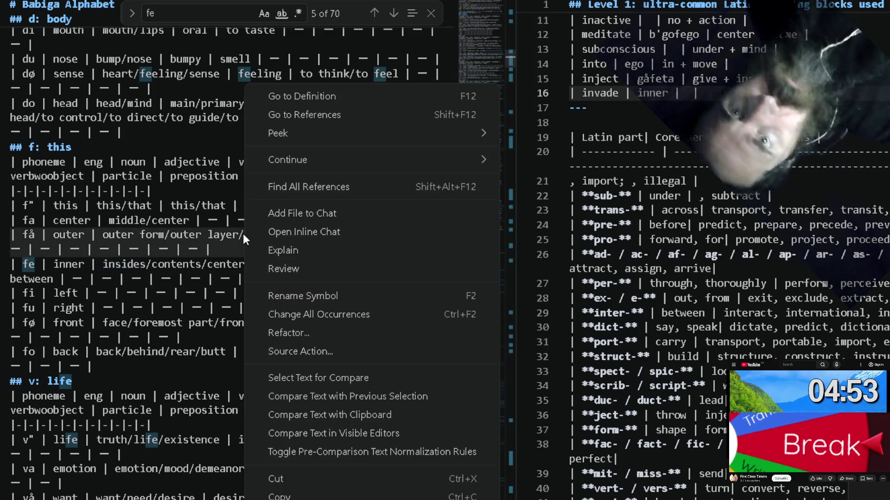
# Search the alphabet for 'shell' and 'force', land on the 'g: action' row, and start a row below invade.
pyautogui.click(169, 253)
pyautogui.hotkey('ctrl', 'f')
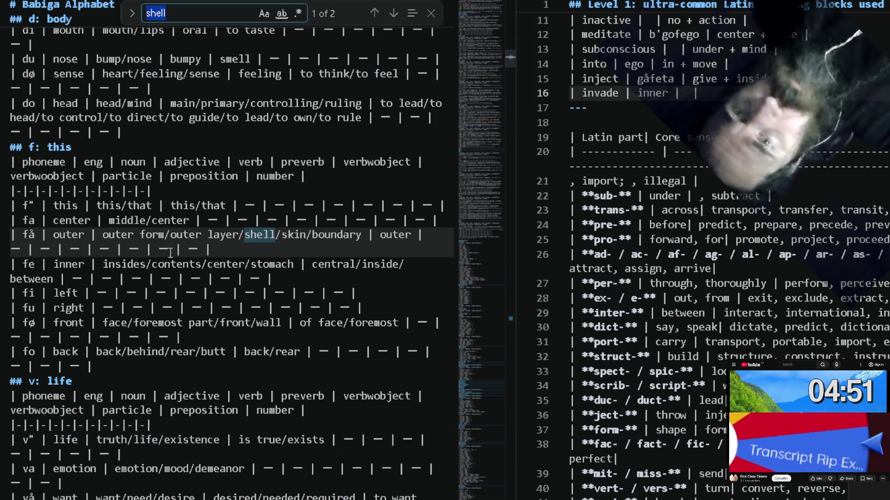
pyautogui.write('force')
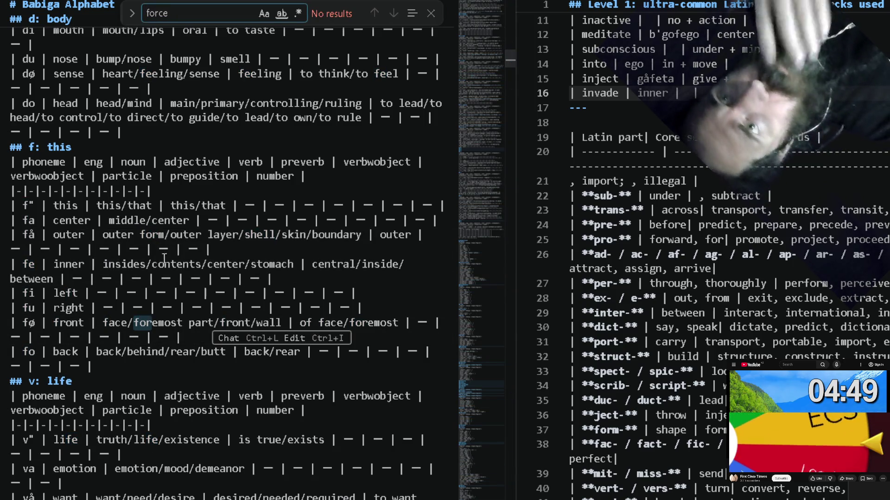
pyautogui.scroll(-2, 164, 250)
pyautogui.scroll(-1, 154, 246)
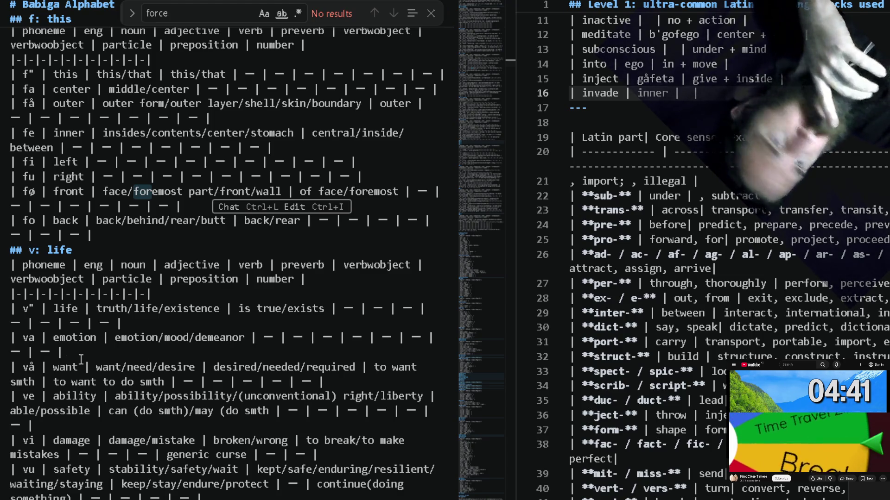
pyautogui.scroll(-5, 160, 361)
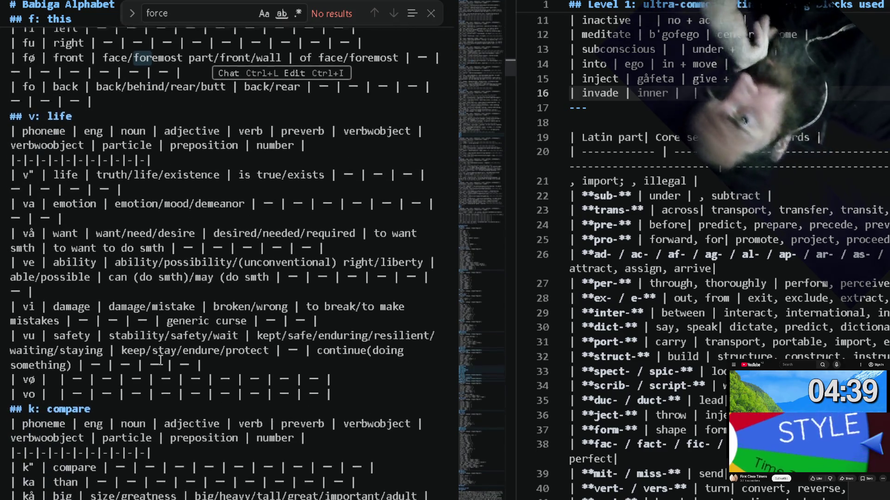
pyautogui.scroll(-4, 160, 361)
pyautogui.scroll(-3, 160, 361)
pyautogui.scroll(-3, 160, 360)
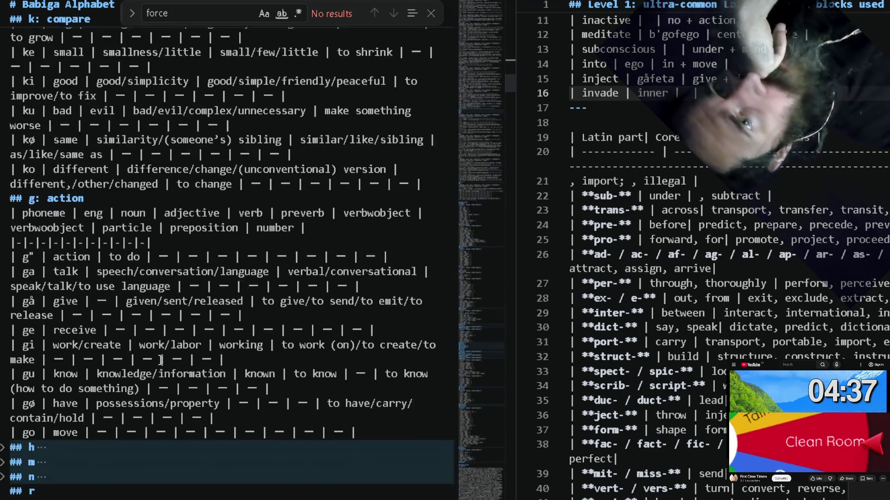
pyautogui.scroll(-1, 159, 359)
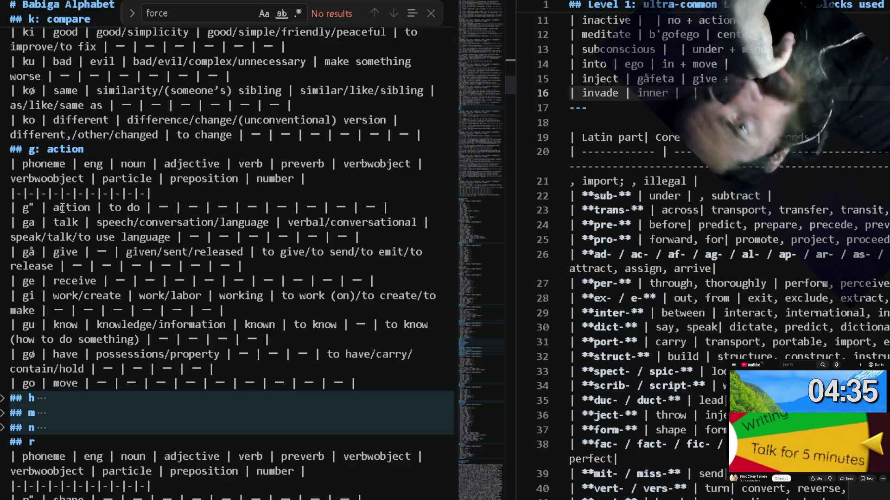
pyautogui.click(32, 206)
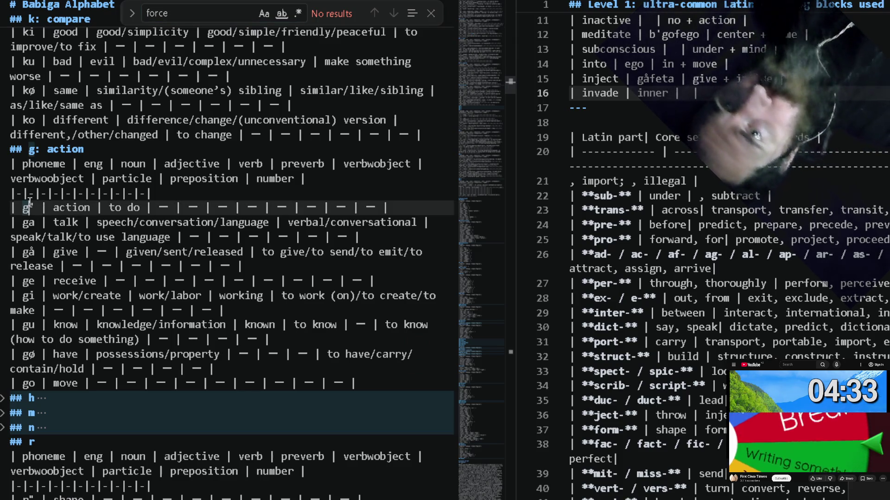
pyautogui.doubleClick(31, 206)
pyautogui.write('g"')
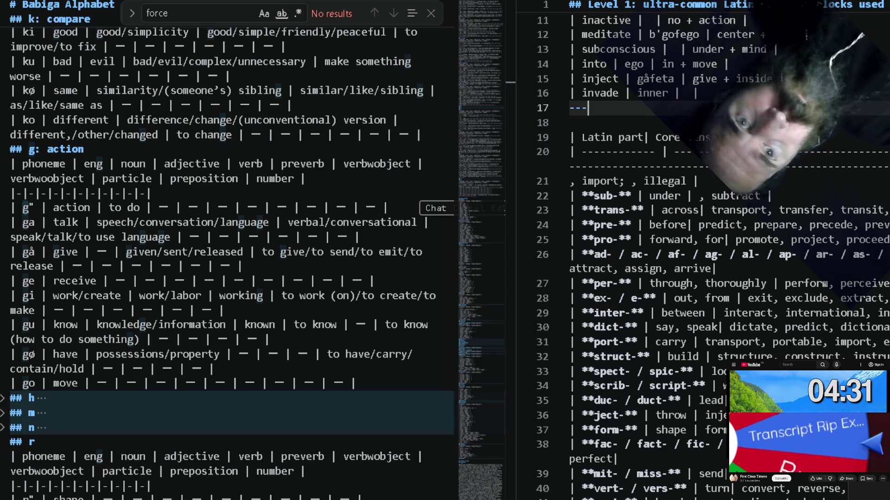
pyautogui.press('Return')
pyautogui.write('| |')
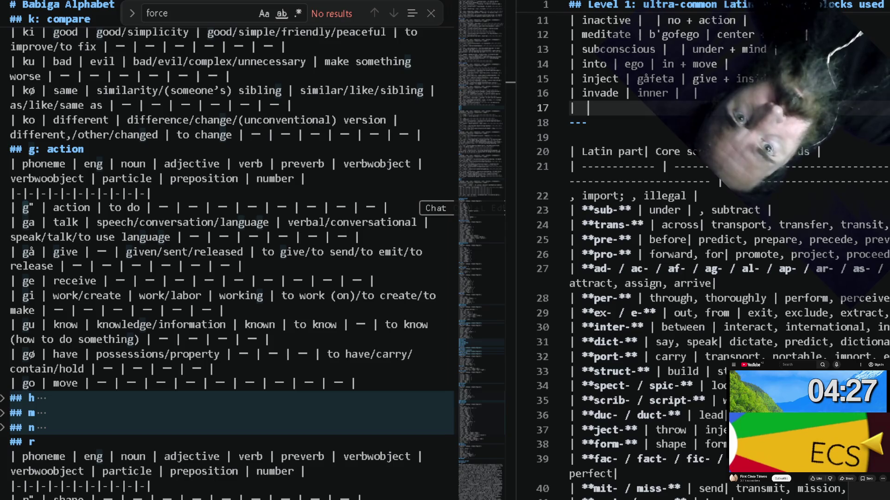
pyautogui.write('force')
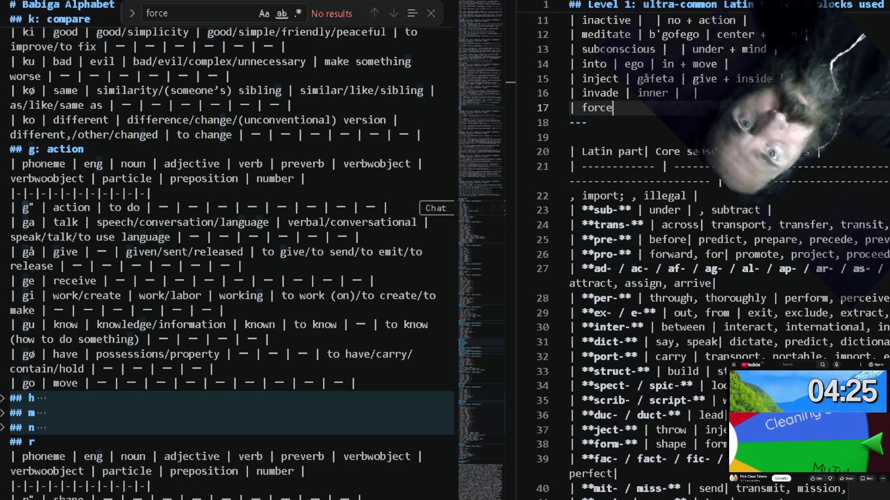
pyautogui.write(' |  ')
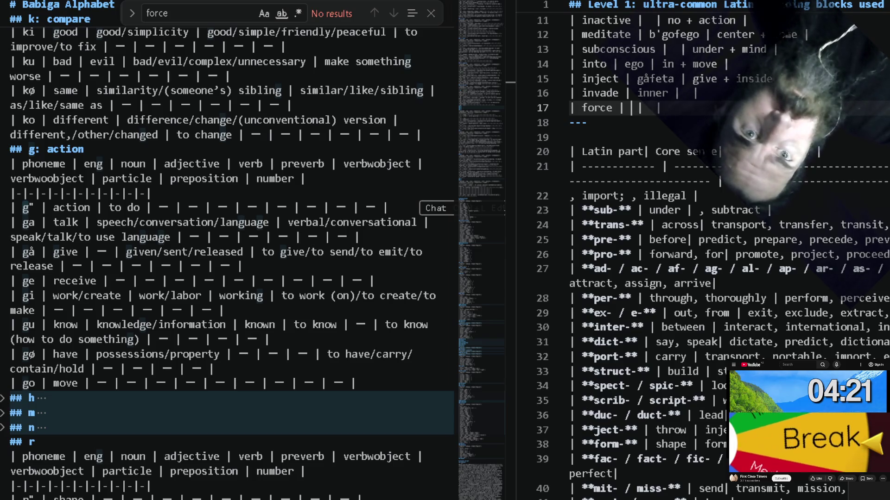
pyautogui.write(' | action')
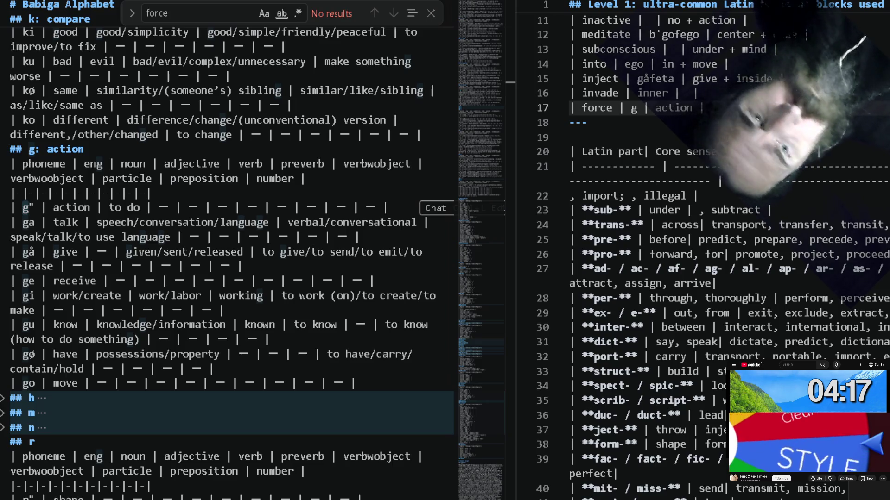
# Add a 'force | g | + action' row under invade.
pyautogui.hotkey('ctrl', 'Left')
pyautogui.write('+')
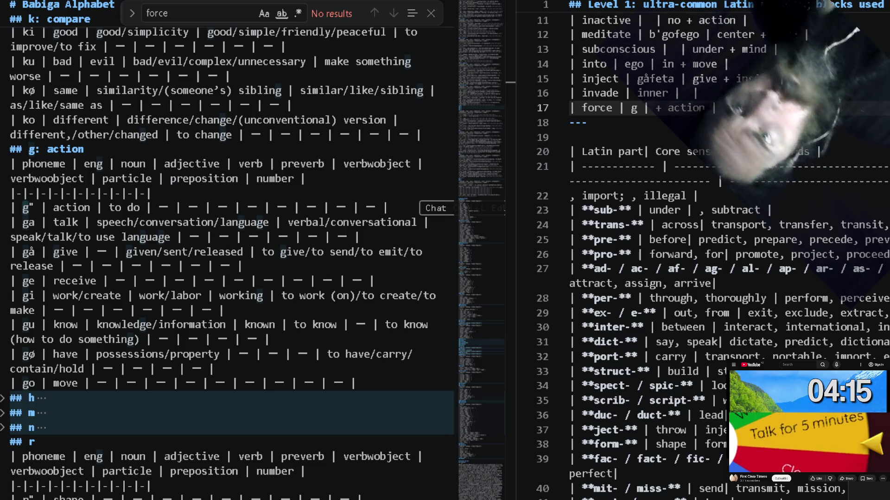
pyautogui.scroll(-1, 190, 314)
pyautogui.scroll(-1, 173, 348)
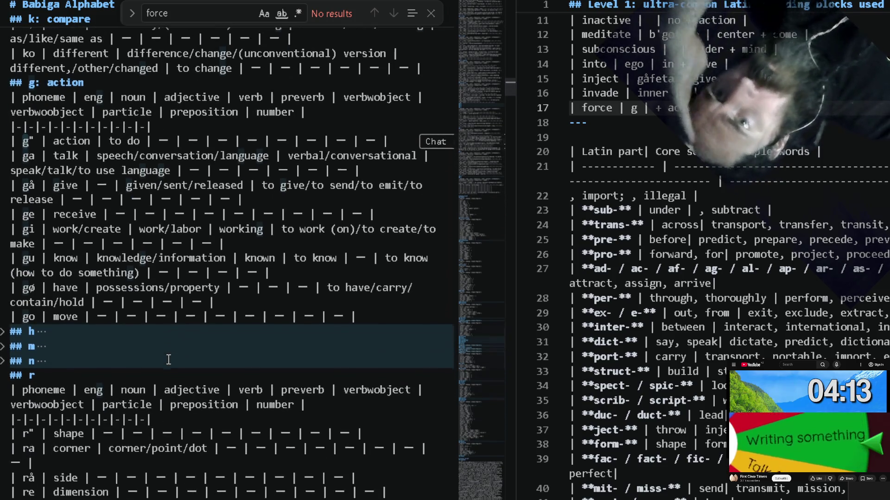
pyautogui.scroll(-1, 167, 360)
pyautogui.scroll(-1, 168, 359)
pyautogui.scroll(-1, 167, 359)
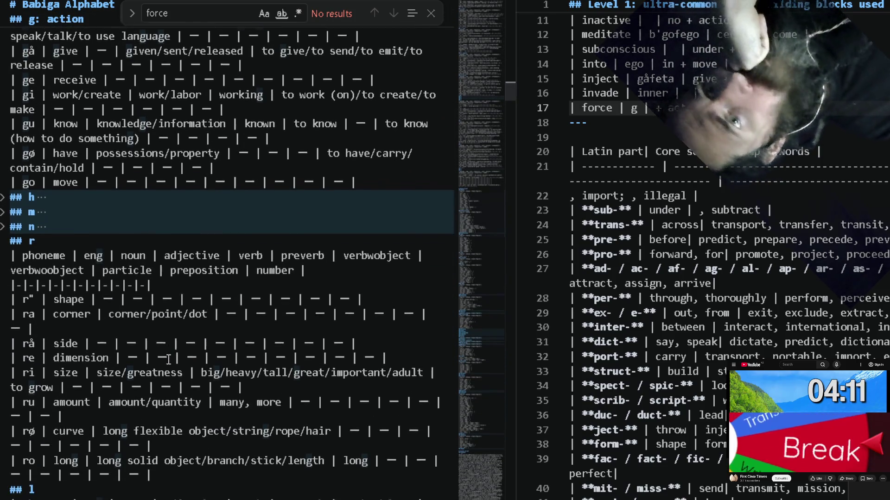
pyautogui.scroll(-1, 167, 360)
pyautogui.scroll(-1, 167, 360)
pyautogui.scroll(-1, 167, 359)
pyautogui.scroll(-1, 167, 360)
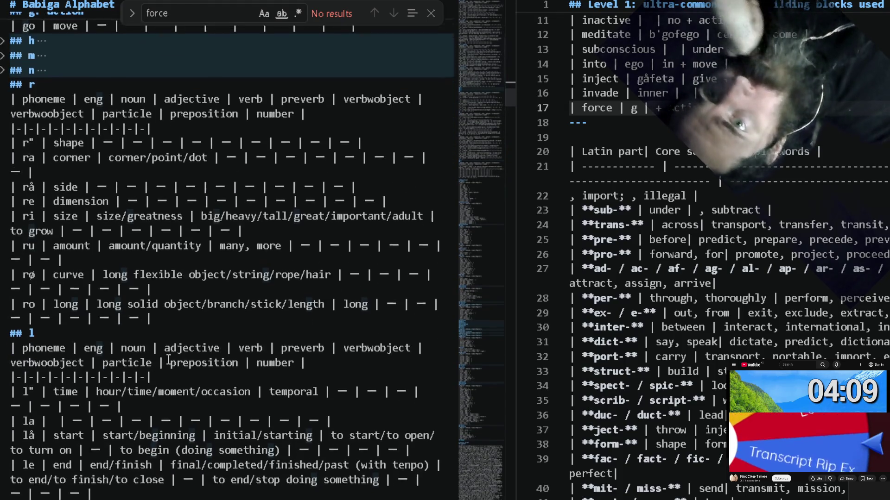
pyautogui.scroll(-1, 167, 359)
pyautogui.scroll(-1, 167, 359)
pyautogui.scroll(-2, 168, 360)
pyautogui.scroll(-2, 168, 359)
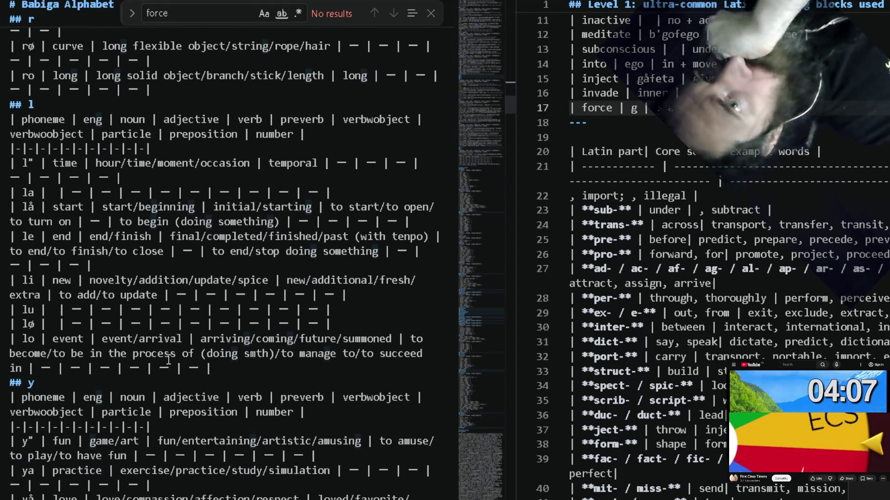
pyautogui.scroll(-1, 167, 359)
pyautogui.scroll(-1, 167, 359)
pyautogui.scroll(-1, 167, 359)
pyautogui.scroll(-1, 168, 359)
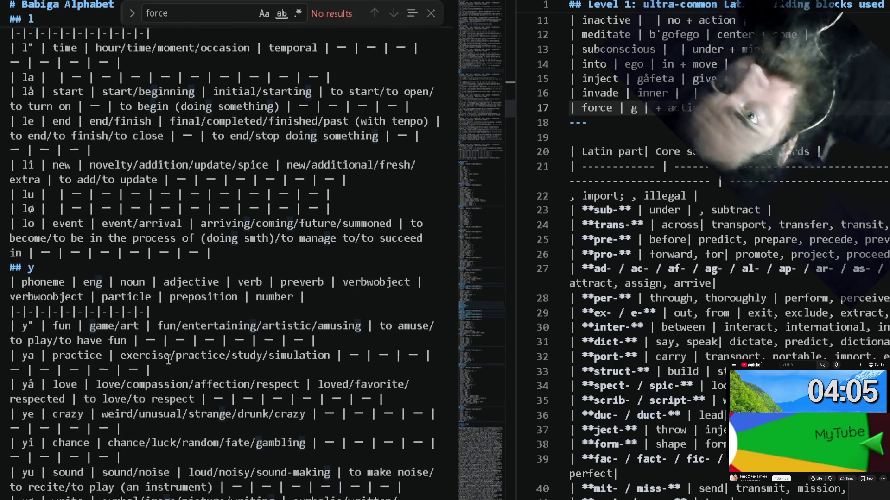
pyautogui.scroll(-1, 168, 360)
pyautogui.scroll(-1, 168, 359)
pyautogui.scroll(-1, 167, 359)
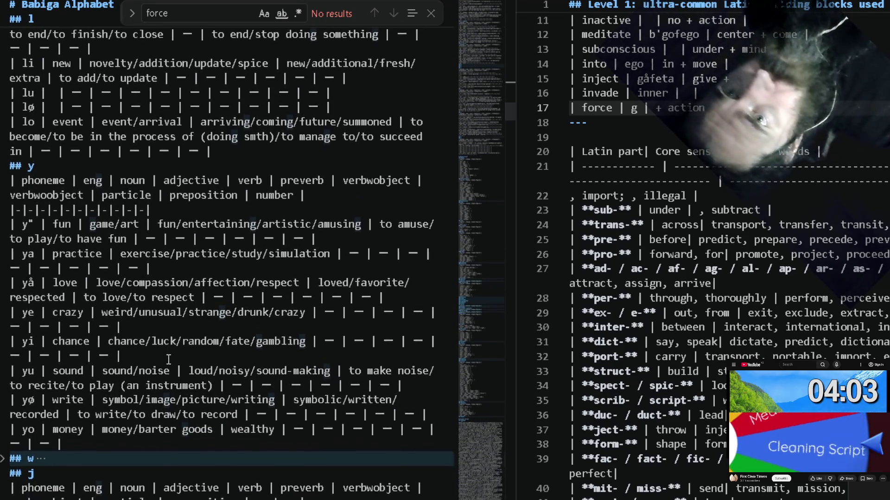
pyautogui.scroll(-1, 168, 360)
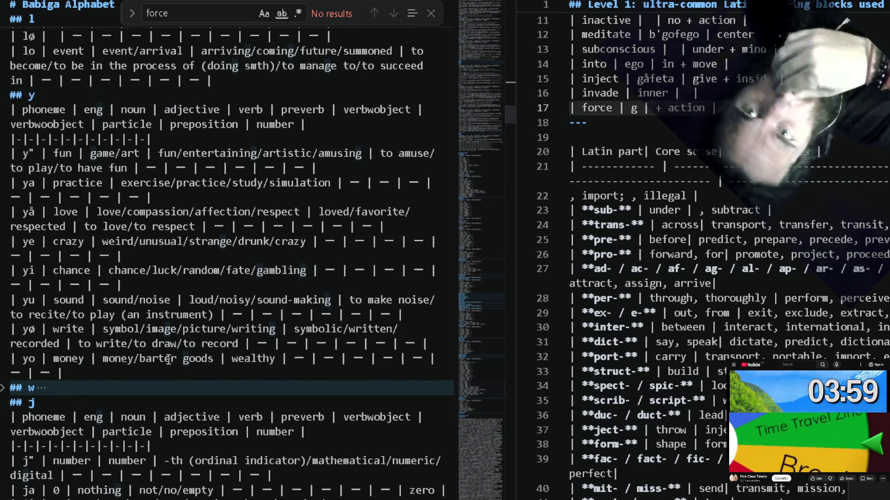
pyautogui.scroll(-1, 167, 360)
pyautogui.scroll(-1, 168, 359)
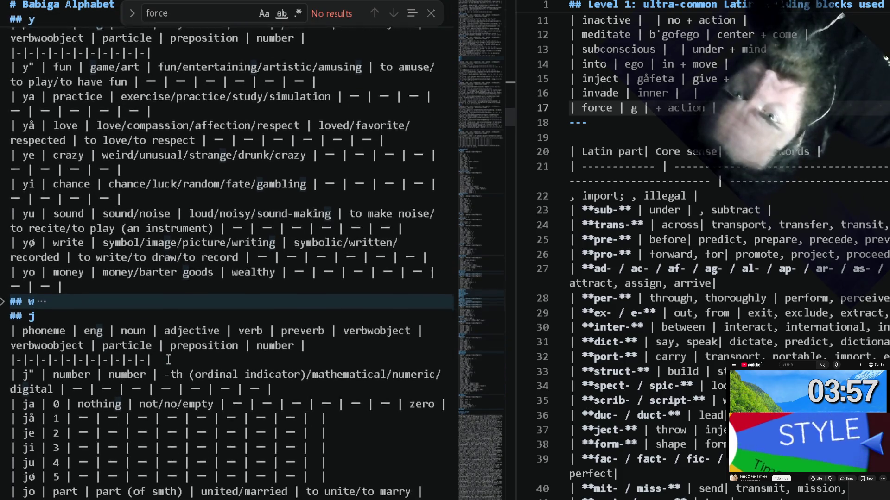
pyautogui.scroll(-1, 168, 360)
pyautogui.scroll(8, 168, 359)
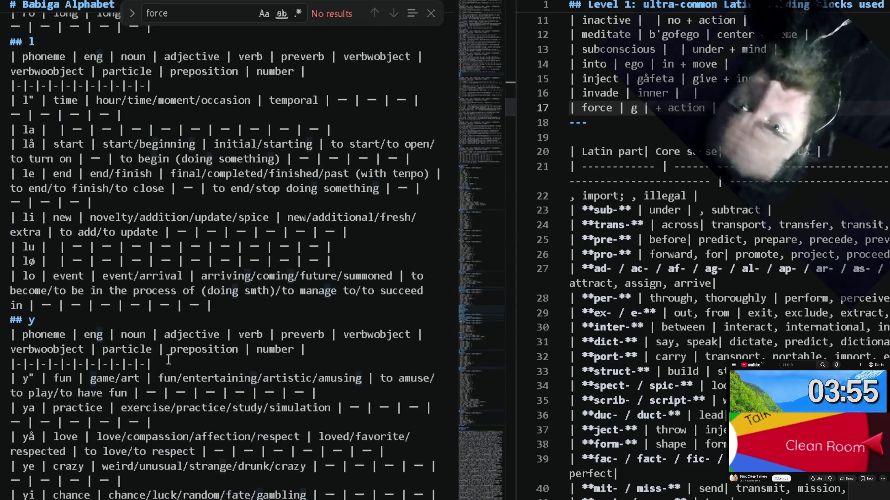
pyautogui.scroll(5, 168, 360)
pyautogui.scroll(5, 168, 359)
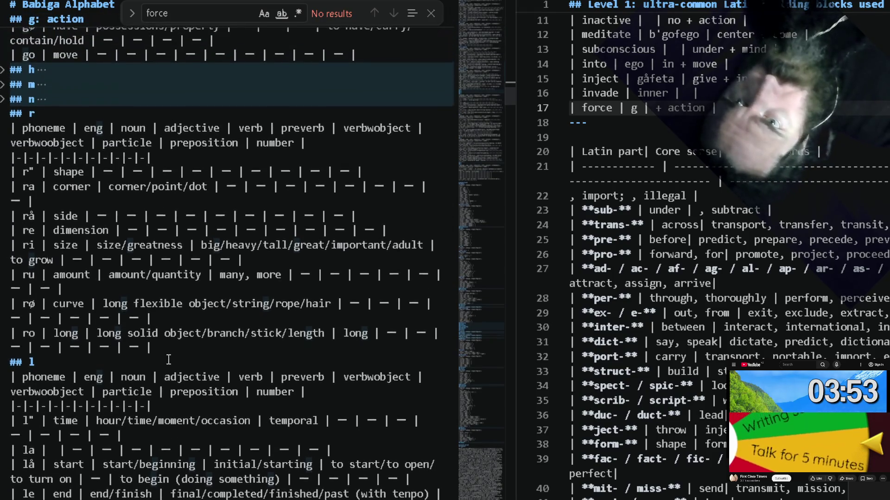
pyautogui.scroll(1, 167, 359)
pyautogui.scroll(2, 167, 360)
pyautogui.scroll(2, 167, 360)
pyautogui.scroll(2, 168, 360)
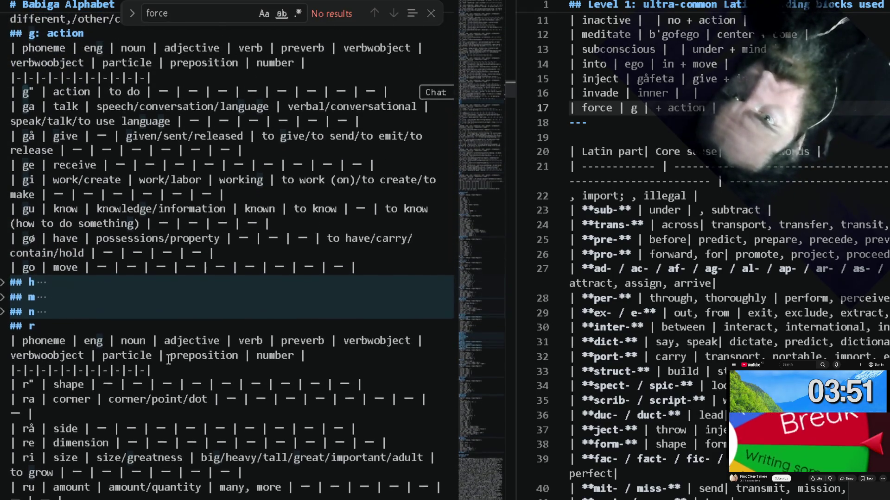
# Unfold the n, m, h and z: animal letter sections and their tables while browsing the alphabet.
pyautogui.click(3, 316)
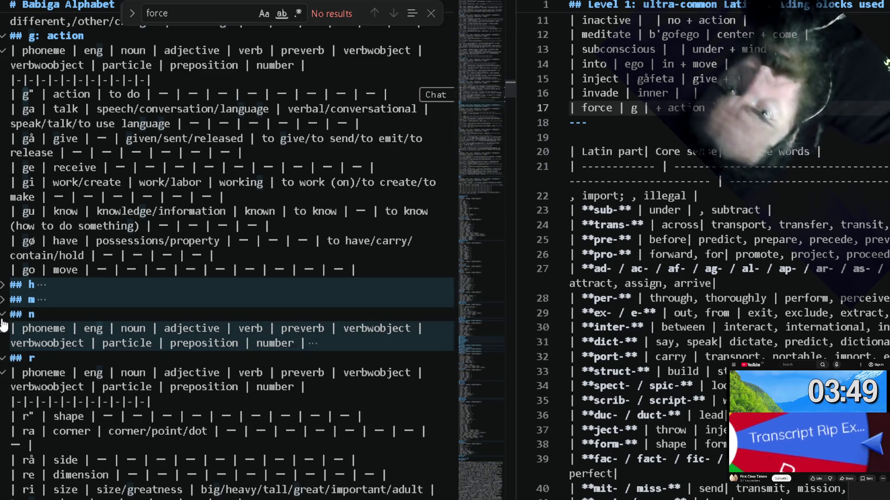
pyautogui.click(4, 329)
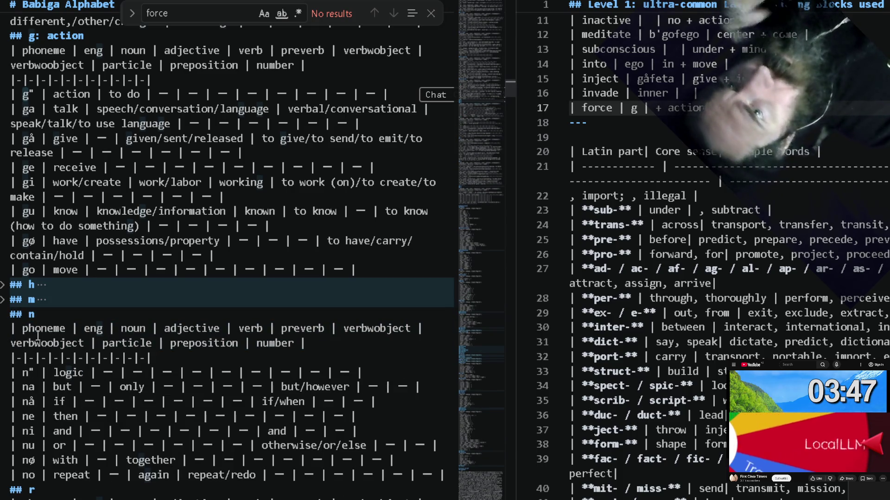
pyautogui.click(2, 301)
pyautogui.click(2, 315)
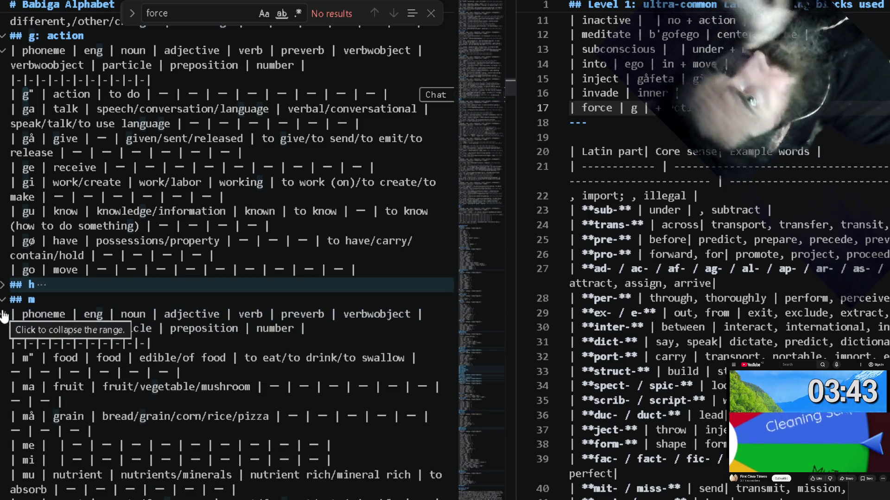
pyautogui.scroll(-3, 28, 334)
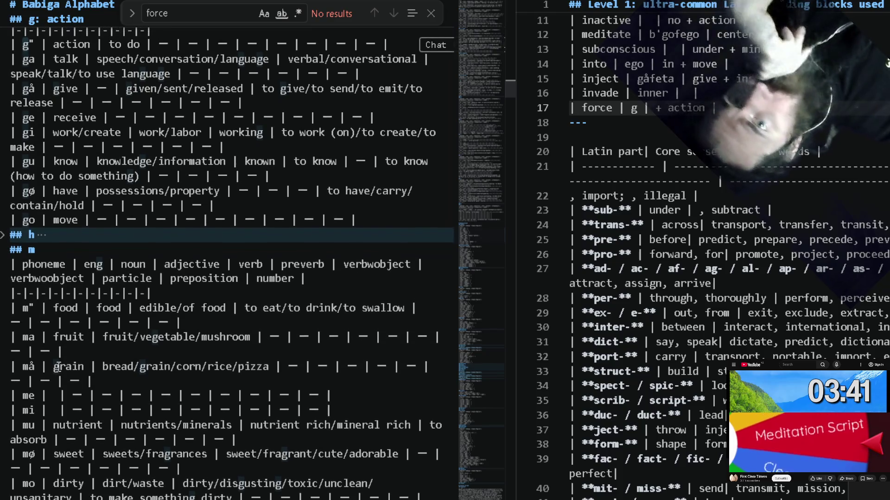
pyautogui.scroll(2, 59, 366)
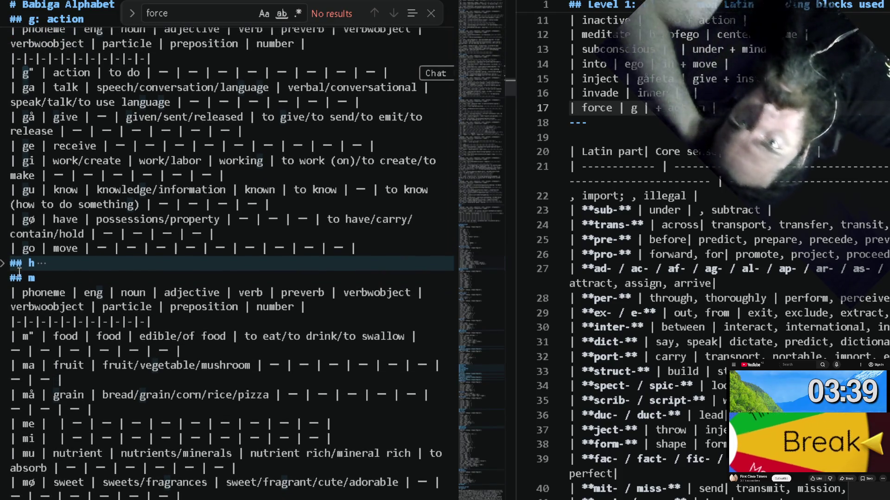
pyautogui.click(3, 263)
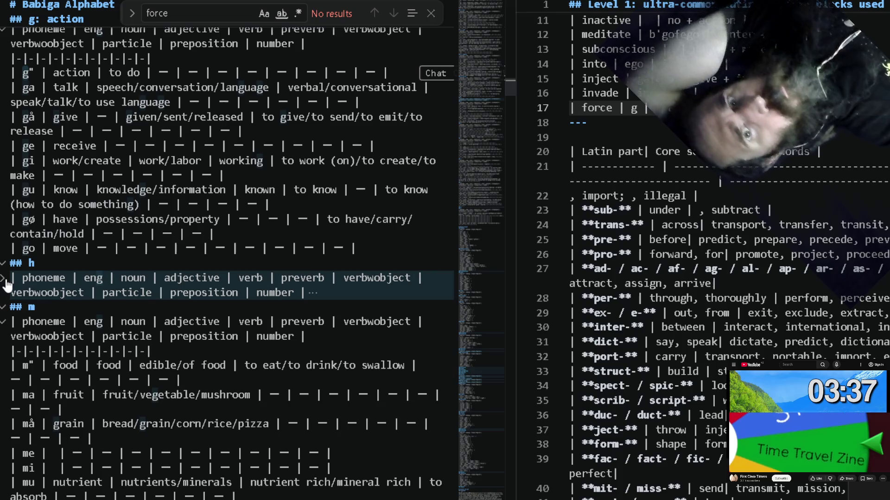
pyautogui.click(5, 280)
pyautogui.scroll(-2, 126, 424)
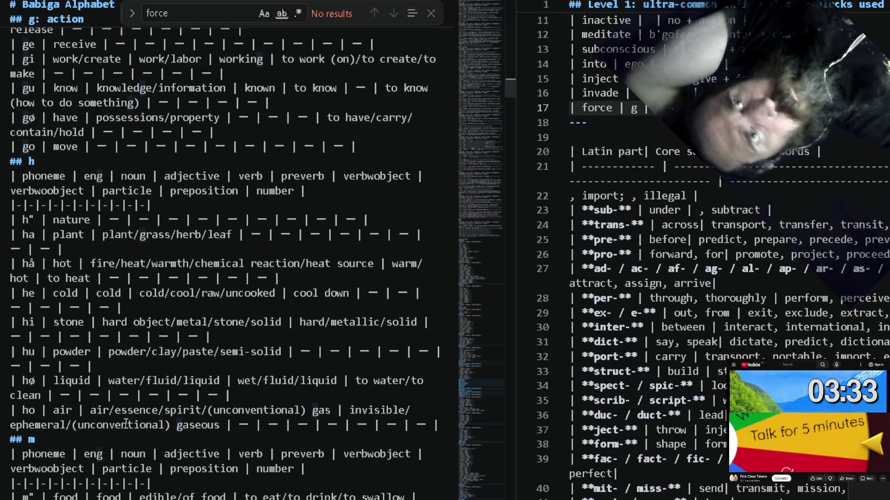
pyautogui.scroll(1, 126, 425)
pyautogui.scroll(1, 126, 424)
pyautogui.scroll(1, 126, 423)
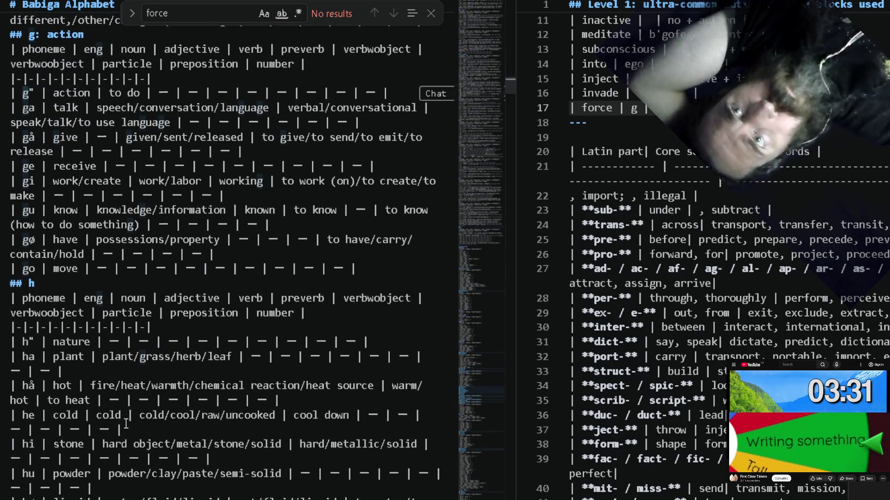
pyautogui.scroll(1, 126, 425)
pyautogui.scroll(1, 126, 425)
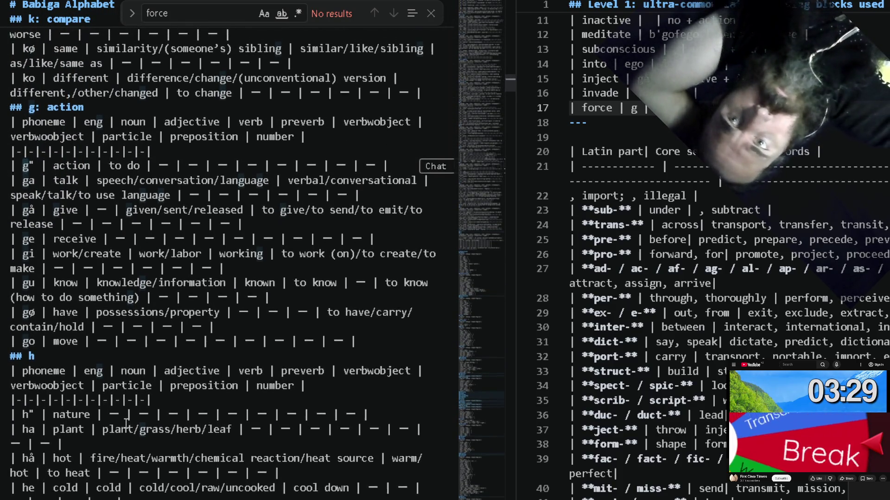
pyautogui.scroll(1, 125, 420)
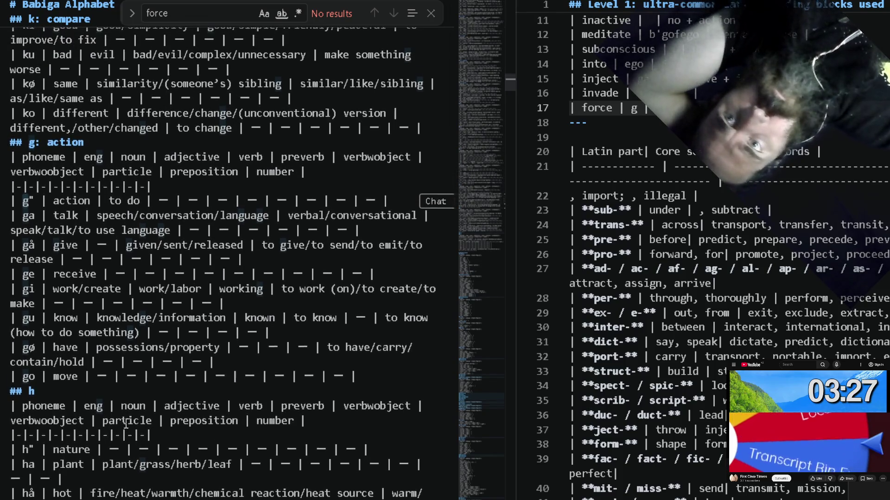
pyautogui.scroll(1, 125, 420)
pyautogui.scroll(1, 125, 420)
pyautogui.scroll(1, 125, 421)
pyautogui.scroll(1, 126, 424)
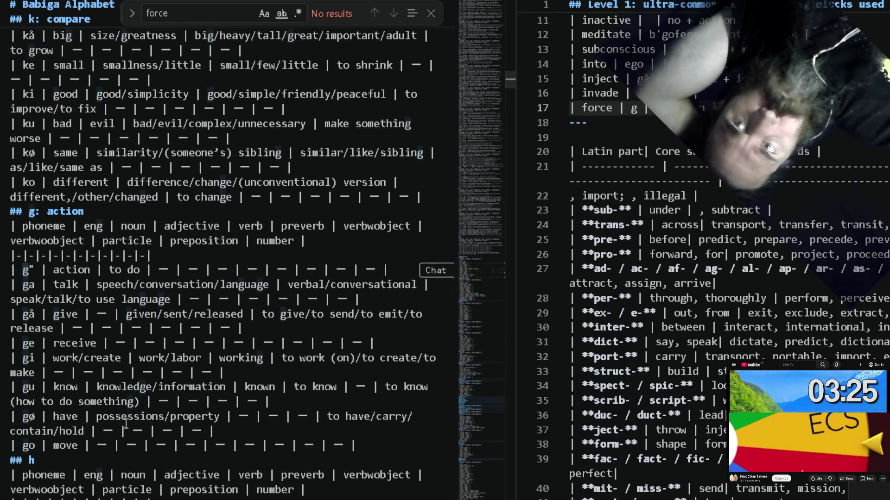
pyautogui.scroll(1, 126, 424)
pyautogui.scroll(1, 126, 422)
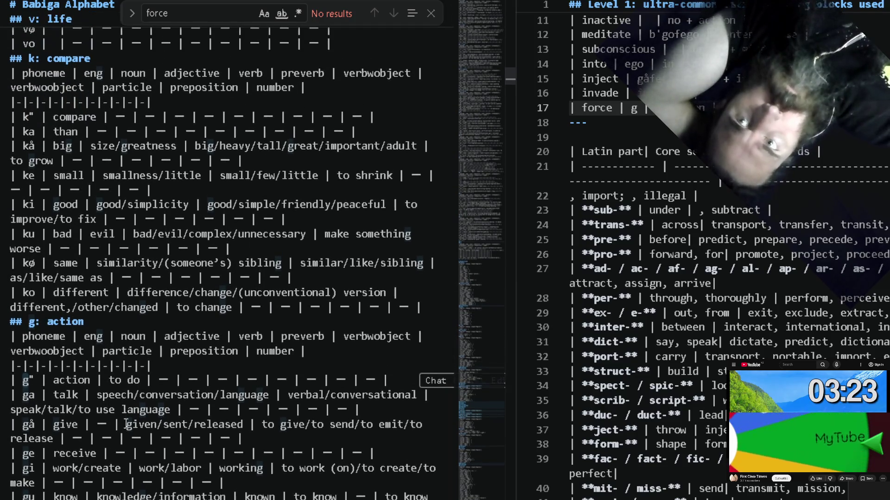
pyautogui.scroll(1, 125, 423)
pyautogui.scroll(1, 125, 424)
pyautogui.scroll(1, 126, 423)
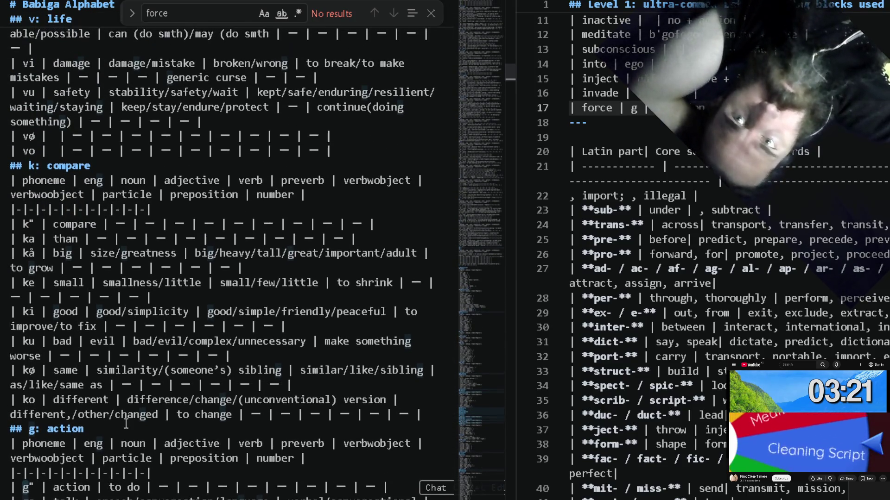
pyautogui.scroll(1, 126, 423)
pyautogui.scroll(1, 126, 423)
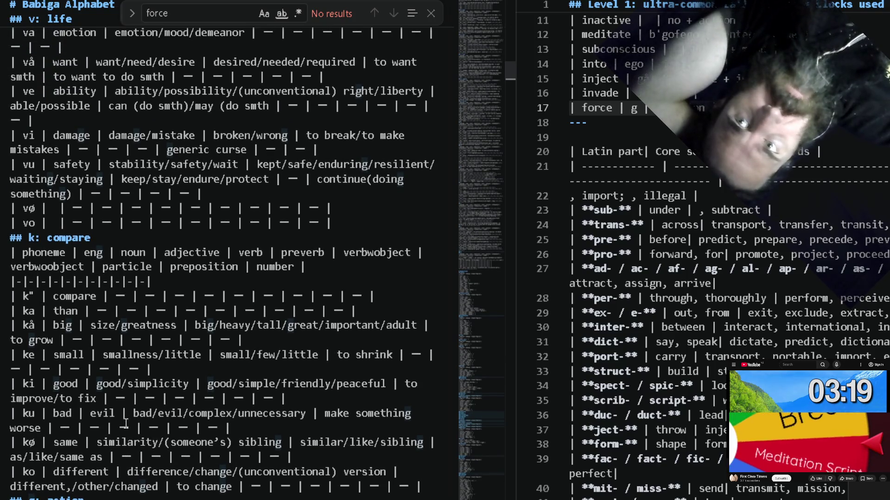
pyautogui.scroll(1, 125, 422)
pyautogui.scroll(1, 125, 422)
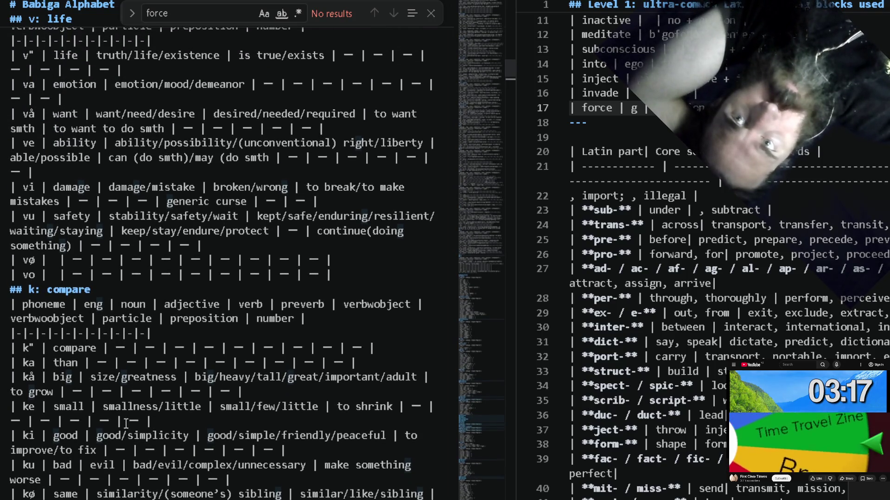
pyautogui.scroll(1, 125, 421)
pyautogui.scroll(1, 126, 425)
pyautogui.scroll(1, 126, 423)
pyautogui.scroll(1, 126, 422)
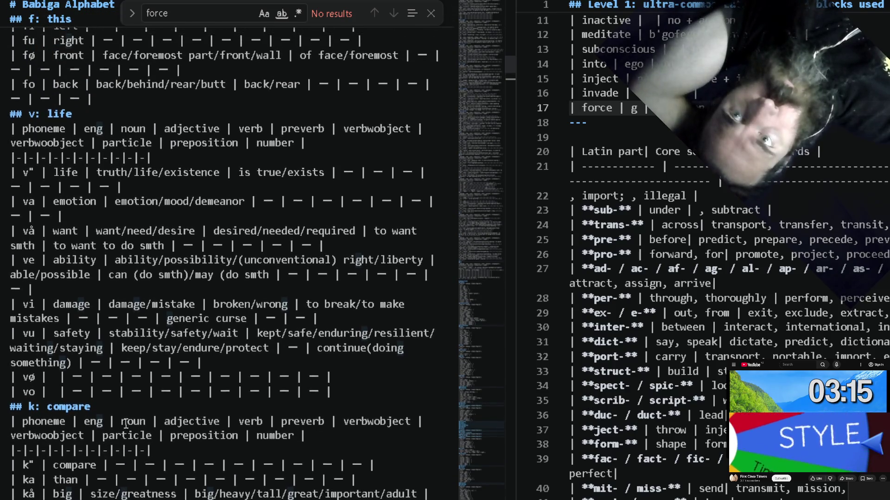
pyautogui.scroll(1, 126, 424)
pyautogui.scroll(1, 125, 422)
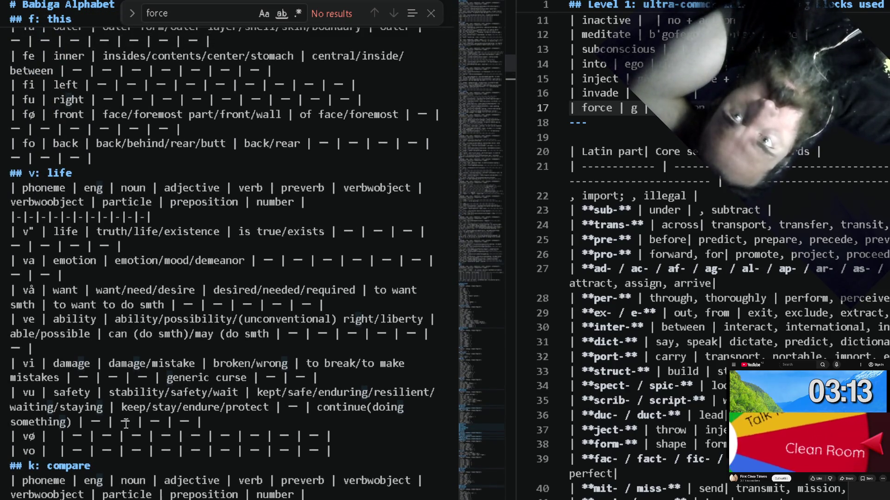
pyautogui.scroll(1, 126, 424)
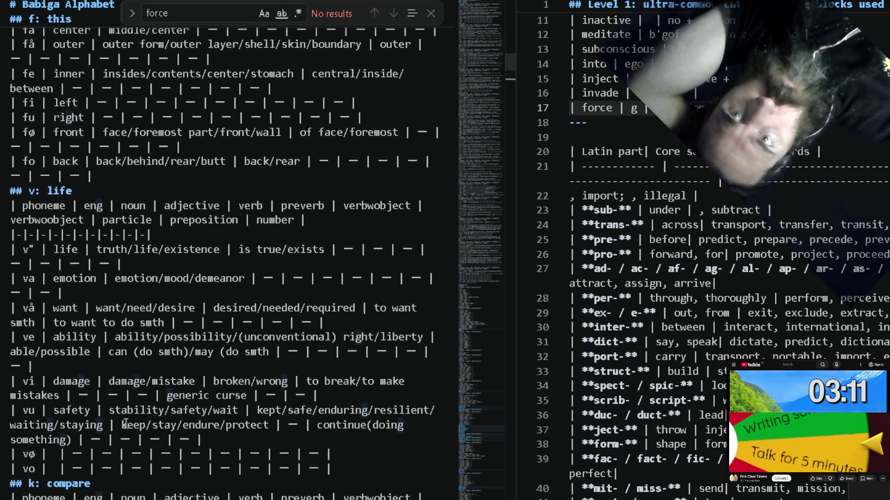
pyautogui.scroll(1, 125, 425)
pyautogui.scroll(1, 125, 424)
pyautogui.scroll(1, 125, 424)
pyautogui.scroll(1, 126, 424)
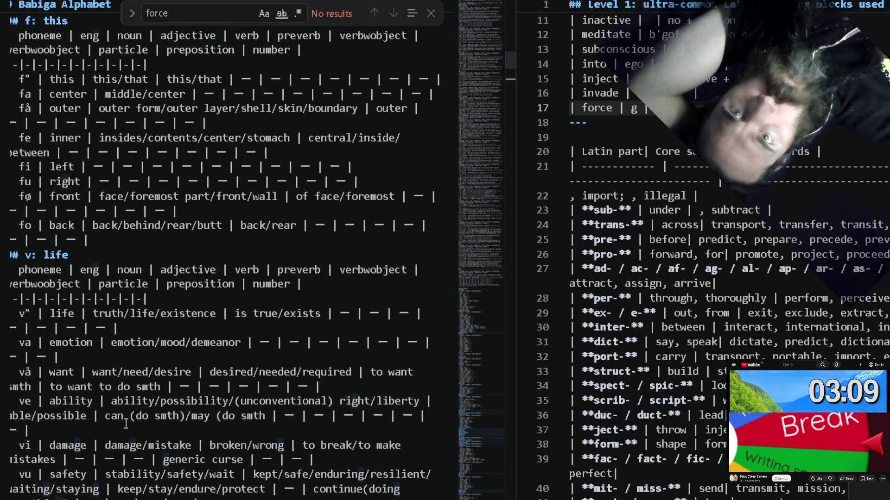
pyautogui.scroll(1, 125, 424)
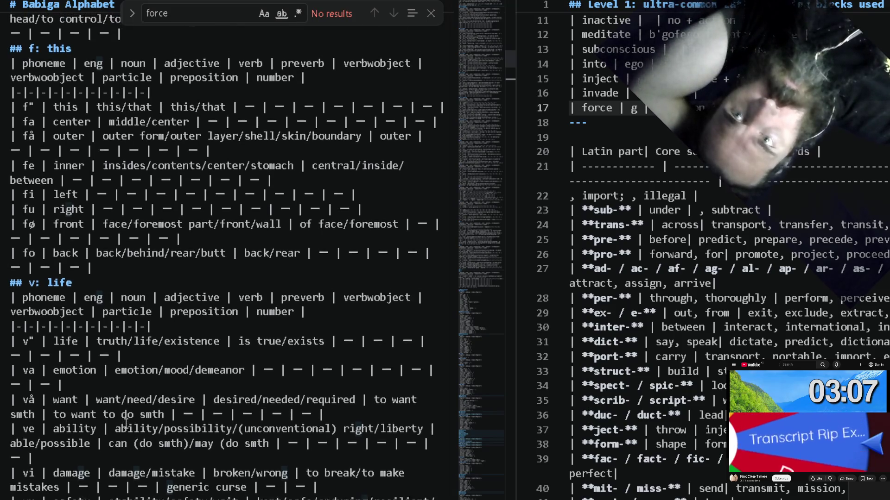
pyautogui.scroll(1, 125, 424)
pyautogui.scroll(1, 126, 423)
pyautogui.scroll(2, 125, 423)
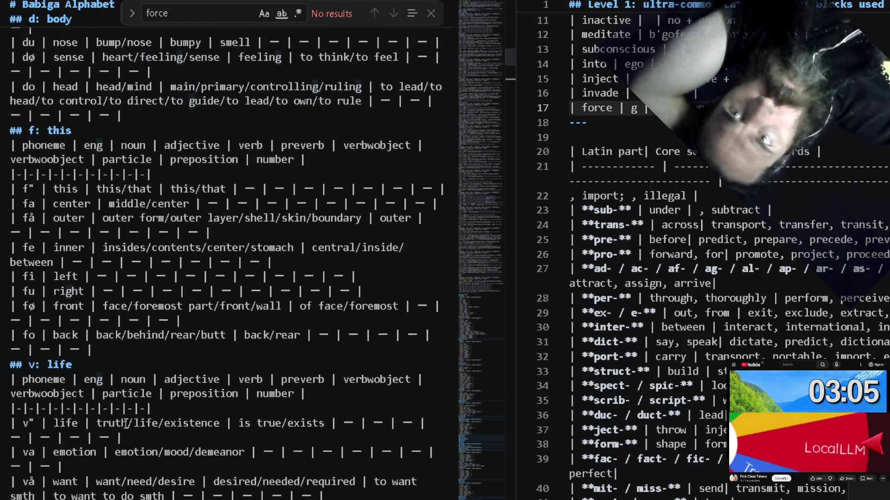
pyautogui.scroll(1, 125, 423)
pyautogui.scroll(3, 126, 424)
pyautogui.scroll(1, 126, 424)
pyautogui.scroll(3, 125, 424)
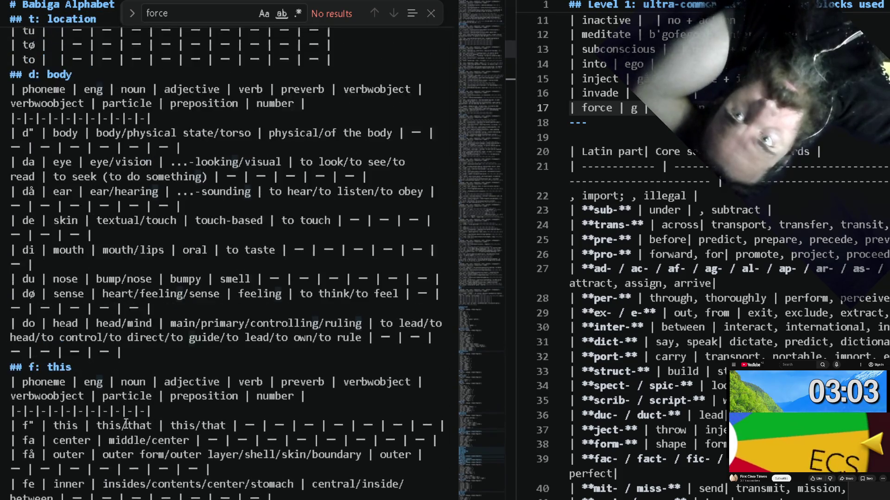
pyautogui.scroll(1, 125, 424)
pyautogui.scroll(3, 126, 424)
pyautogui.scroll(5, 126, 424)
pyautogui.scroll(1, 126, 425)
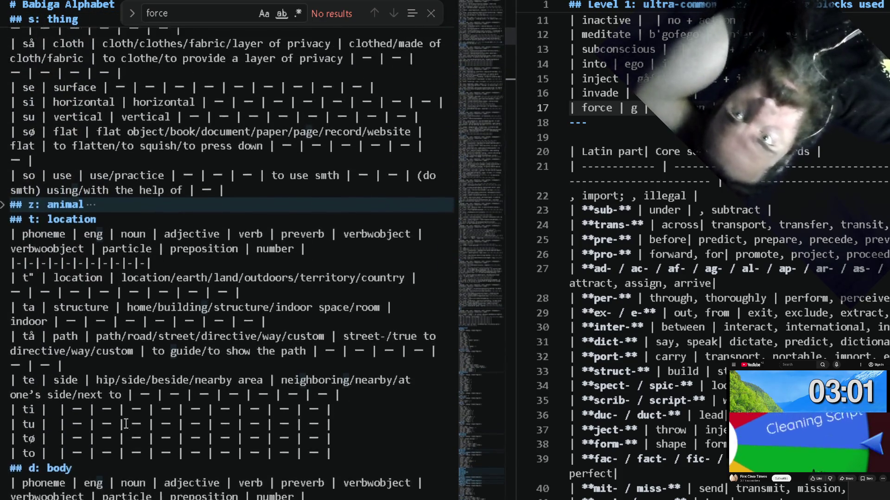
pyautogui.scroll(2, 126, 425)
pyautogui.scroll(1, 126, 424)
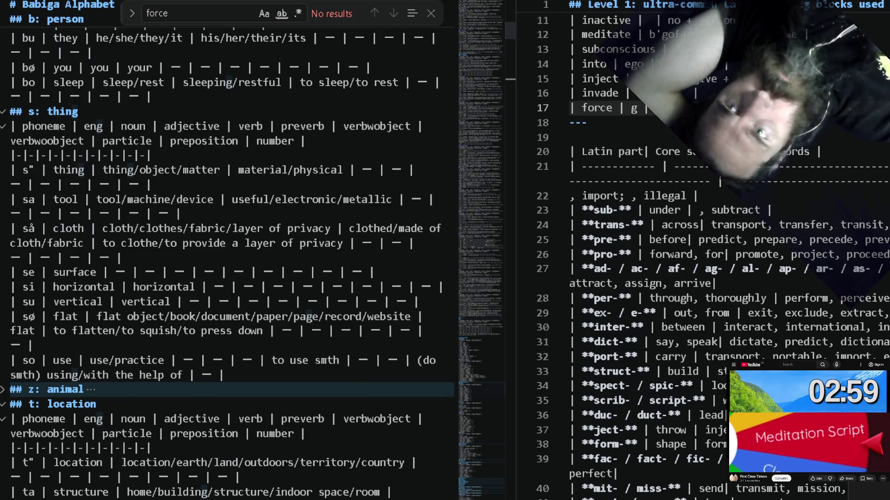
pyautogui.click(5, 395)
pyautogui.scroll(-1, 13, 375)
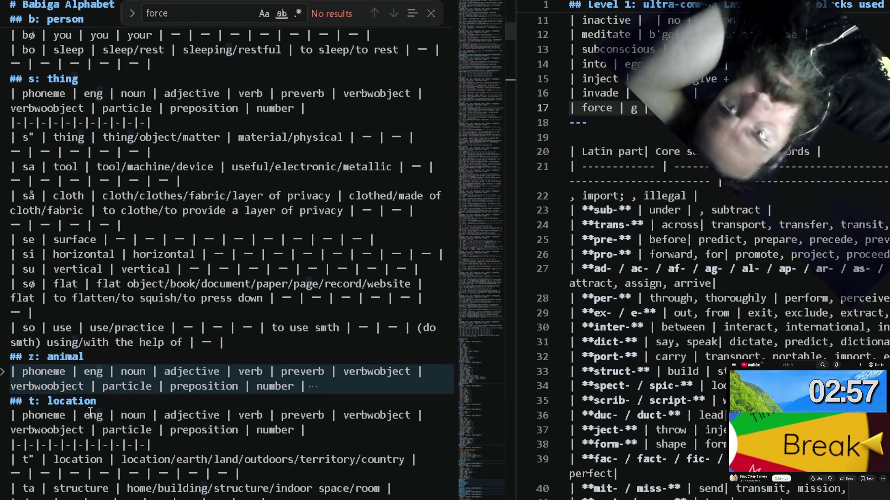
pyautogui.click(5, 372)
pyautogui.scroll(-2, 56, 417)
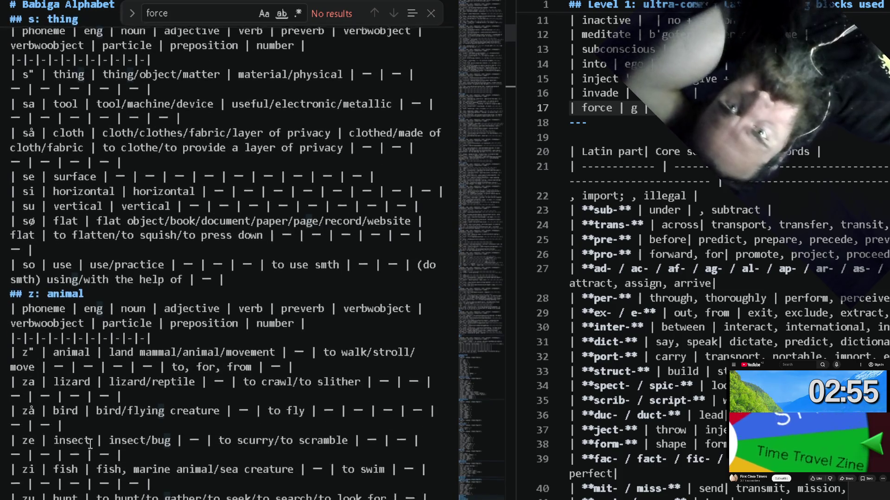
pyautogui.scroll(-2, 91, 441)
pyautogui.scroll(3, 90, 444)
pyautogui.scroll(3, 90, 442)
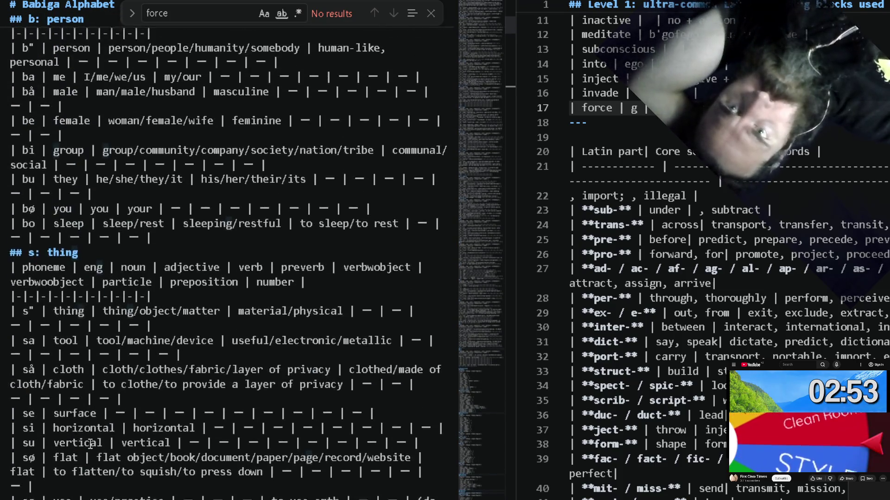
pyautogui.scroll(4, 89, 440)
pyautogui.scroll(2, 89, 442)
pyautogui.scroll(3, 89, 443)
pyautogui.scroll(2, 90, 444)
pyautogui.scroll(1, 89, 445)
pyautogui.scroll(4, 89, 445)
pyautogui.scroll(1, 90, 443)
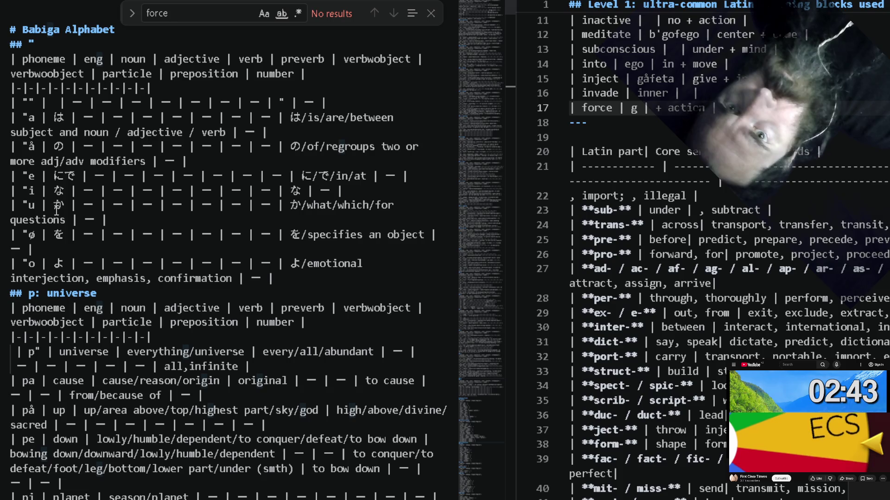
# Look up the よ entry in the alphabet and select its gloss word 'emphasis'.
pyautogui.click(46, 266)
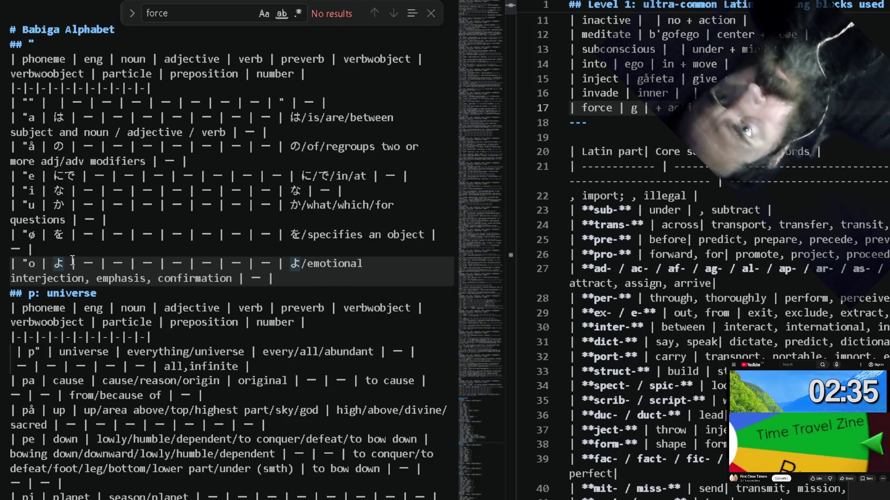
pyautogui.hotkey('shift', 'Right')
pyautogui.hotkey('ctrl', 'f')
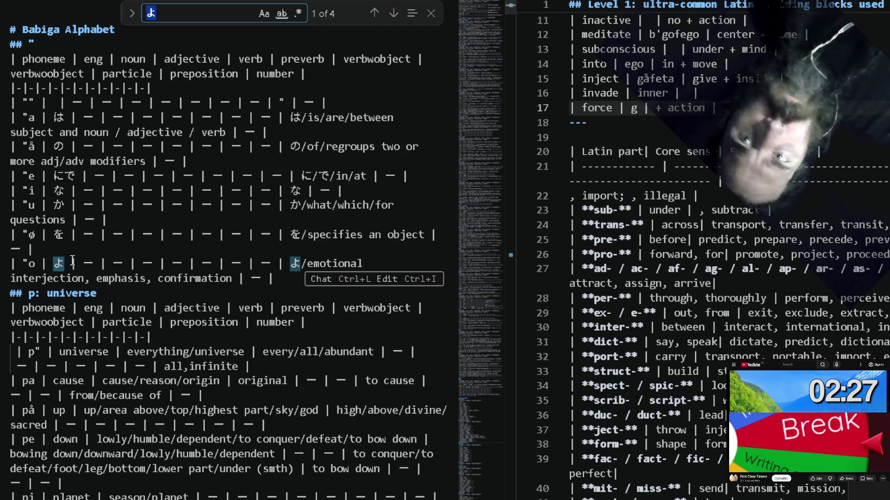
pyautogui.click(32, 265)
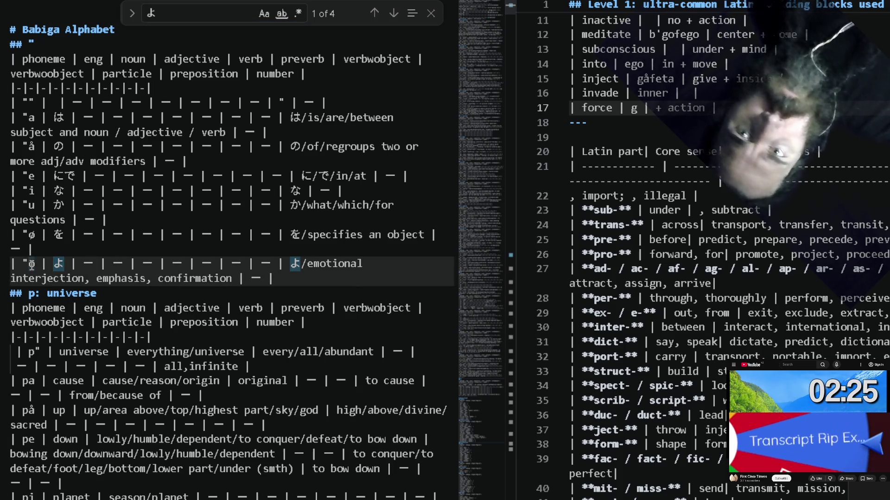
pyautogui.doubleClick(31, 265)
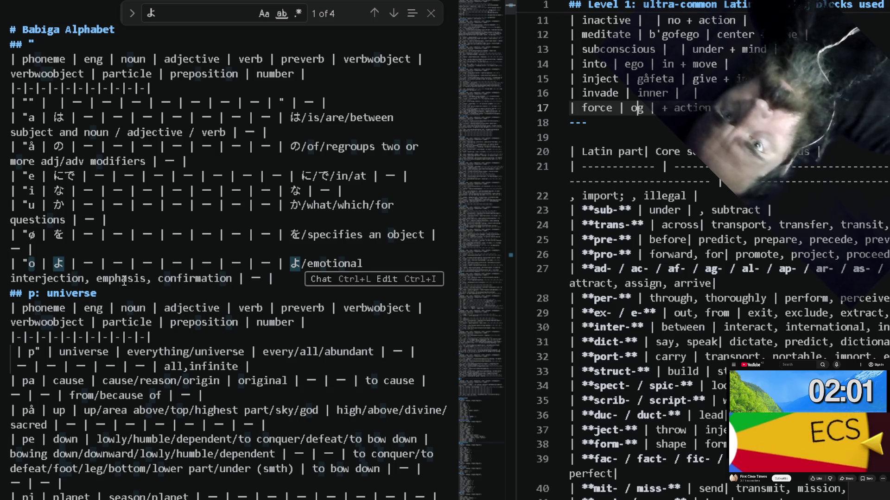
pyautogui.doubleClick(124, 279)
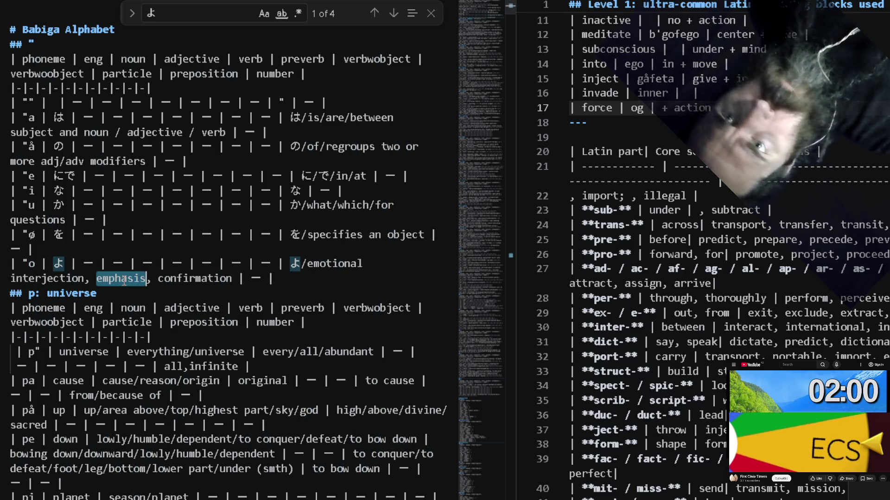
# Give the force row Babiga 'og' glossed 'emphasis + action'.
pyautogui.click(654, 107)
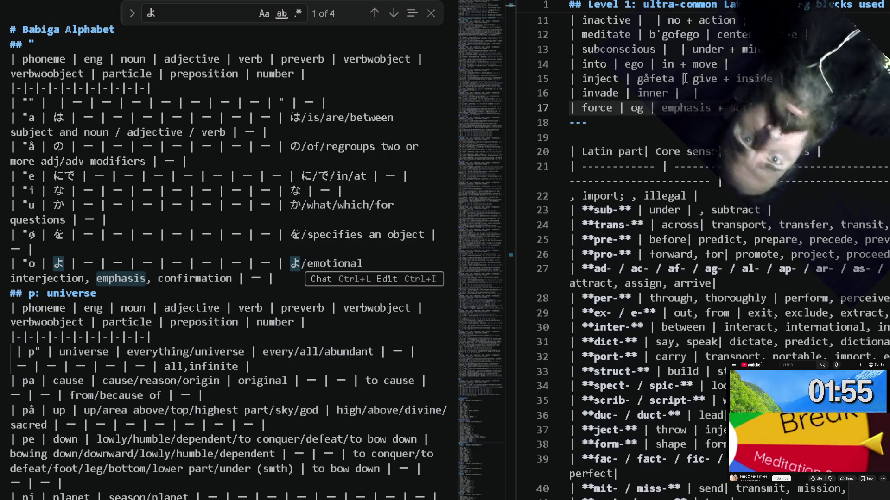
pyautogui.click(639, 95)
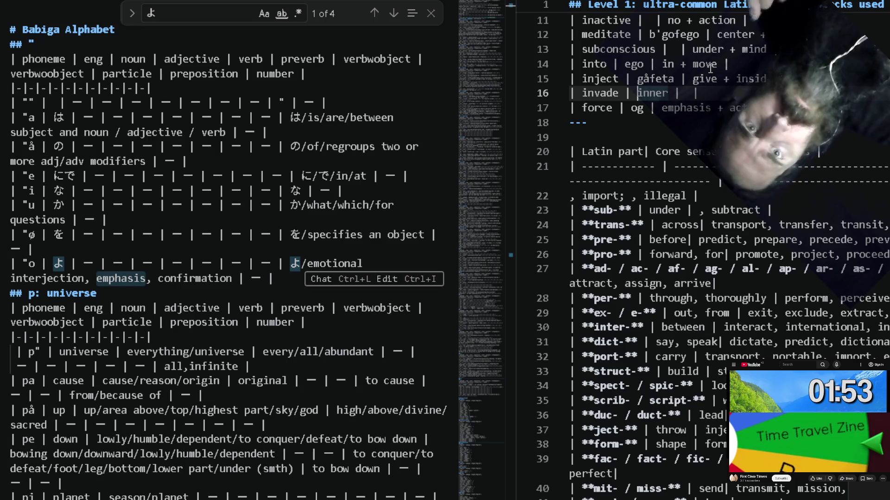
pyautogui.write('go')
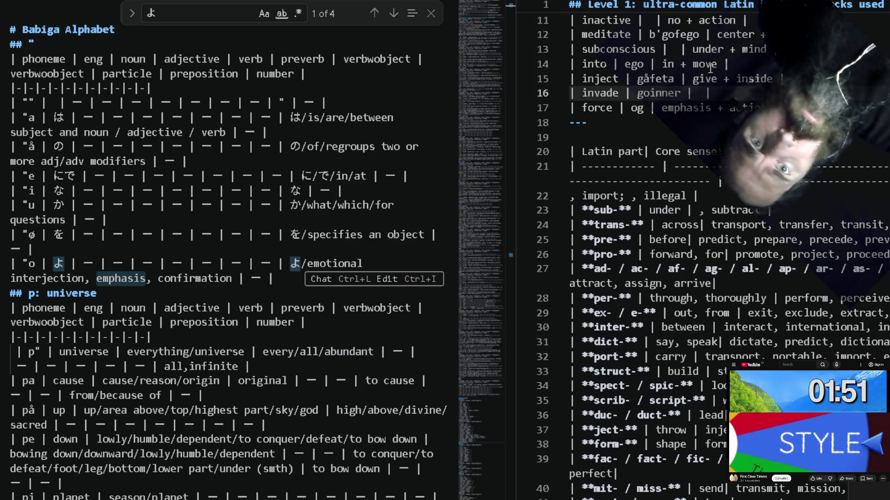
pyautogui.write('orce +')
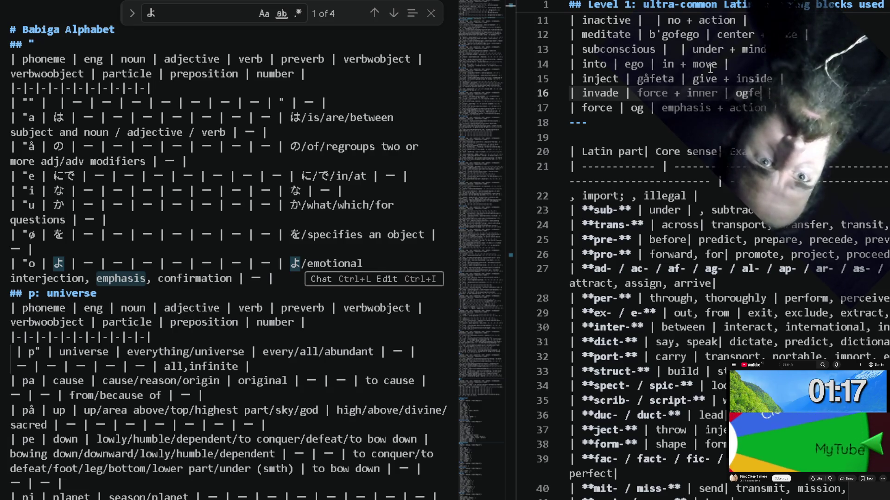
# Make invade read 'force + inner | ogfe' and open an empty row below force.
pyautogui.press('Down')
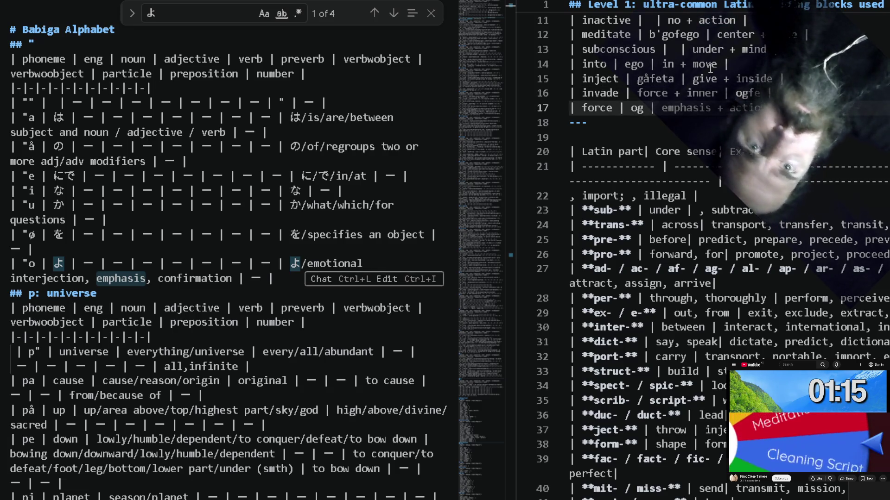
pyautogui.press('Return')
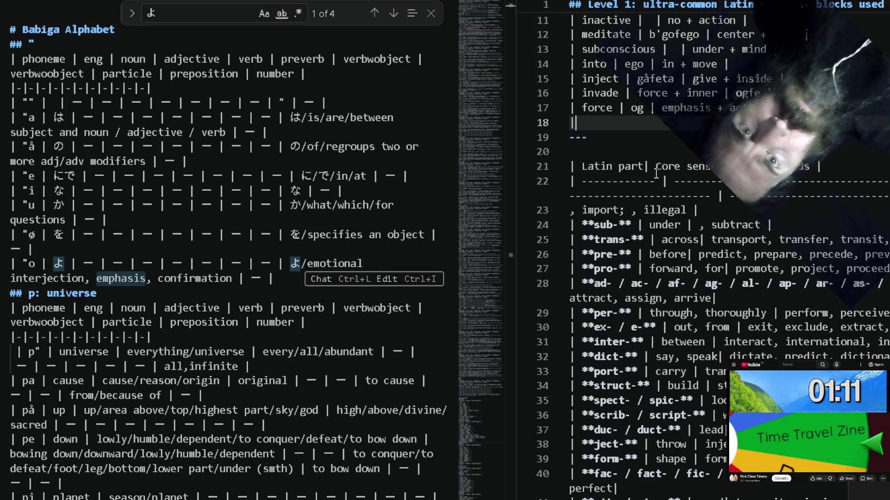
pyautogui.write('| | |')
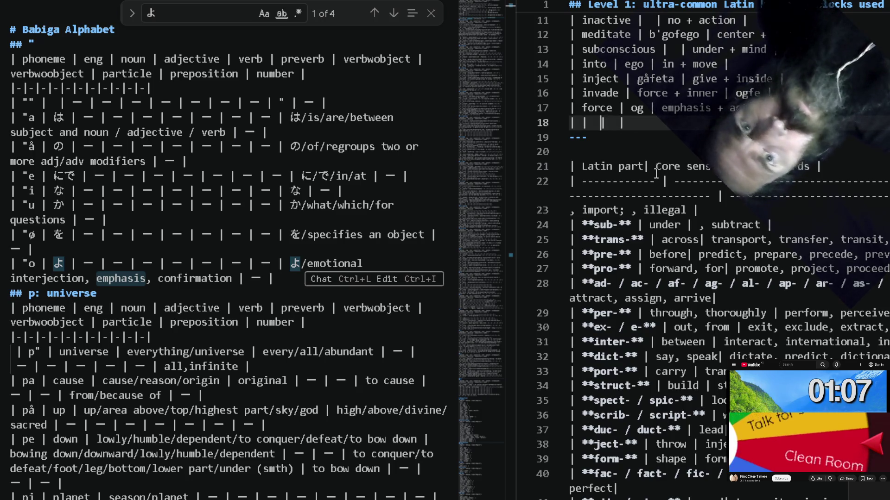
# Fill the new row as '| import | bring + inner |', leaving its Babiga cell as a dash placeholder.
pyautogui.press('Left')
pyautogui.press('Left')
pyautogui.press('Left')
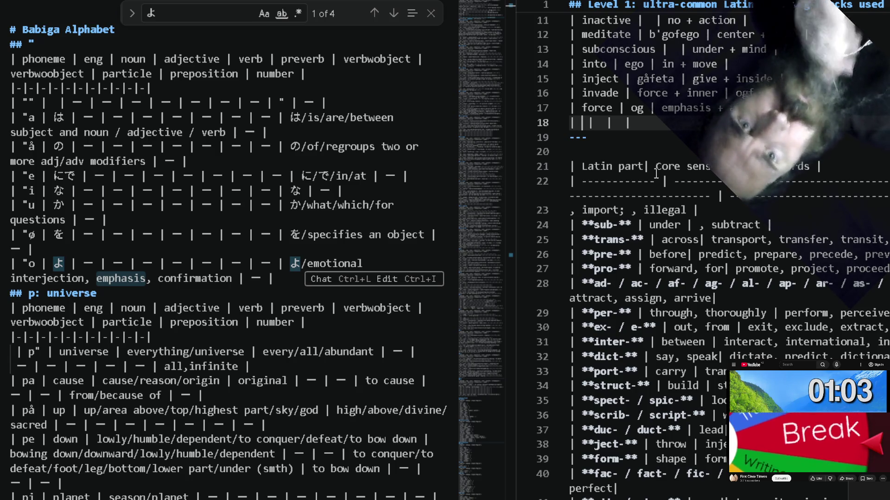
pyautogui.write('import')
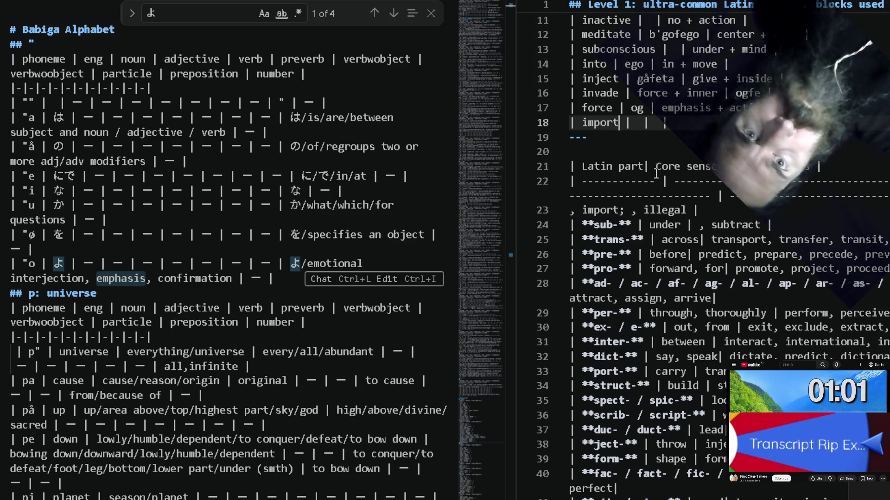
pyautogui.press('Right')
pyautogui.press('Right')
pyautogui.press('Right')
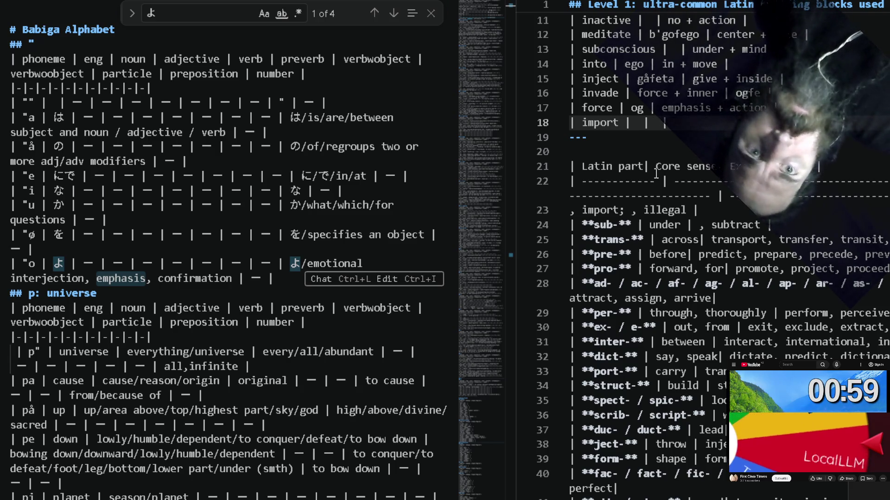
pyautogui.write('ring +')
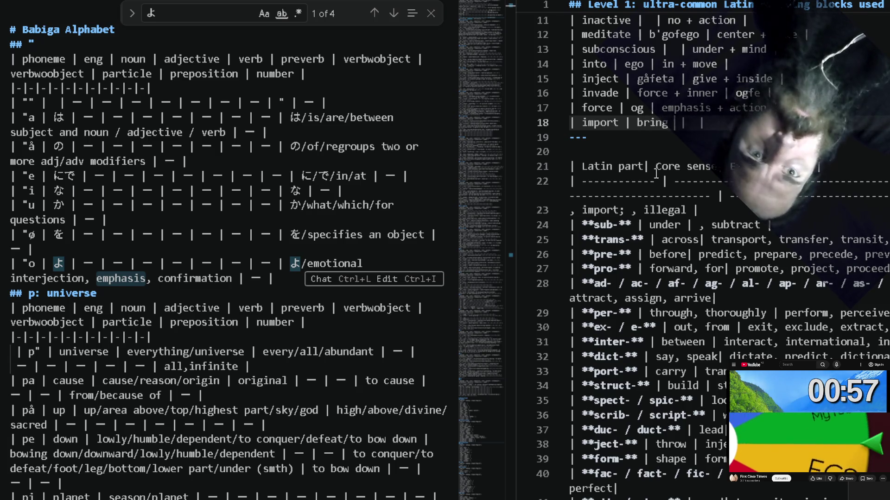
pyautogui.write('i')
pyautogui.press('BackSpace')
pyautogui.write('inn')
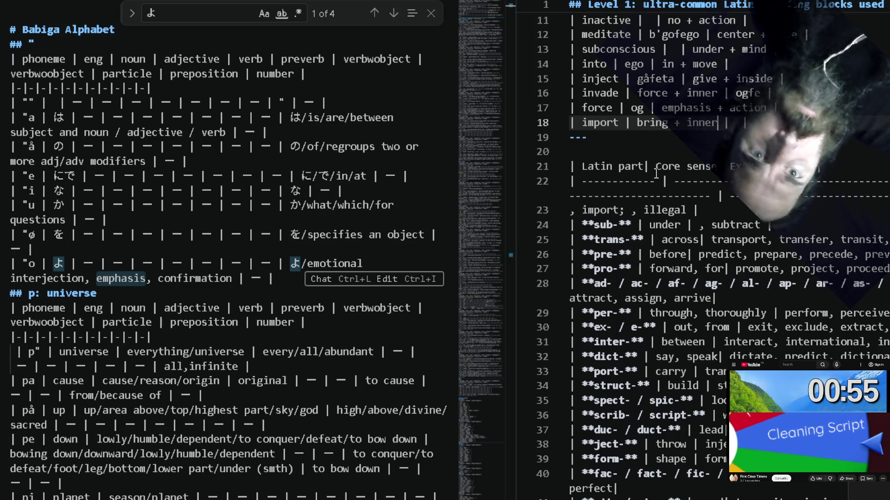
pyautogui.write('er')
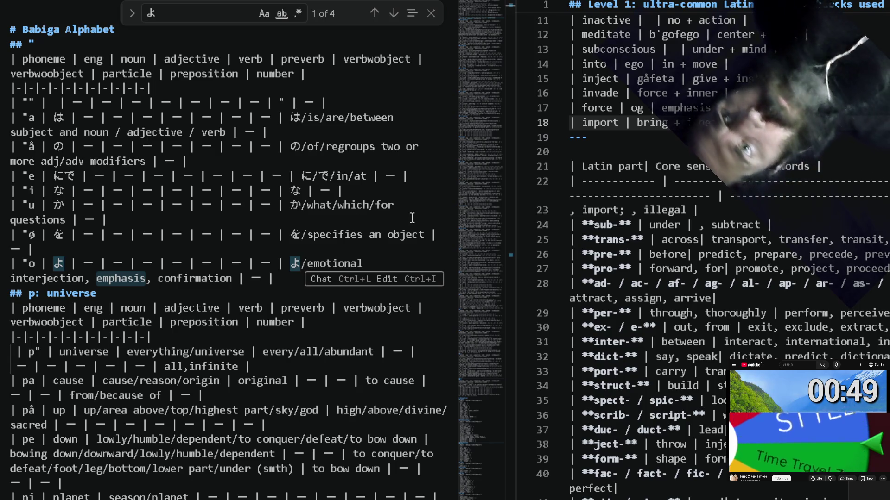
pyautogui.doubleClick(231, 205)
# Search the Babiga Alphabet, replacing the term 'take' with 'with' and stepping through matches.
pyautogui.hotkey('ctrl', 'f')
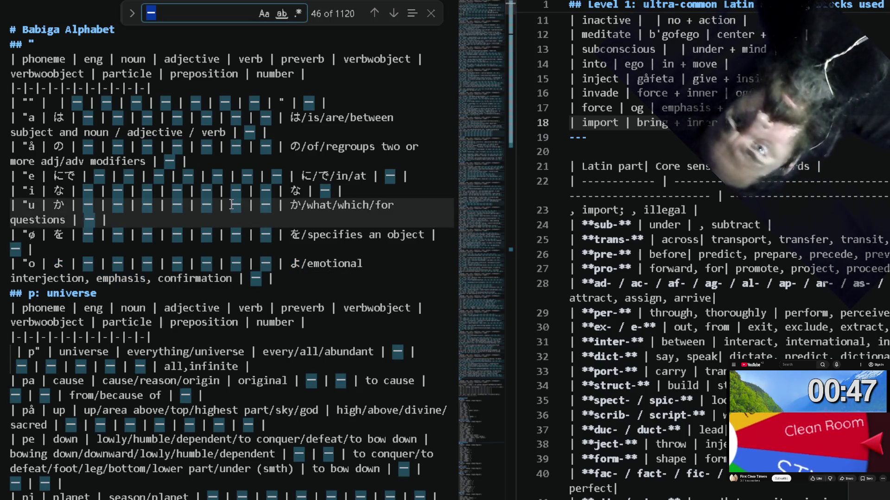
pyautogui.write('bring')
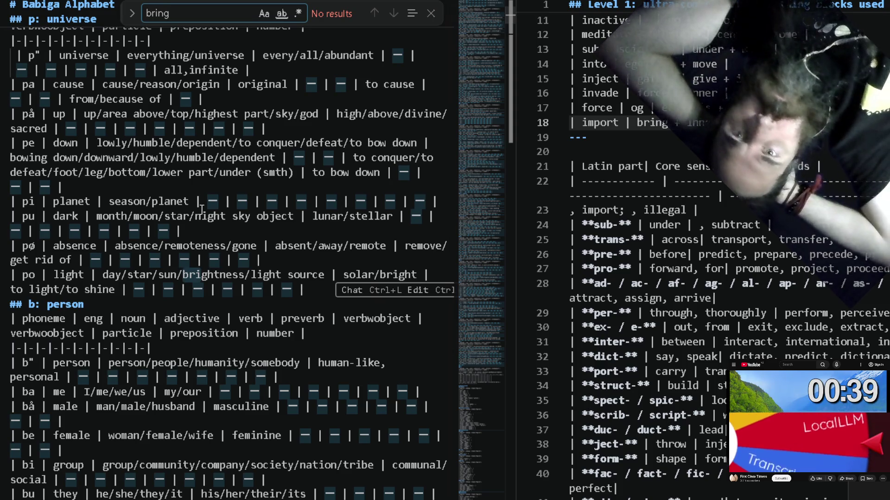
pyautogui.doubleClick(198, 10)
pyautogui.write('take')
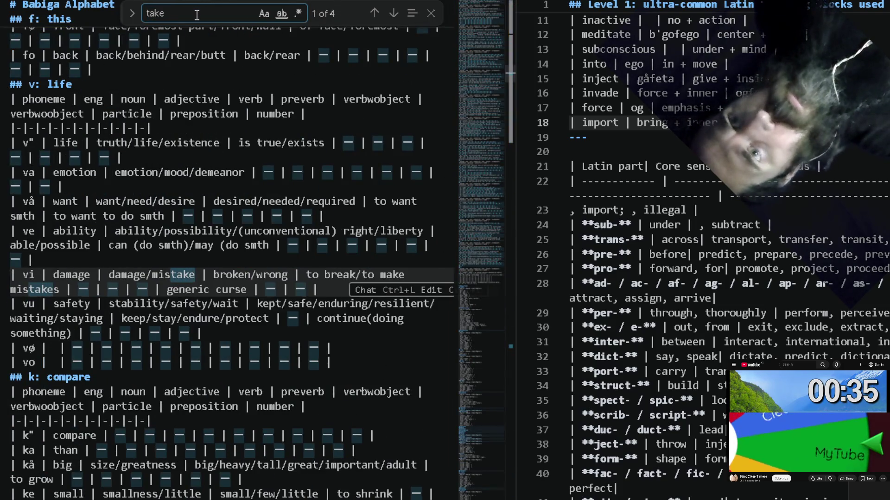
pyautogui.click(395, 14)
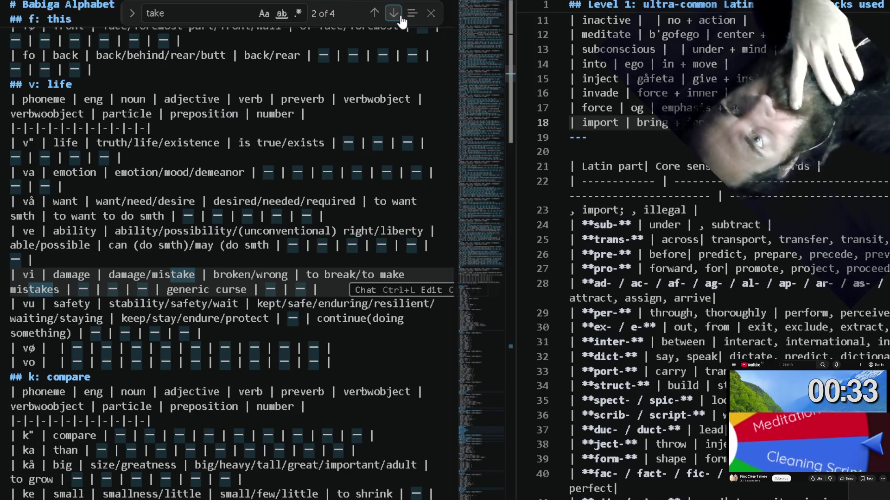
pyautogui.hotkey('ctrl', 'Tab')
pyautogui.hotkey('ctrl', 'Tab')
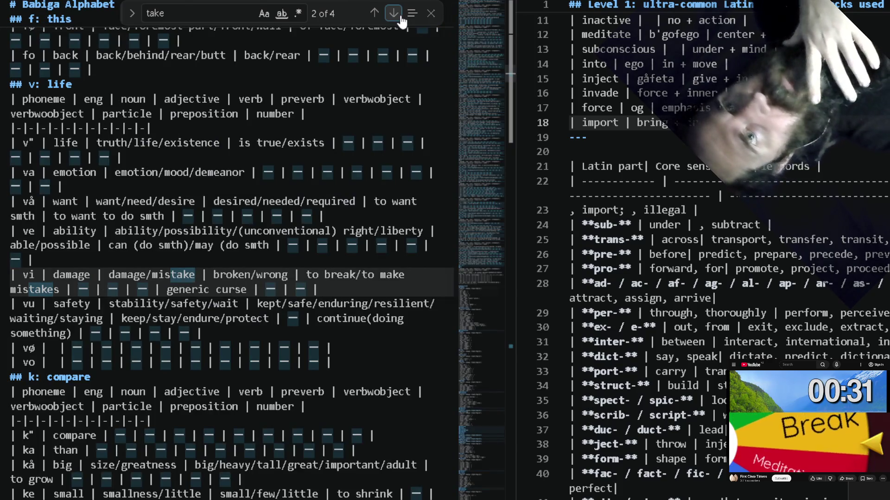
pyautogui.scroll(2, 270, 132)
pyautogui.scroll(2, 270, 132)
pyautogui.scroll(4, 270, 132)
pyautogui.scroll(2, 269, 133)
pyautogui.scroll(2, 270, 134)
pyautogui.scroll(2, 270, 134)
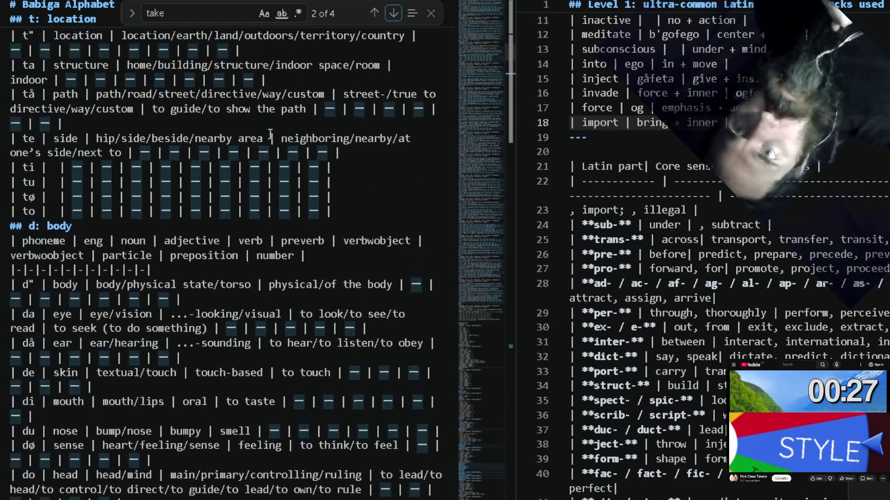
pyautogui.scroll(3, 269, 133)
pyautogui.scroll(5, 270, 134)
pyautogui.scroll(5, 271, 133)
pyautogui.scroll(6, 270, 132)
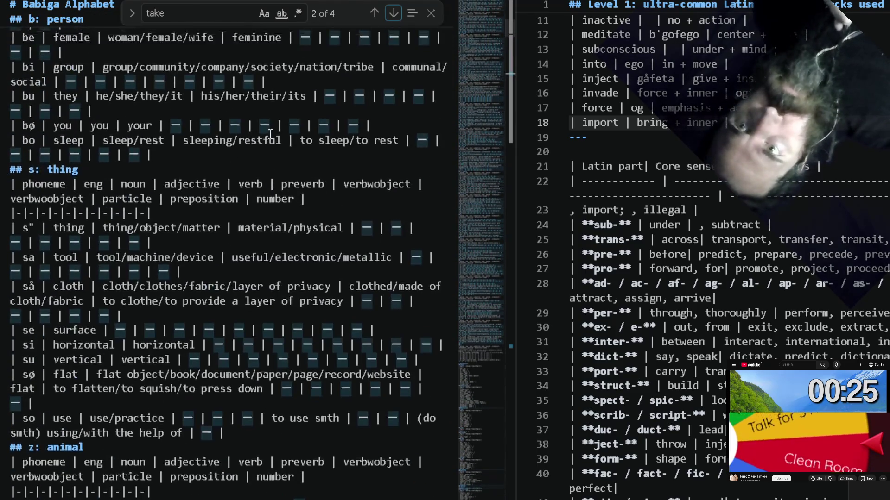
pyautogui.scroll(5, 269, 132)
pyautogui.scroll(2, 270, 132)
pyautogui.scroll(5, 270, 132)
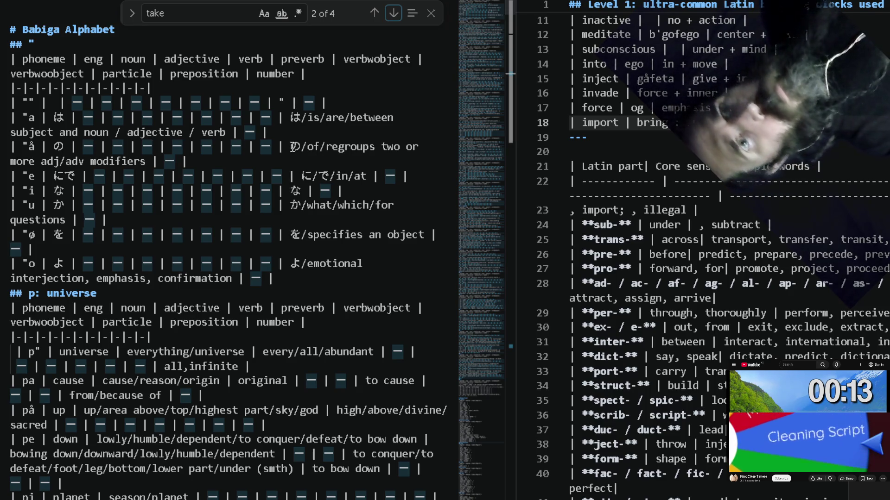
# Move the caret from the å row down past the u row toward the so entry meaning using/with.
pyautogui.click(303, 137)
pyautogui.click(303, 139)
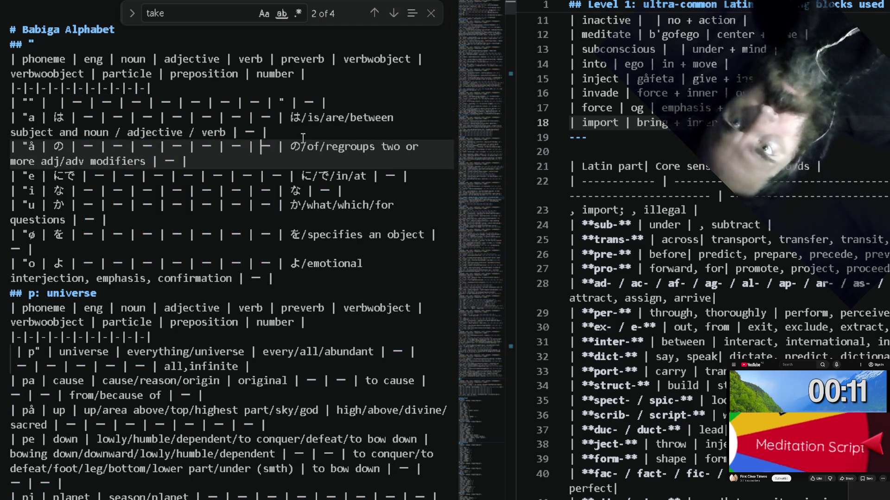
pyautogui.press('Down')
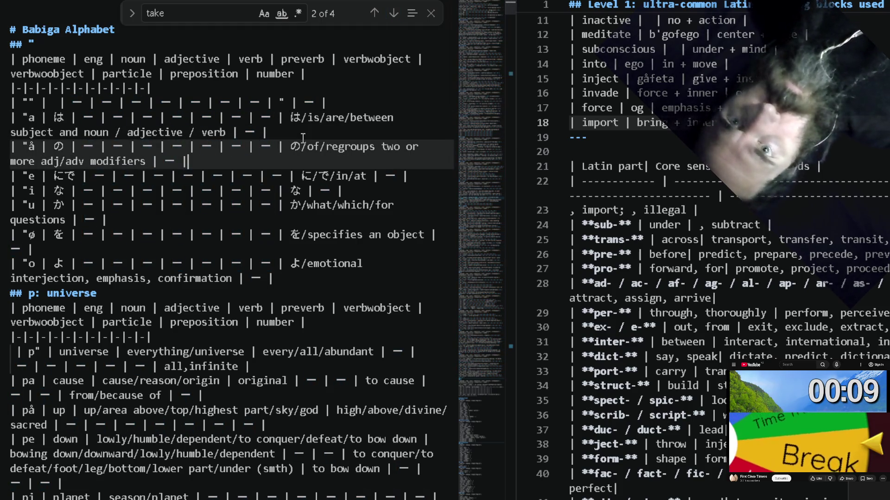
pyautogui.press('Down')
pyautogui.press('Down')
pyautogui.press('Down')
pyautogui.press('Down')
pyautogui.press('Down')
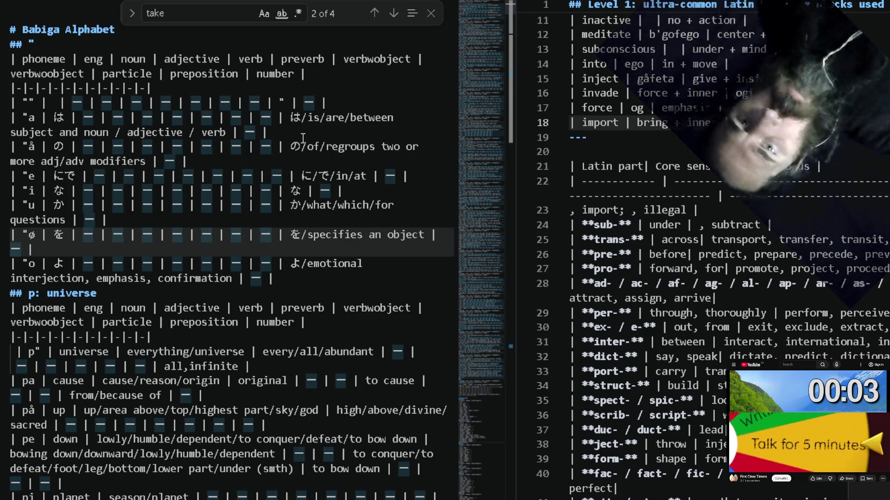
pyautogui.write('with')
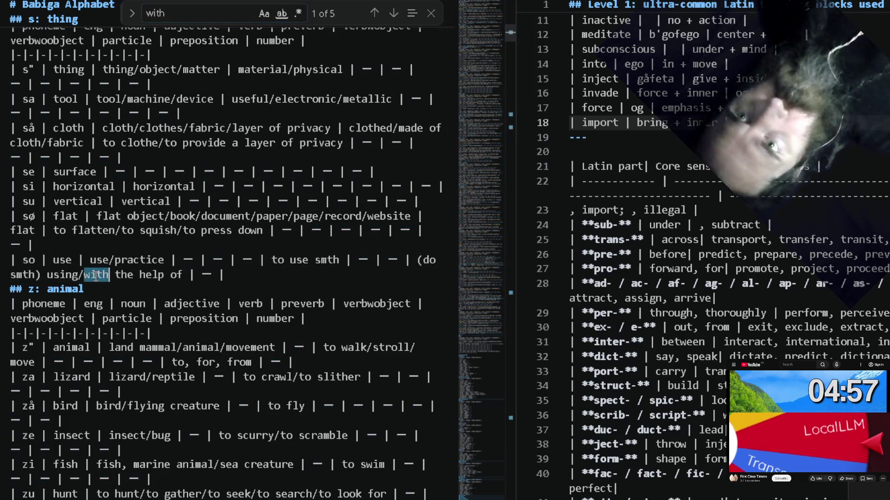
# Follow the 'with' matches to the nø entry and pick out the Babiga word nø.
pyautogui.doubleClick(96, 275)
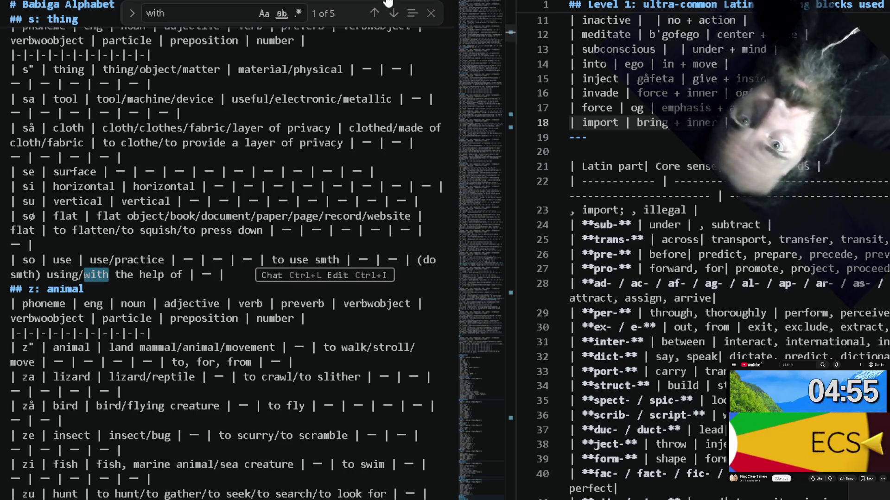
pyautogui.click(393, 12)
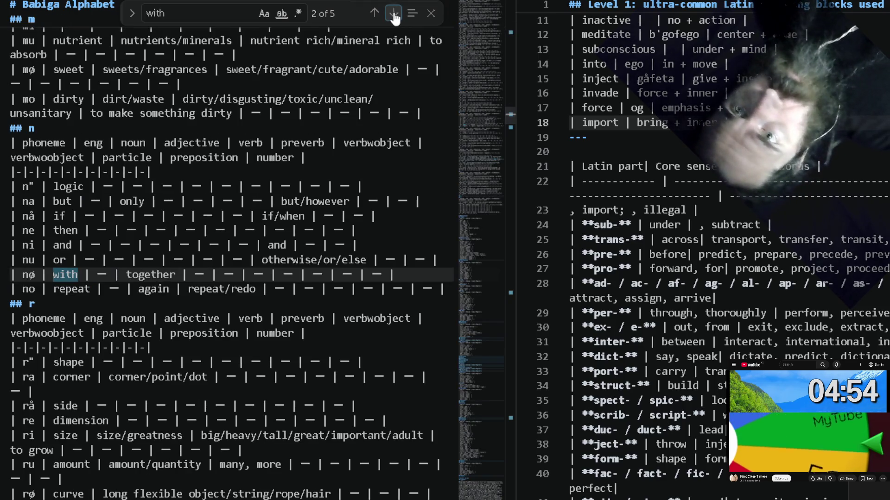
pyautogui.click(29, 276)
pyautogui.doubleClick(28, 276)
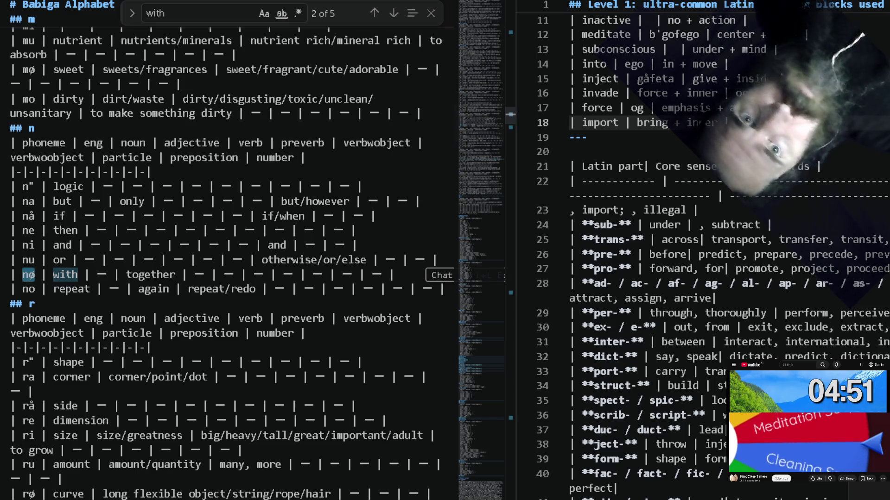
pyautogui.write('|take |  | |')
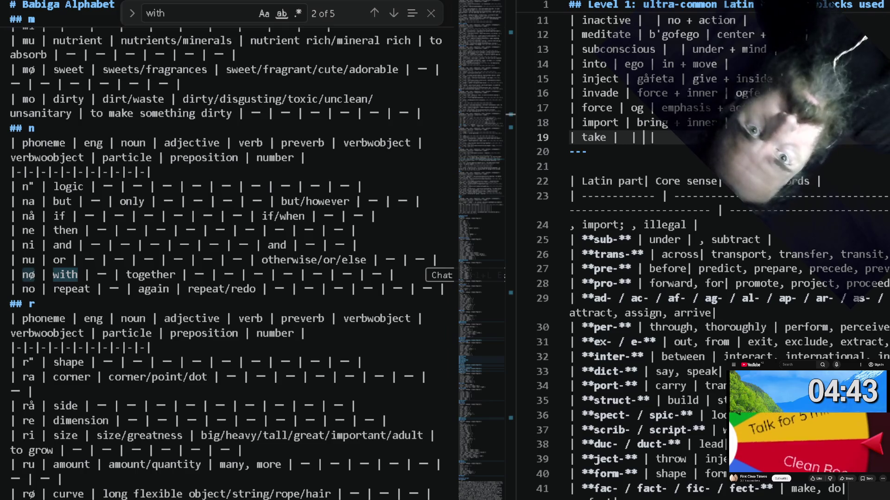
pyautogui.write('+ with')
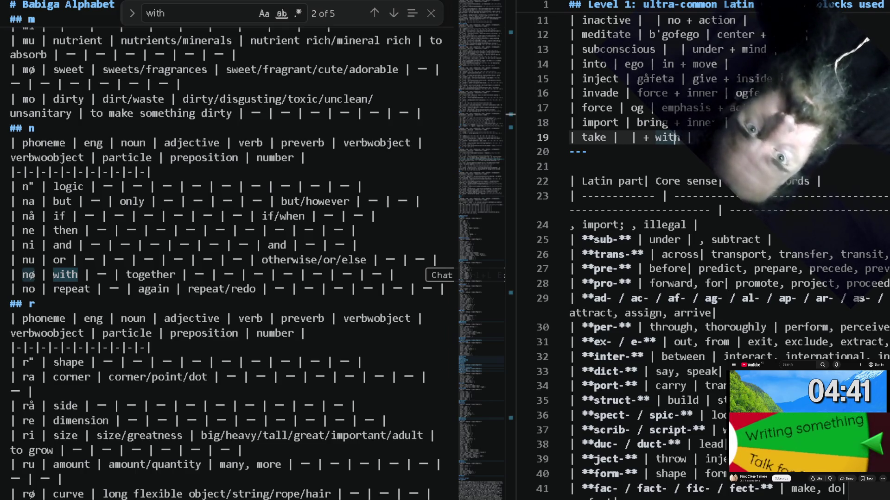
# Write the Level 1 row 'take | gonø | move + with |' below import.
pyautogui.press('Left')
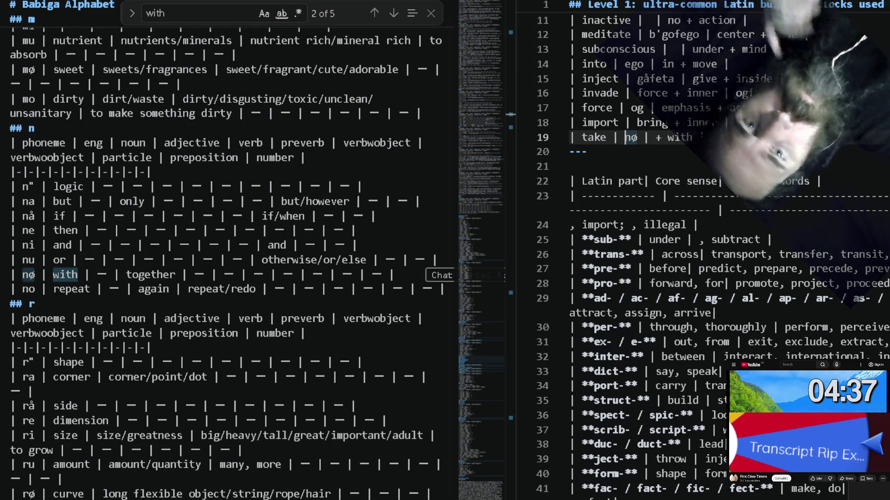
pyautogui.write('go')
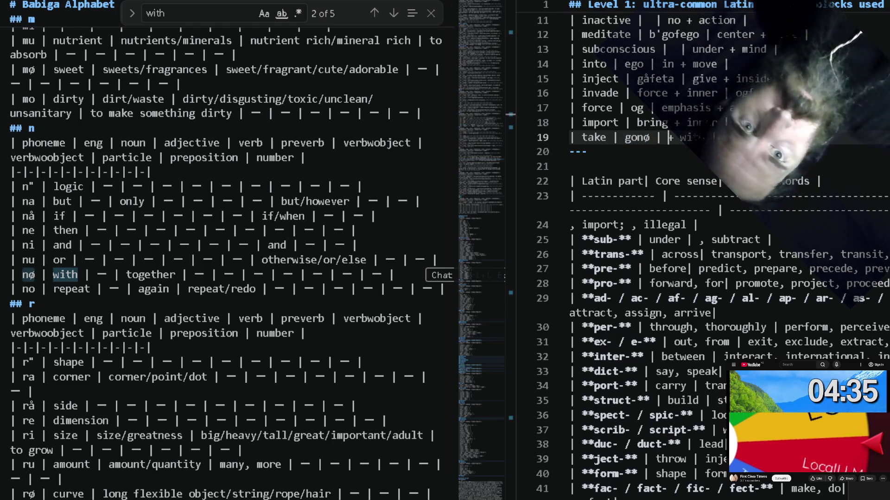
pyautogui.write(',')
pyautogui.write('ve')
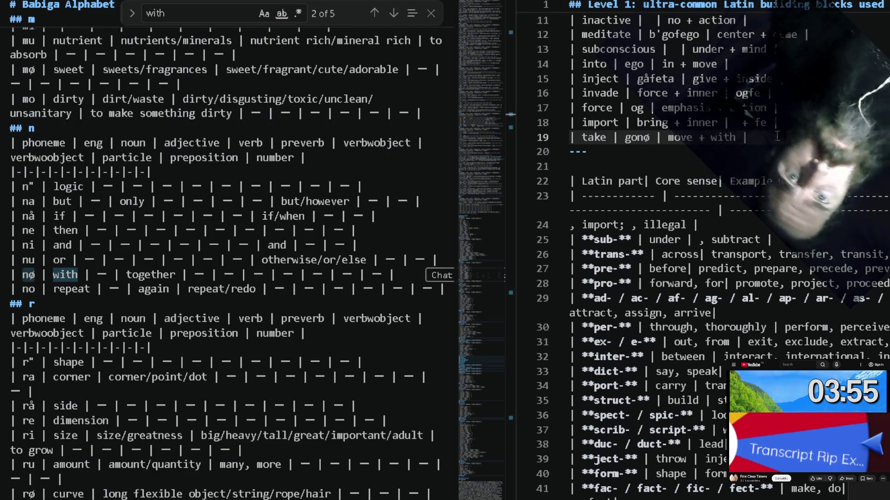
pyautogui.press('Up')
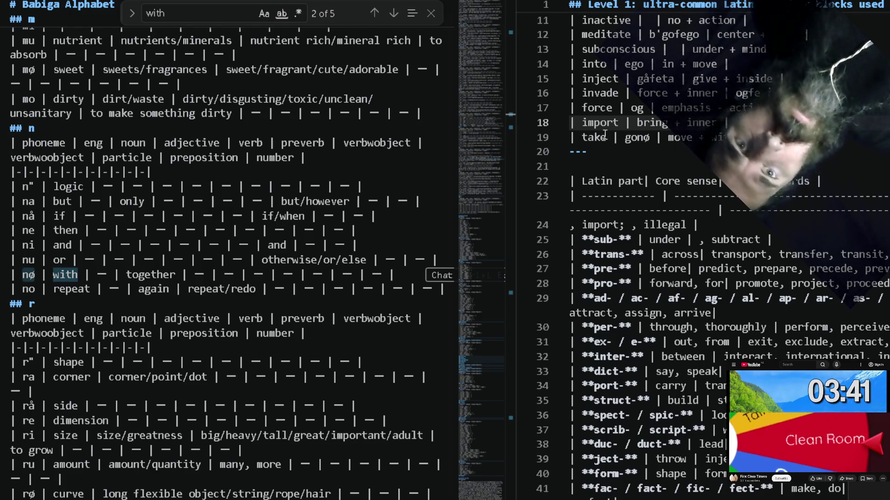
# Relabel the gonø row from take to bring and start an empty row beneath it.
pyautogui.doubleClick(651, 123)
pyautogui.hotkey('ctrl', 'c')
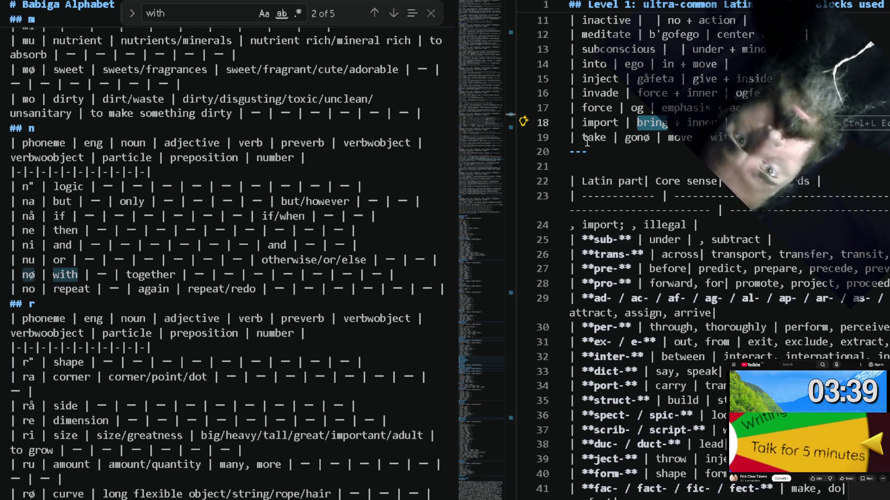
pyautogui.doubleClick(591, 138)
pyautogui.hotkey('ctrl', 'v')
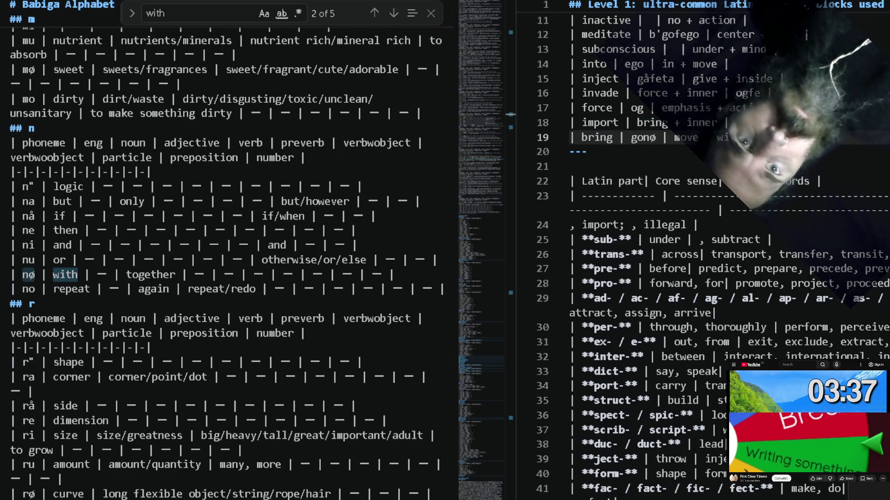
pyautogui.press('End')
pyautogui.press('Return')
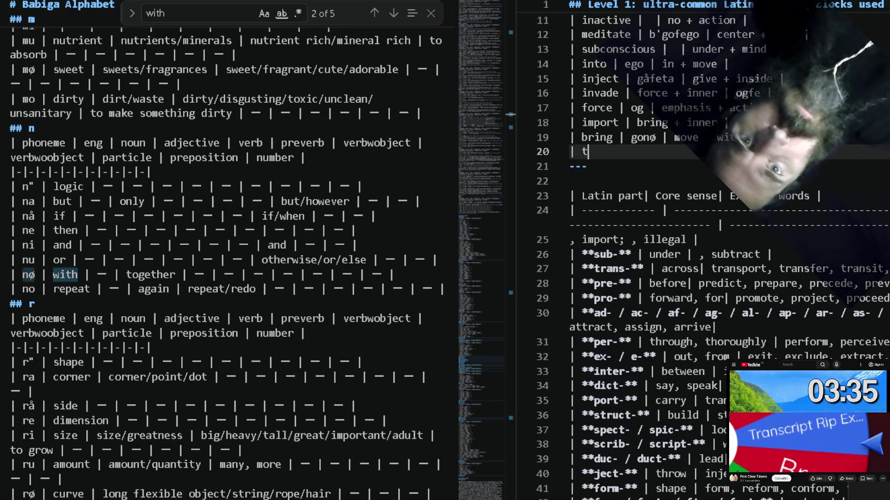
pyautogui.write('ake |')
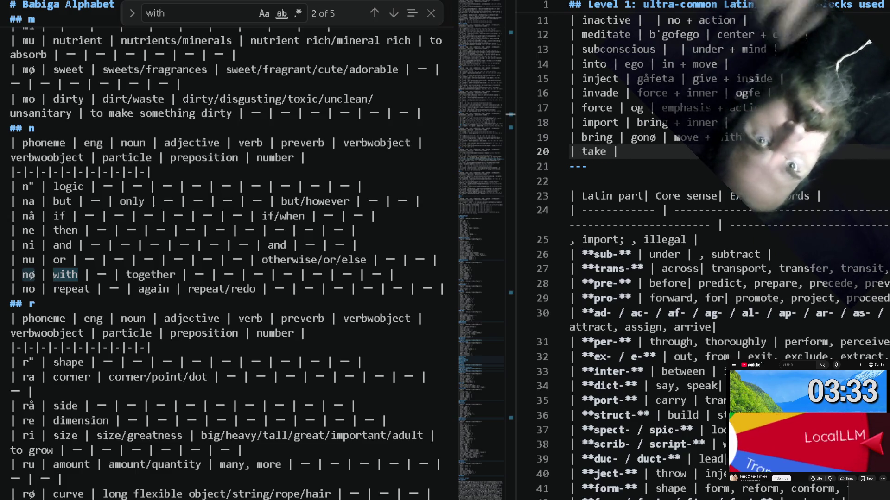
# Write the new take row glossed 'move + away' and start a search for away.
pyautogui.click(693, 137)
pyautogui.click(659, 151)
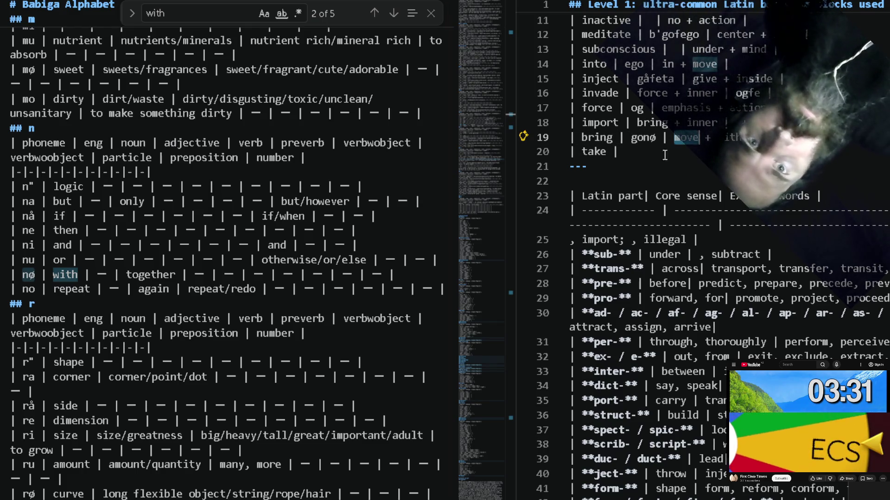
pyautogui.write(' move')
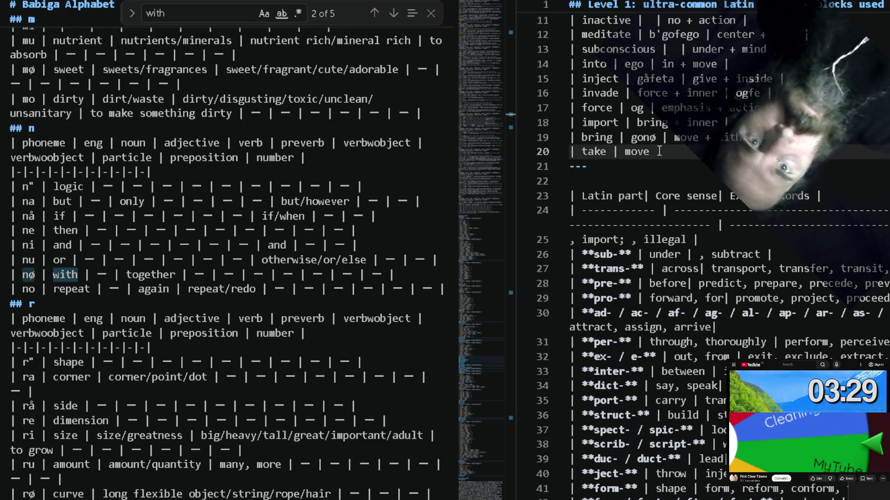
pyautogui.write('go+')
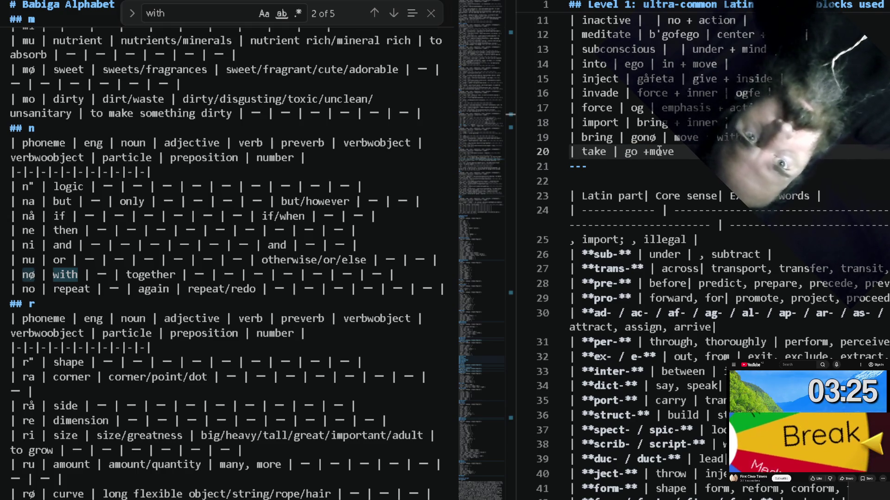
pyautogui.press('End')
pyautogui.write('+ a')
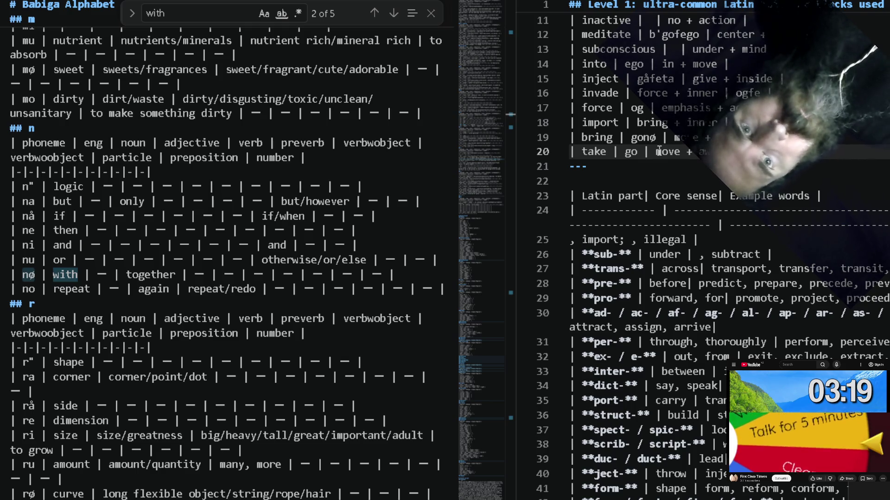
pyautogui.write('w')
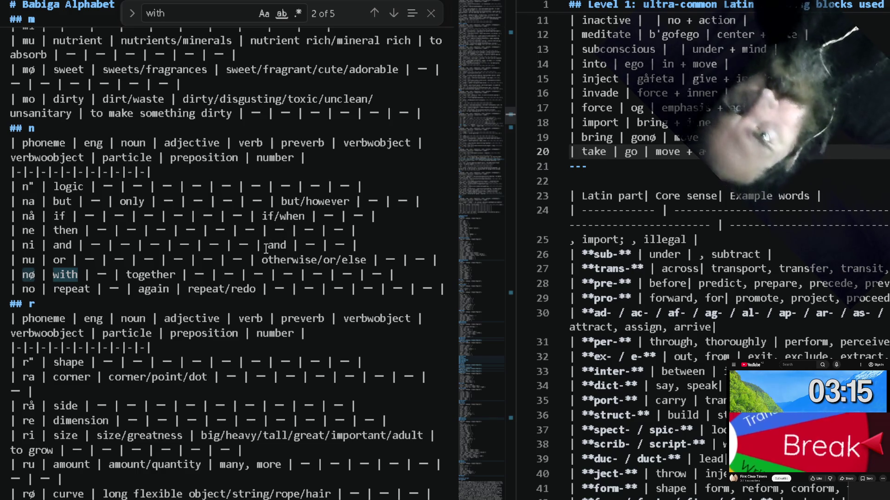
pyautogui.hotkey('ctrl', 'f')
pyautogui.write('away')
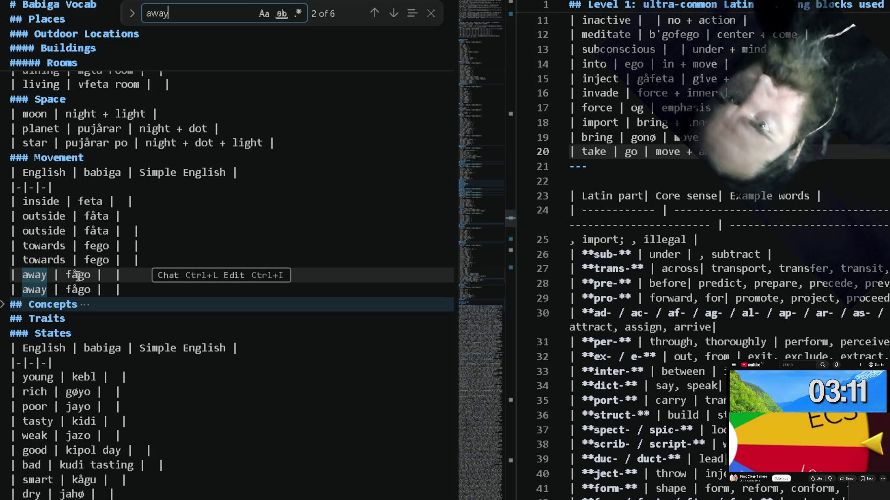
# Delete the duplicate away, towards and outside rows from the Movement table.
pyautogui.doubleClick(89, 276)
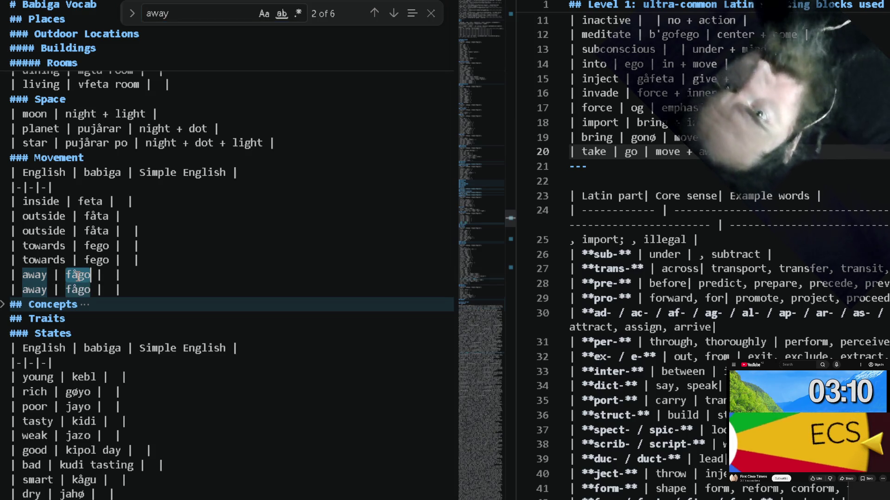
pyautogui.click(91, 291)
pyautogui.hotkey('shift', 'Home')
pyautogui.press('BackSpace')
pyautogui.press('Delete')
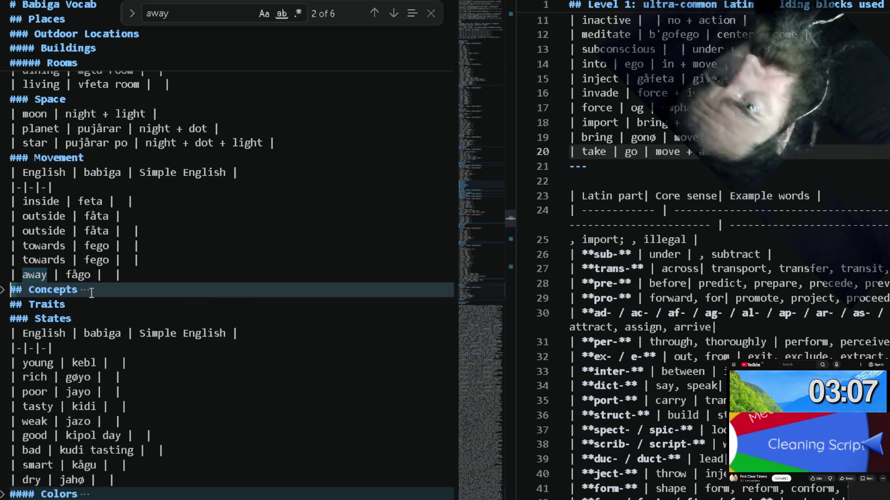
pyautogui.tripleClick(95, 260)
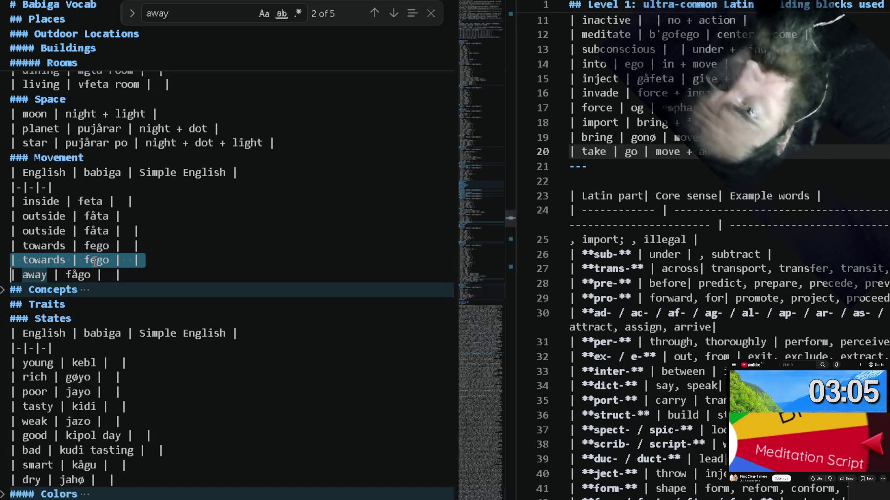
pyautogui.press('BackSpace')
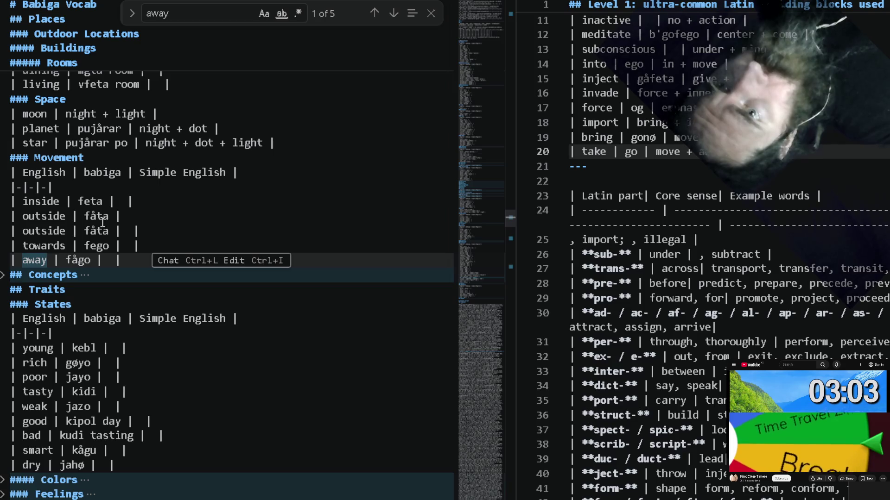
pyautogui.tripleClick(102, 216)
pyautogui.press('BackSpace')
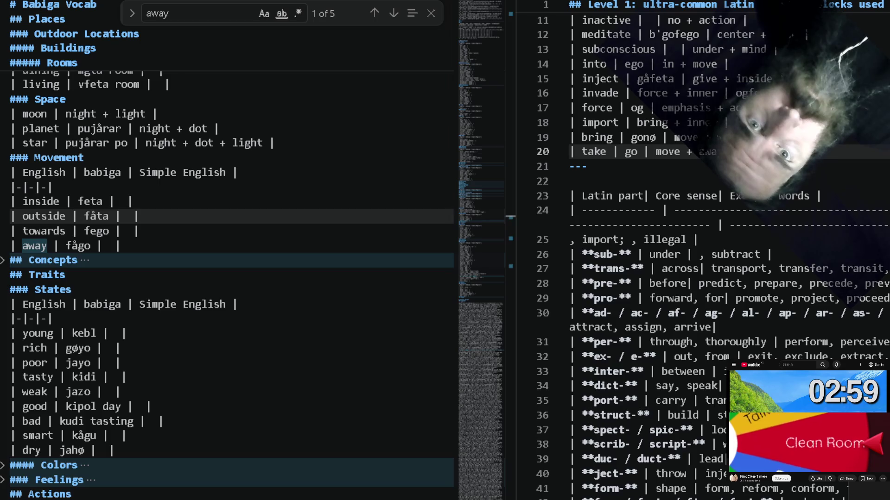
# Extend the take row's Babiga word to gofågo and look it up in the vocabulary.
pyautogui.press('Right')
pyautogui.press('Right')
pyautogui.press('Right')
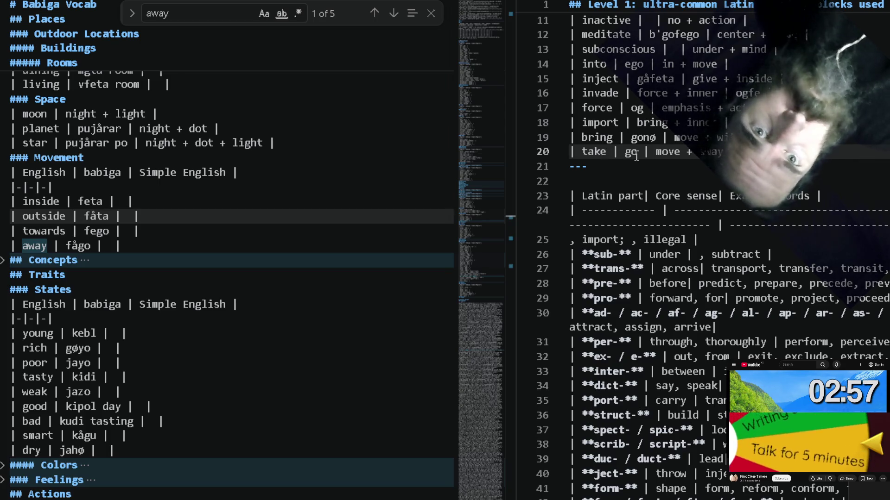
pyautogui.write('fågo')
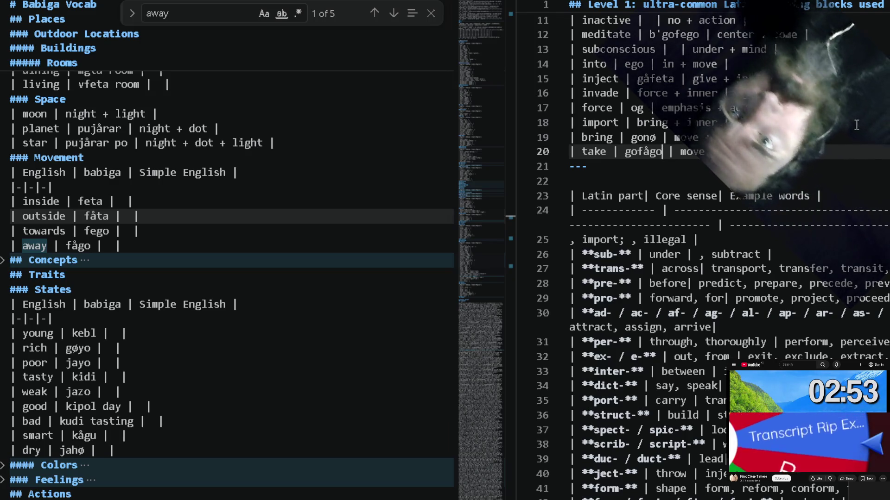
pyautogui.doubleClick(653, 153)
pyautogui.hotkey('ctrl', 'c')
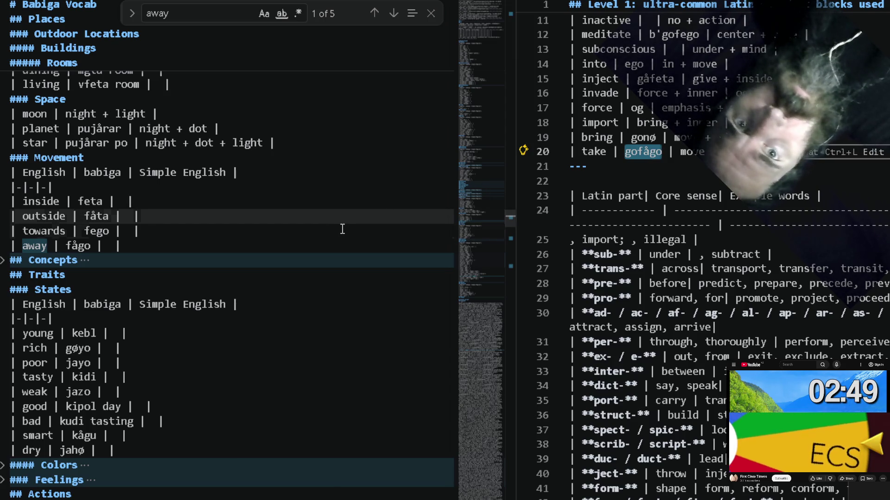
pyautogui.hotkey('ctrl', 'f')
pyautogui.hotkey('ctrl', 'v')
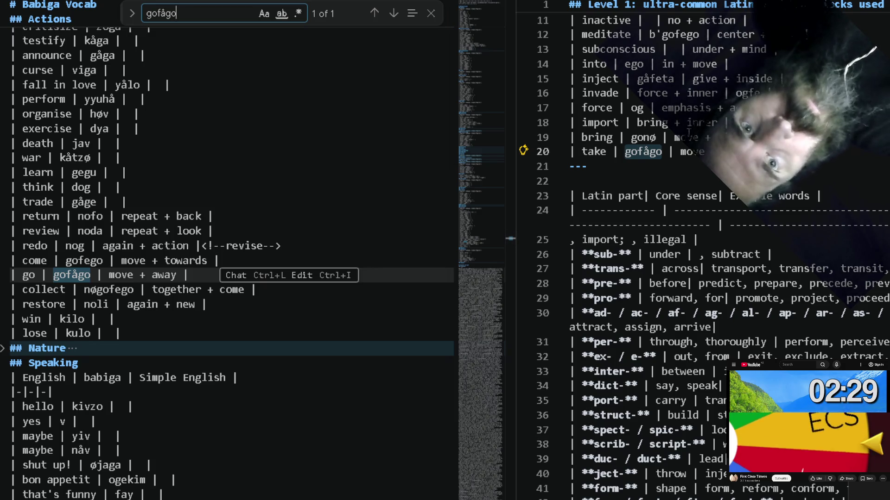
# Change the take row's Babiga word from gofågo to gonøfågo using the bring row's gonø.
pyautogui.doubleClick(596, 138)
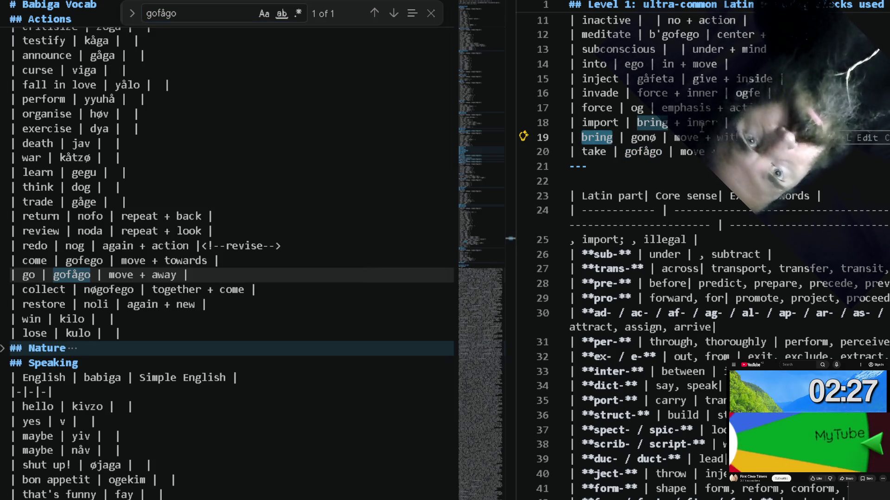
pyautogui.doubleClick(688, 137)
pyautogui.write('bring')
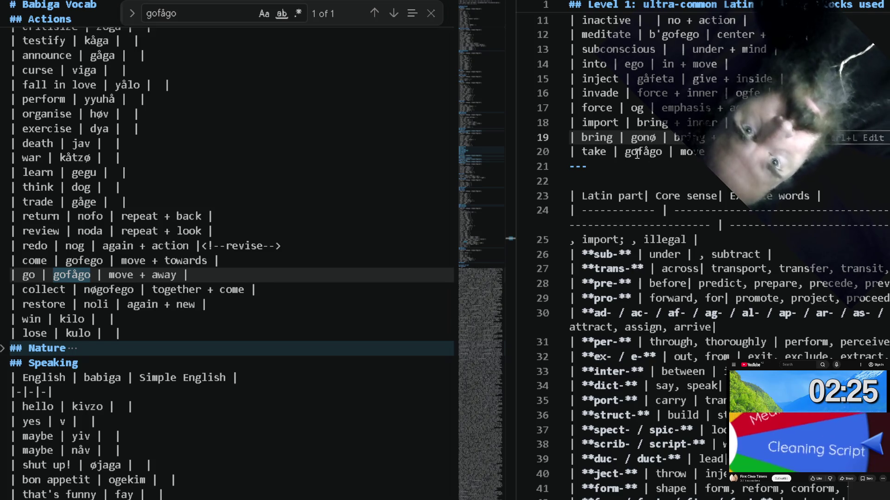
pyautogui.click(636, 153)
pyautogui.doubleClick(651, 140)
pyautogui.hotkey('ctrl', 'c')
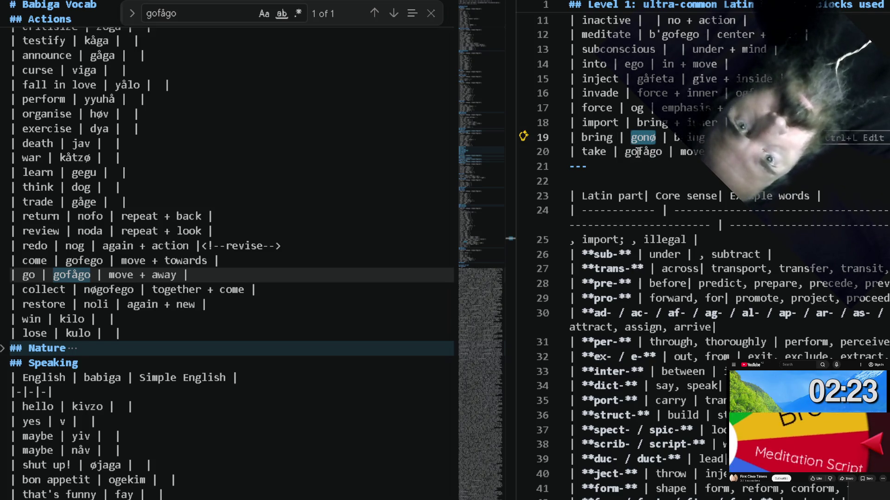
pyautogui.click(637, 153)
pyautogui.press('BackSpace')
pyautogui.press('BackSpace')
pyautogui.hotkey('ctrl', 'v')
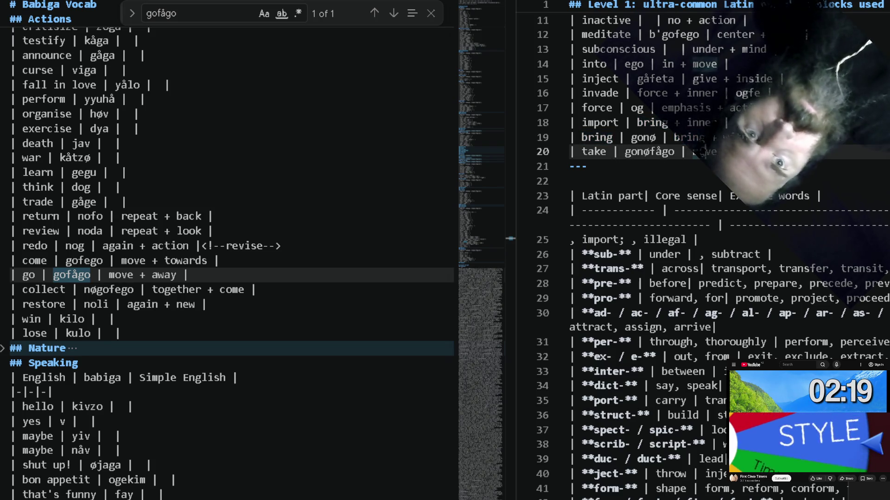
# Retype the take row's sense as 'bring + away' and review gonøfågo.
pyautogui.doubleClick(703, 152)
pyautogui.write('bring')
pyautogui.doubleClick(686, 137)
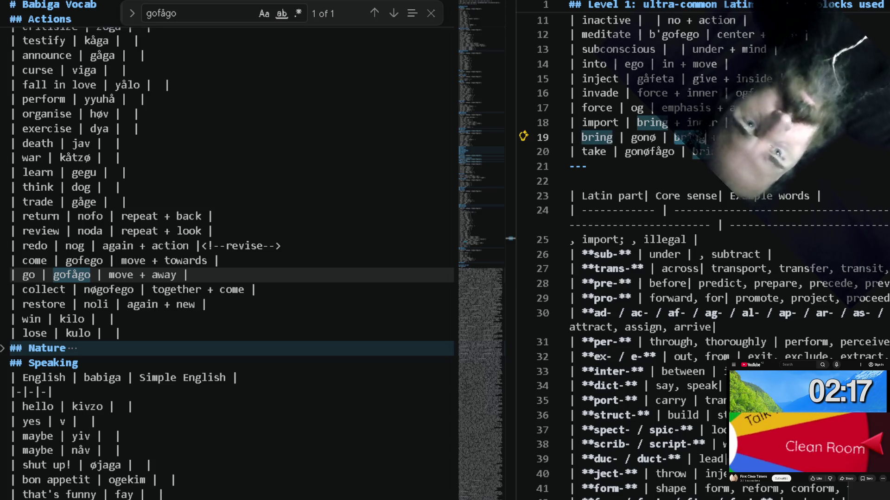
pyautogui.write('move')
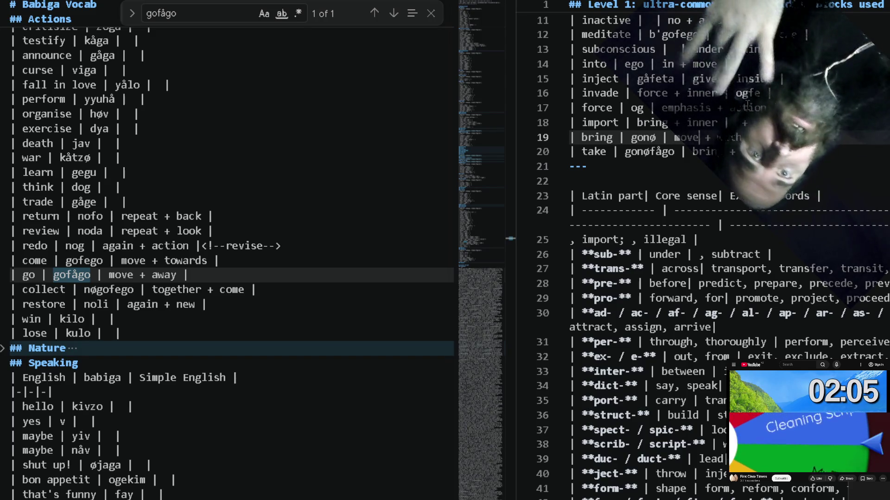
pyautogui.click(636, 152)
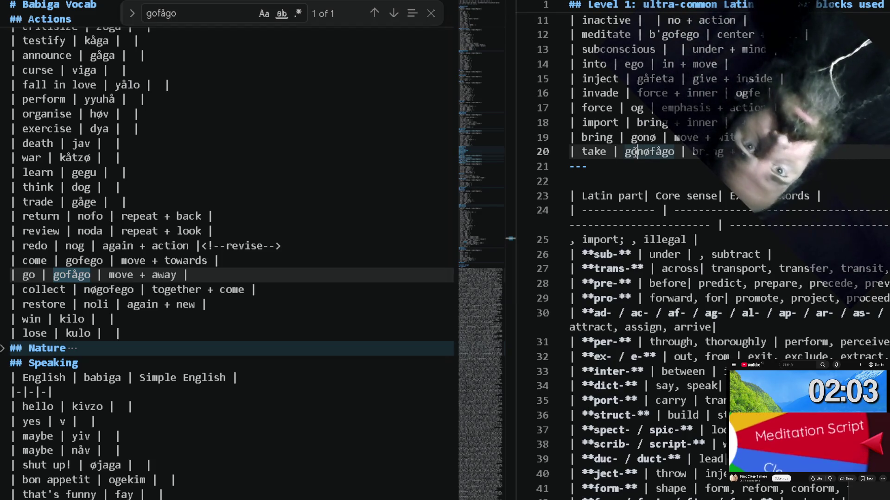
pyautogui.doubleClick(634, 152)
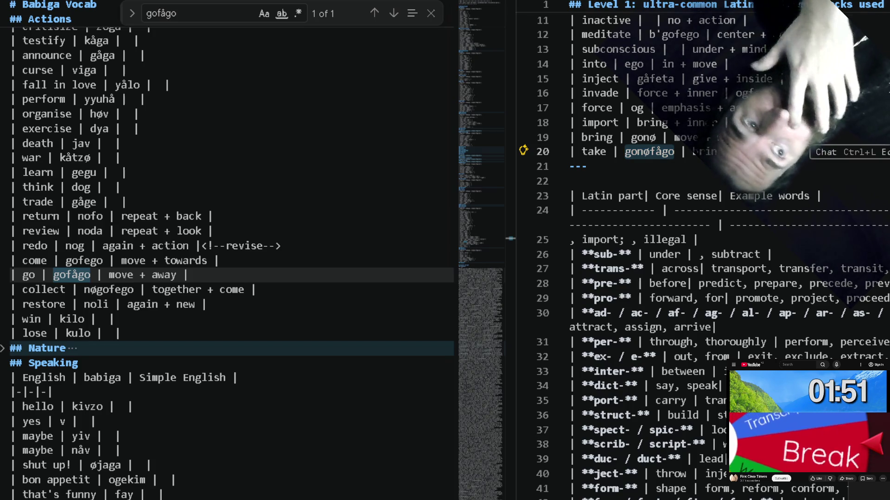
pyautogui.click(838, 250)
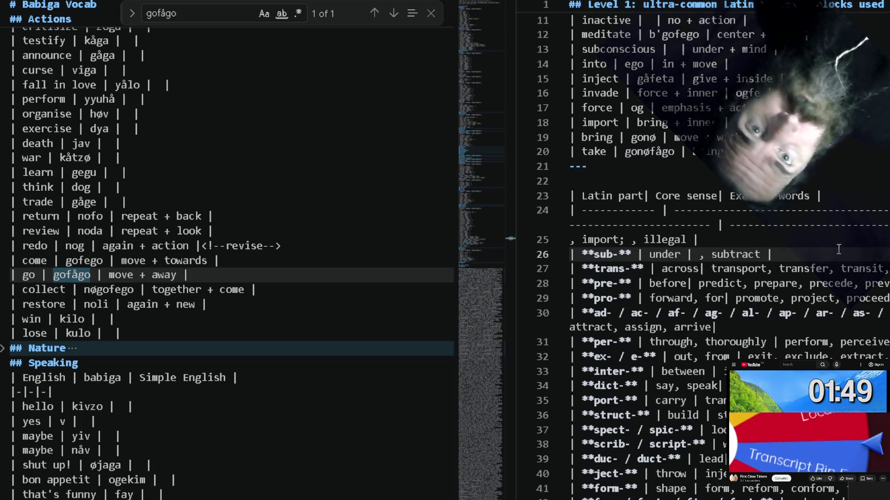
pyautogui.press('Up')
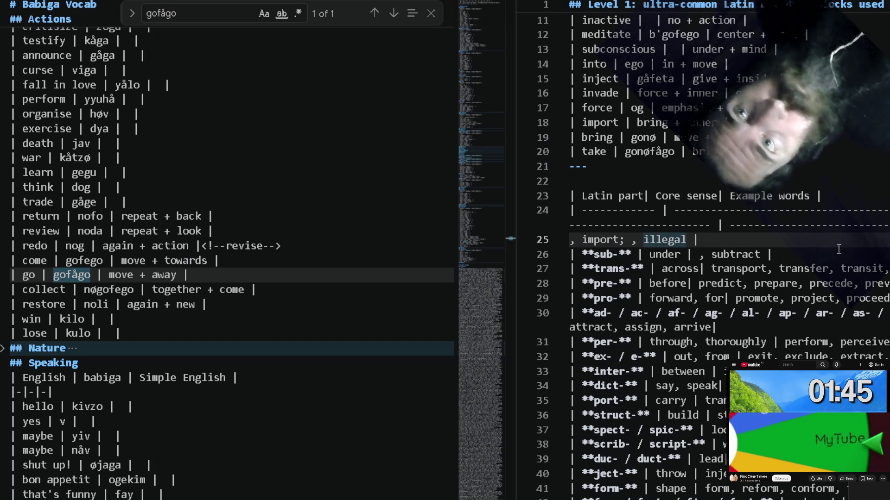
pyautogui.scroll(10, 279, 237)
pyautogui.scroll(10, 278, 238)
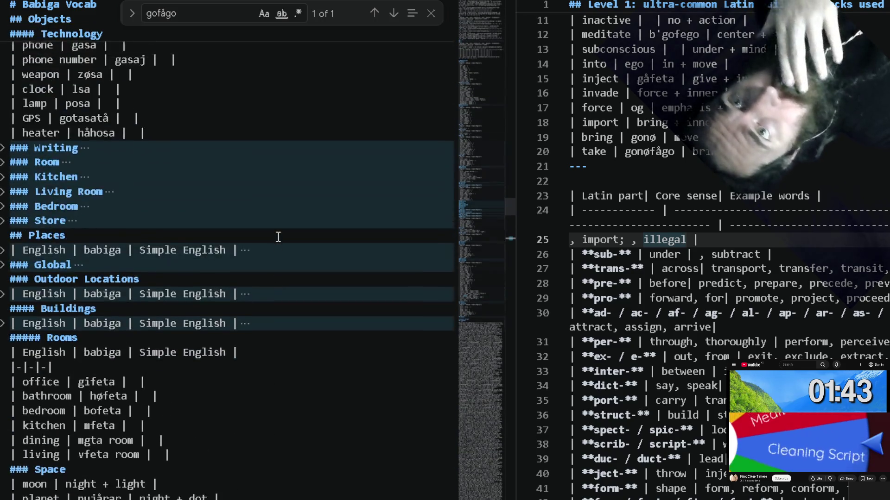
pyautogui.scroll(10, 278, 237)
pyautogui.scroll(10, 278, 237)
pyautogui.scroll(10, 279, 237)
pyautogui.scroll(10, 279, 237)
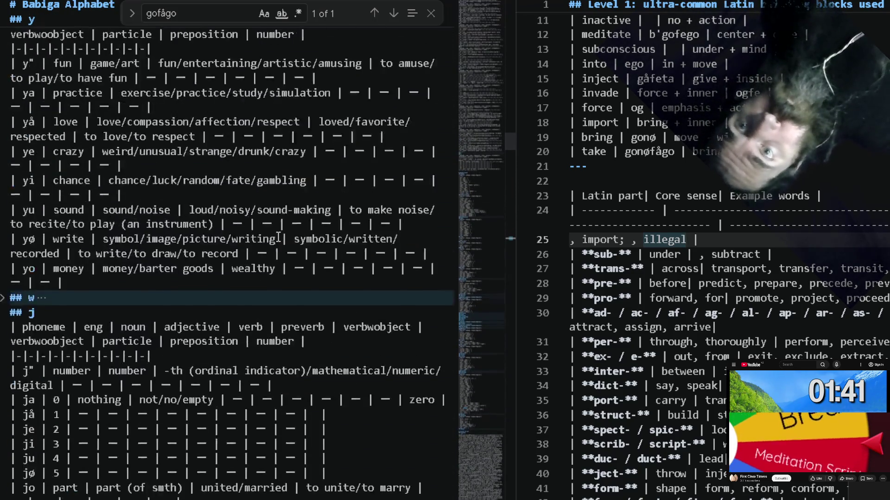
pyautogui.scroll(10, 278, 237)
pyautogui.scroll(10, 278, 237)
pyautogui.scroll(2, 277, 237)
# Search the Babiga Alphabet for law, which finds no results.
pyautogui.hotkey('ctrl', 'f')
pyautogui.write('l')
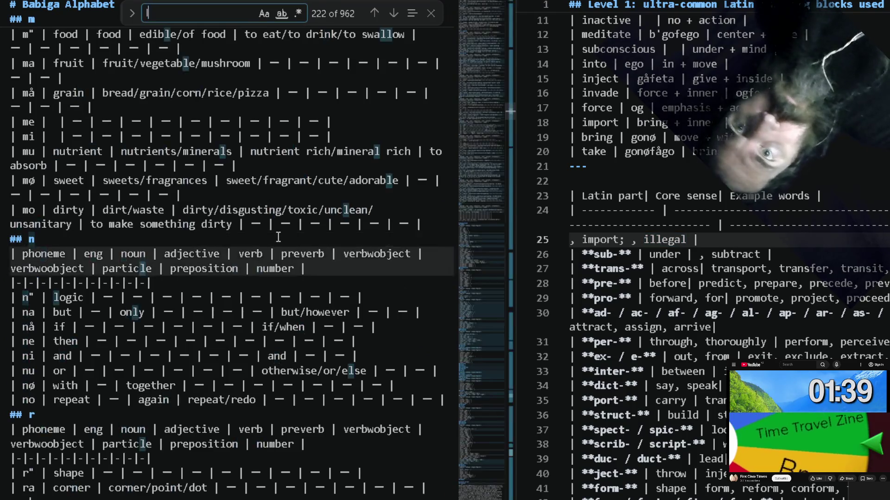
pyautogui.write('aw')
pyautogui.scroll(5, 222, 143)
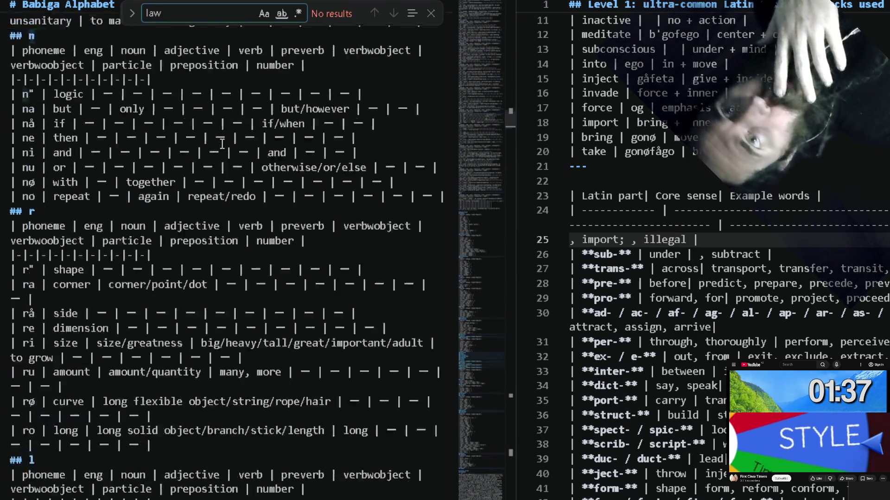
pyautogui.scroll(10, 222, 143)
pyautogui.scroll(10, 222, 143)
pyautogui.scroll(10, 221, 143)
pyautogui.scroll(10, 222, 143)
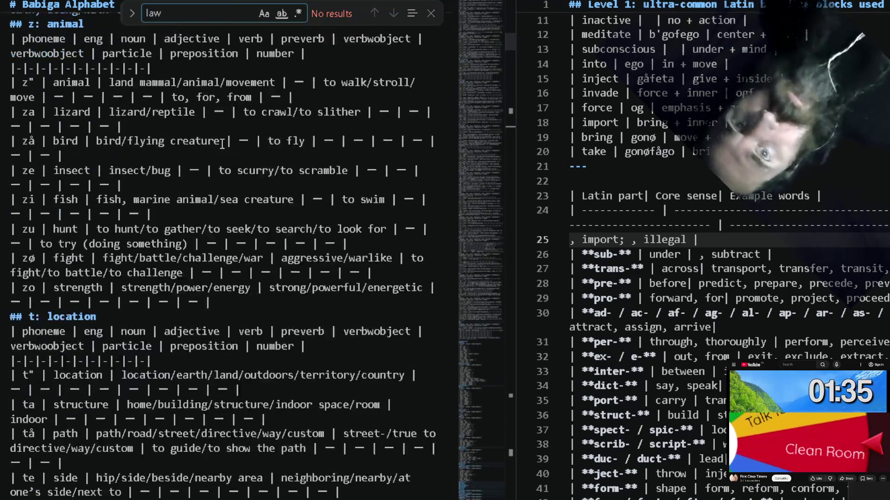
pyautogui.scroll(10, 221, 143)
pyautogui.click(703, 153)
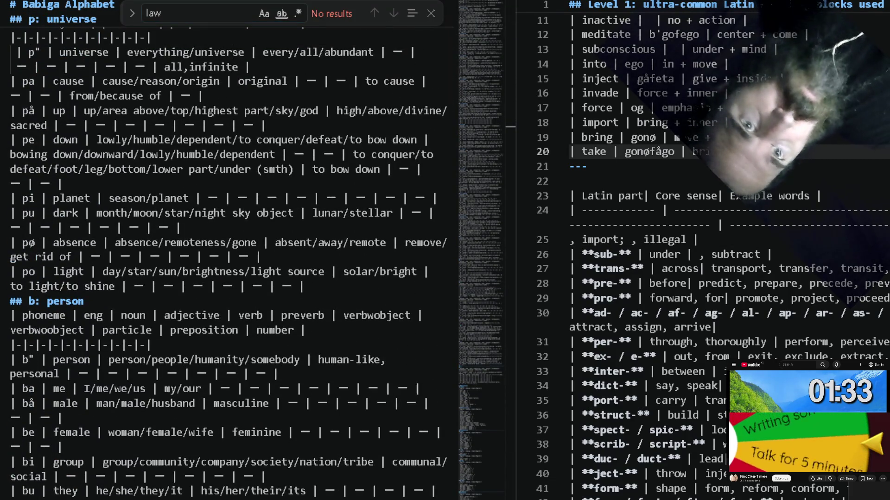
# Add a blank '| law | | |' row under take in the Latin-root table.
pyautogui.press('Return')
pyautogui.write('||')
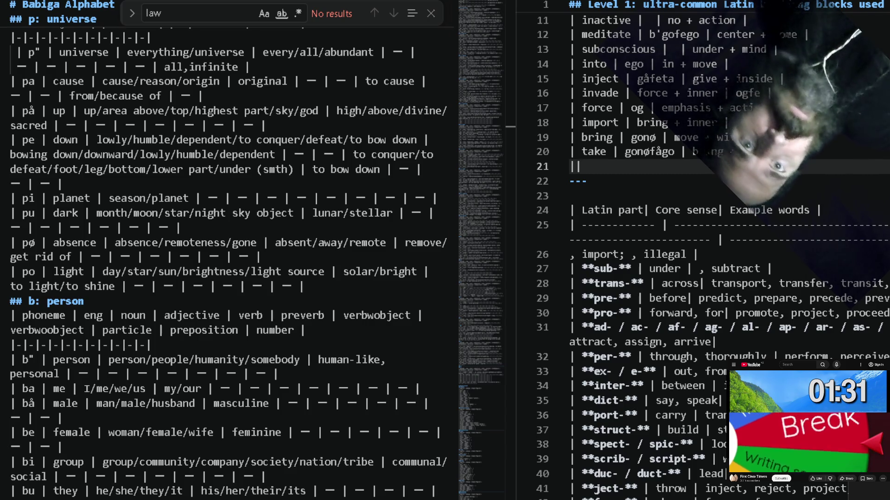
pyautogui.write('||')
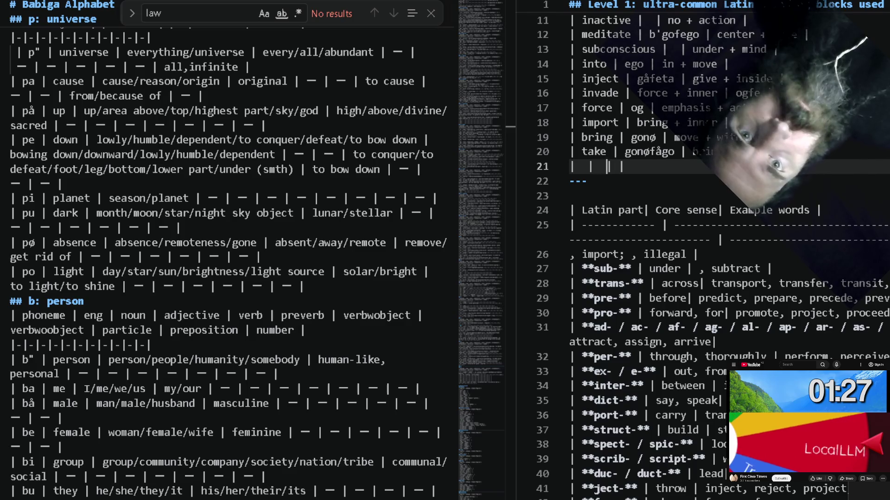
pyautogui.write('|')
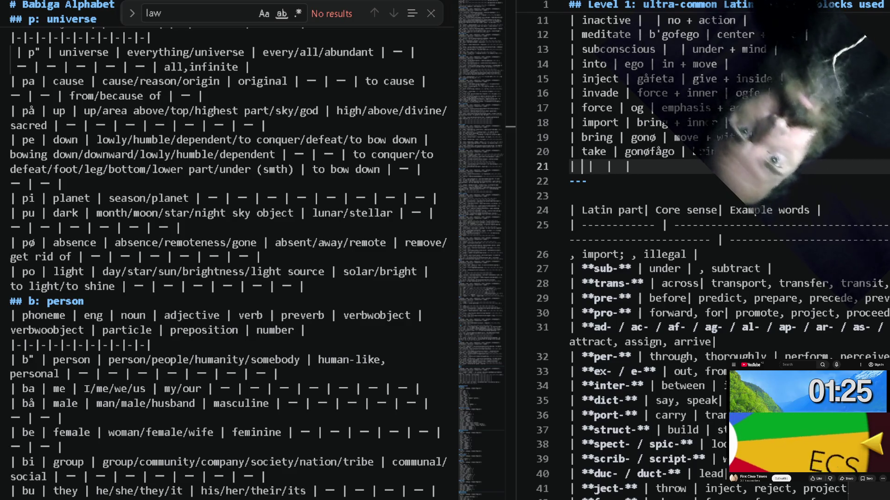
pyautogui.write('|')
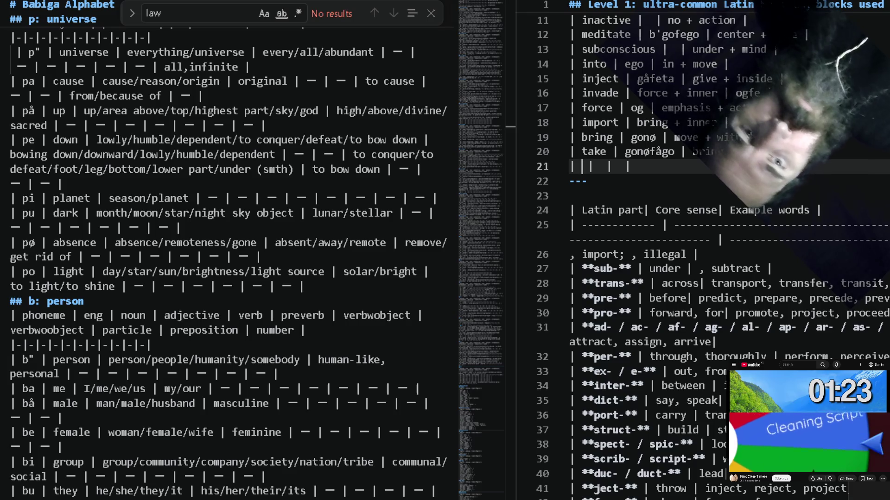
pyautogui.write('law')
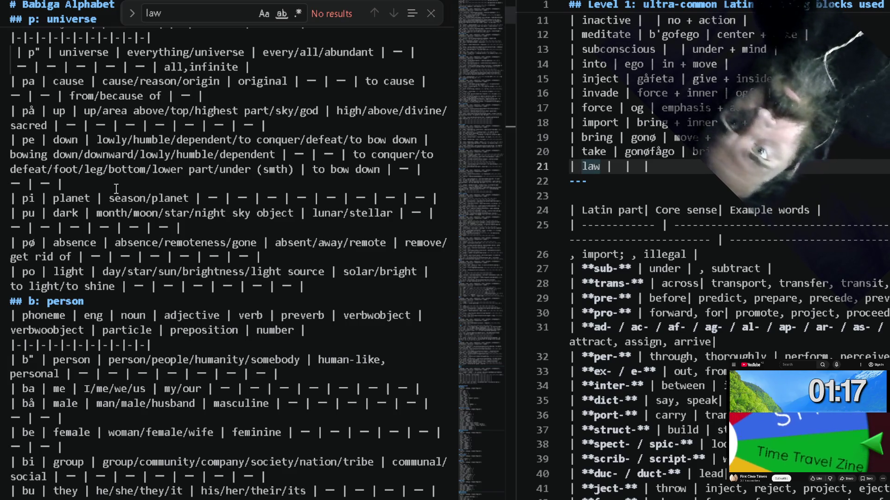
pyautogui.click(178, 288)
pyautogui.press('Down')
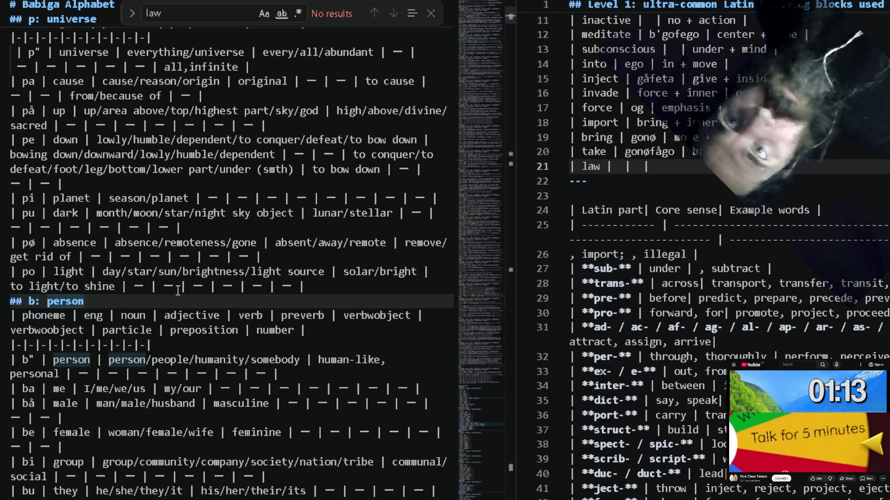
# Fold every section of the Babiga Alphabet file down to its top-level headings.
pyautogui.hotkey('ctrl', 'a')
pyautogui.hotkey('ctrl', 'k')
pyautogui.hotkey('ctrl', '0')
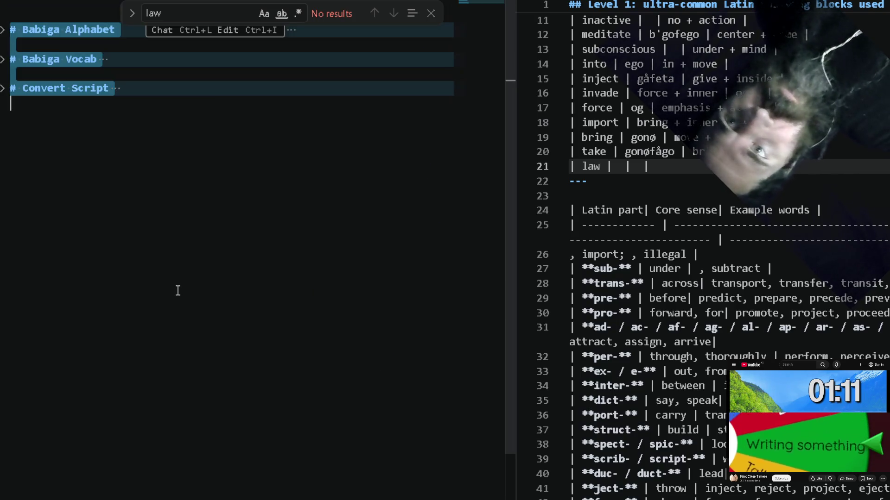
# Unfold the Babiga Alphabet heading and its p: universe section with its phoneme table.
pyautogui.click(3, 30)
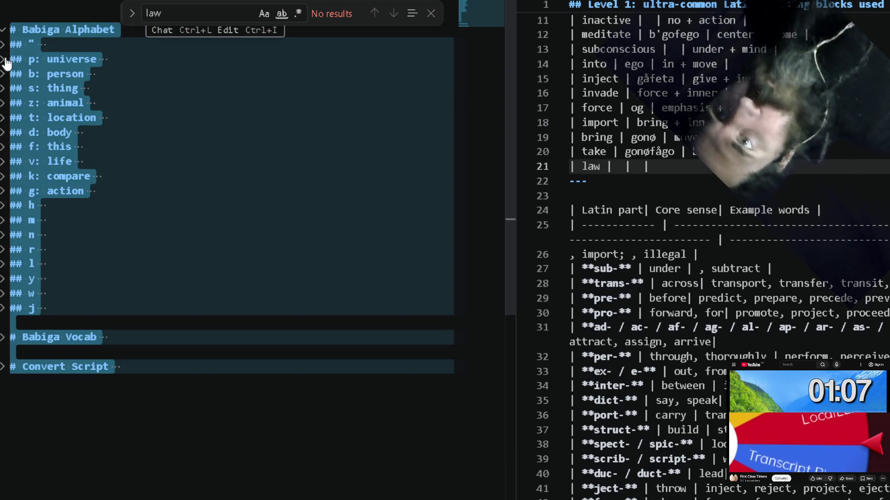
pyautogui.click(5, 61)
pyautogui.click(3, 73)
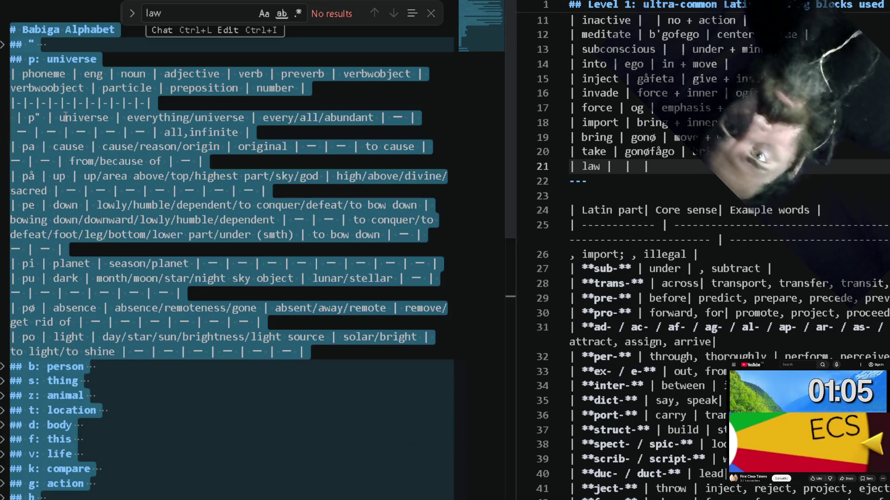
pyautogui.click(84, 146)
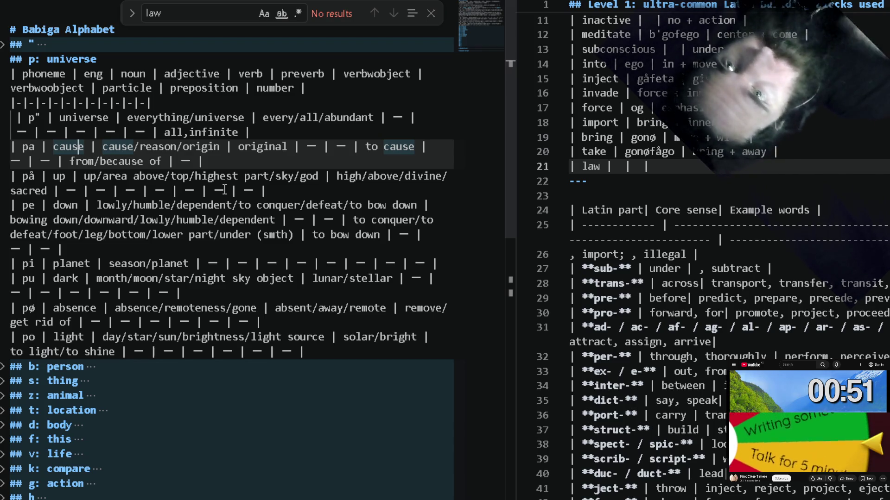
pyautogui.scroll(-3, 224, 190)
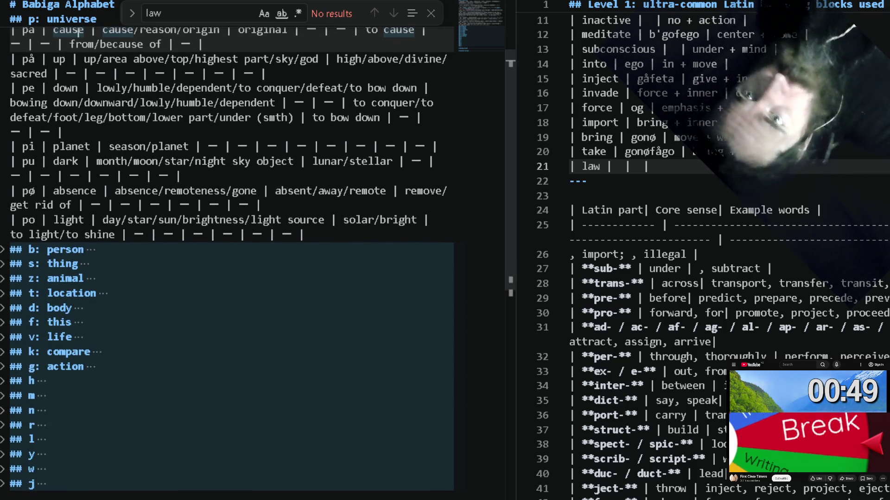
# Label the j heading ': numbers', correcting a mistyped word after y: on the way.
pyautogui.click(72, 441)
pyautogui.write(': ti')
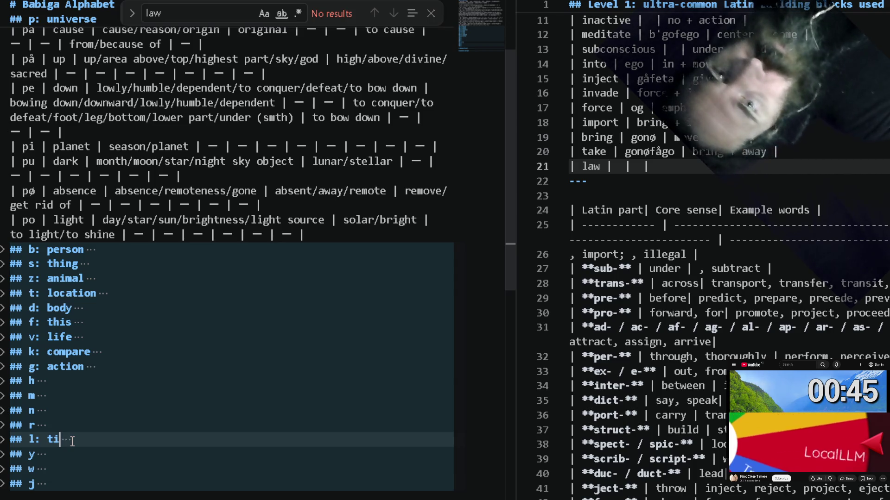
pyautogui.write('me')
pyautogui.press('Down')
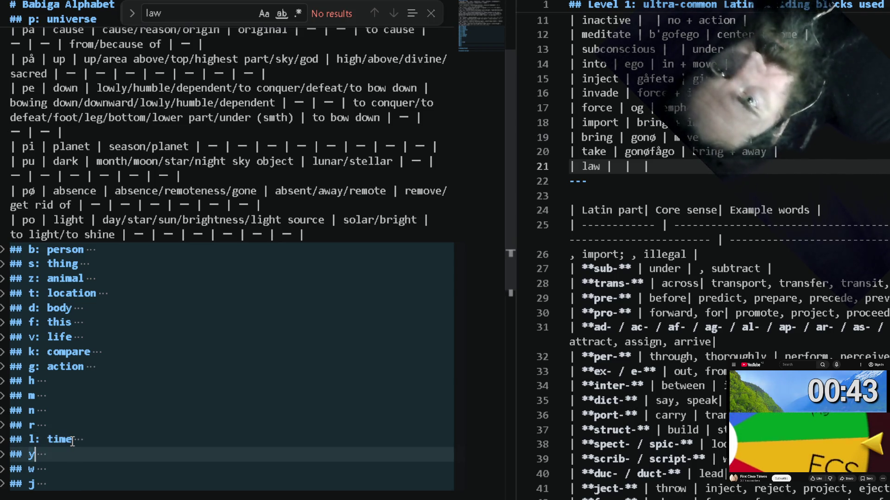
pyautogui.write(': runn')
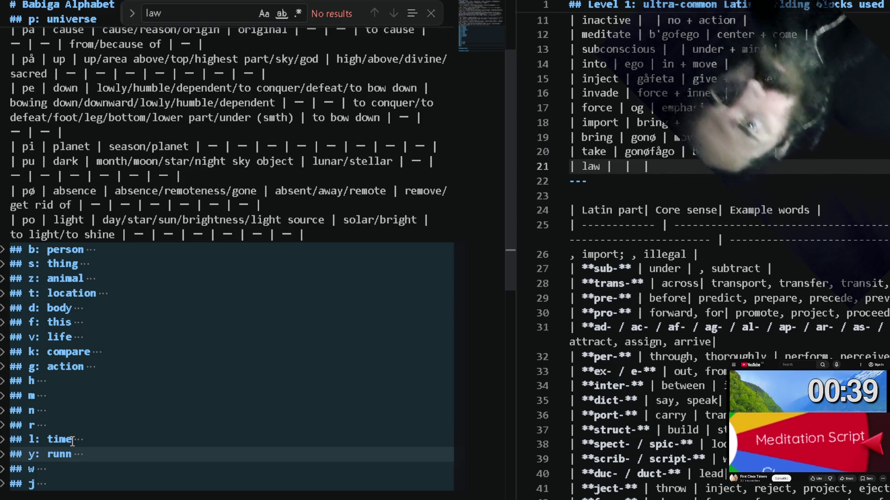
pyautogui.press('BackSpace')
pyautogui.press('BackSpace')
pyautogui.press('BackSpace')
pyautogui.press('BackSpace')
pyautogui.write('funn')
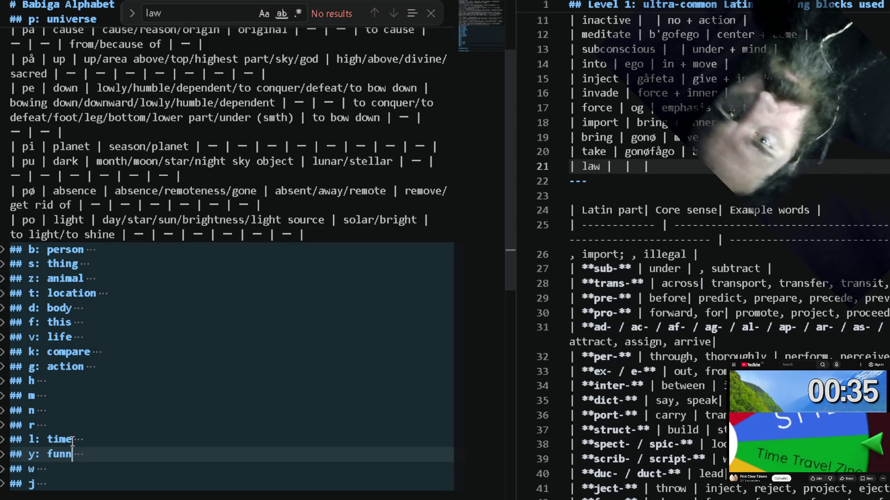
pyautogui.press('Down')
pyautogui.press('Down')
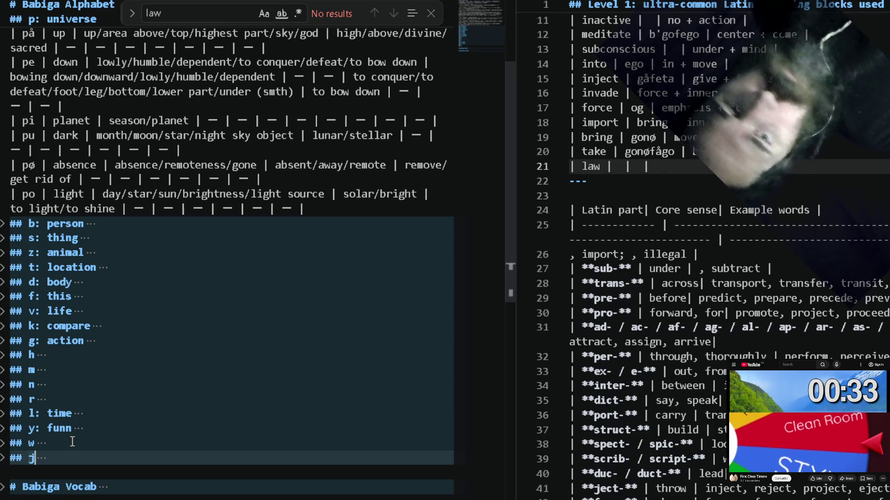
pyautogui.write(': numbe')
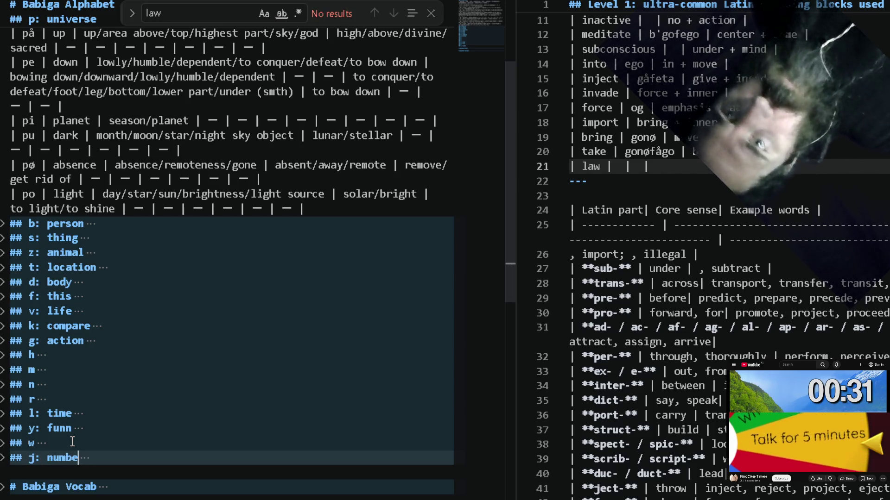
pyautogui.write('rs')
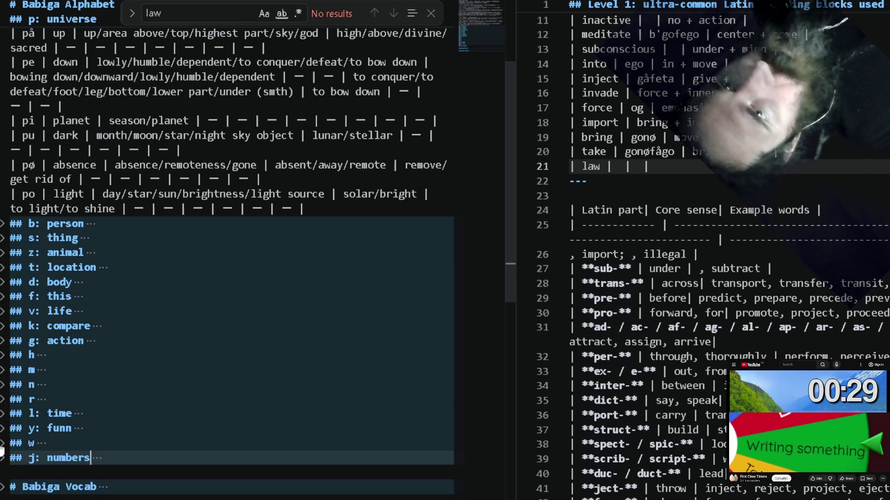
# Unfold the w section, retitle it 'w: color' and fold it again.
pyautogui.click(3, 444)
pyautogui.click(3, 459)
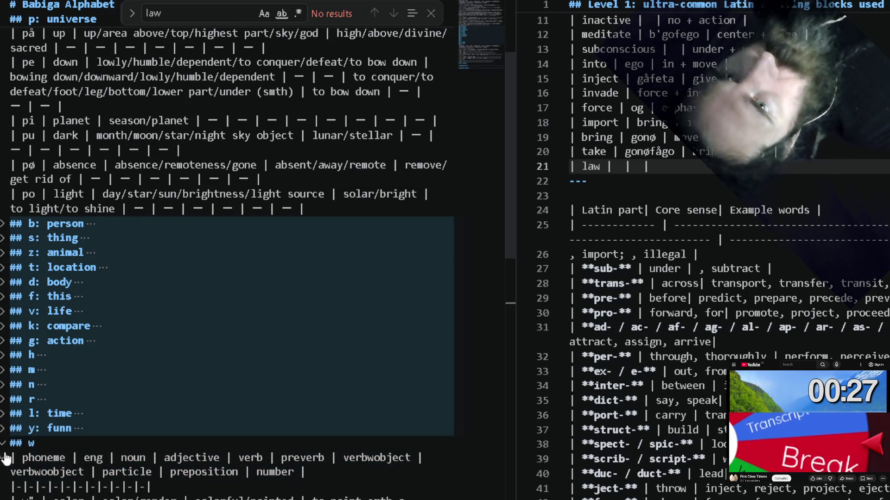
pyautogui.scroll(-1, 62, 488)
pyautogui.scroll(-2, 62, 488)
pyautogui.scroll(-1, 63, 489)
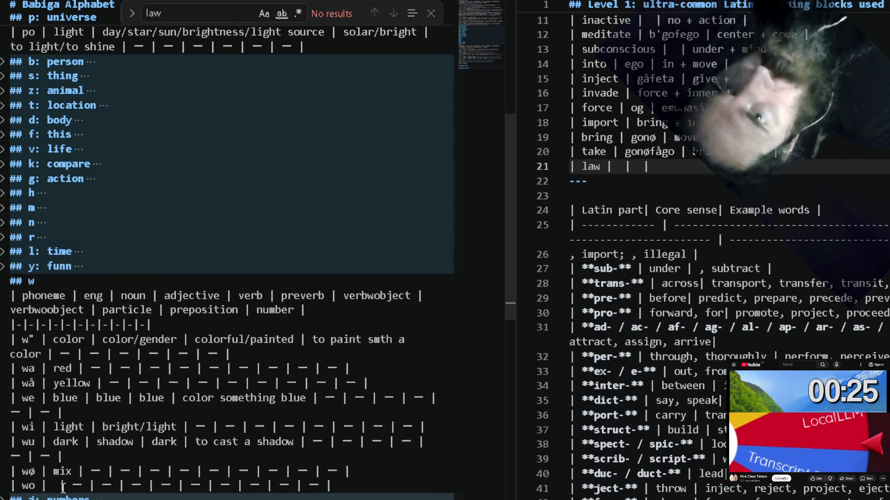
pyautogui.click(66, 281)
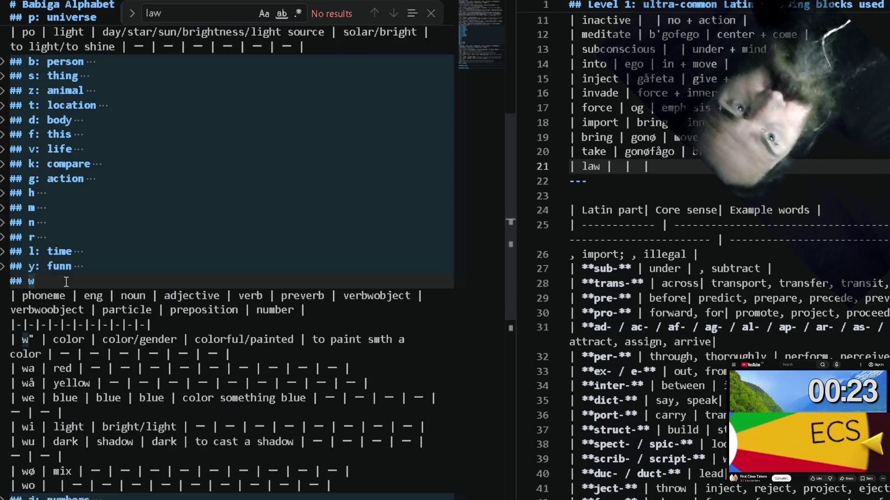
pyautogui.write(': color')
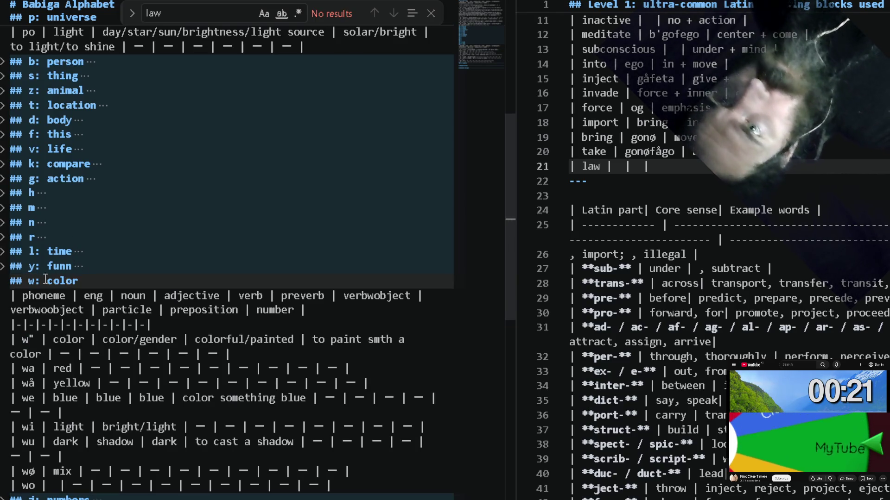
pyautogui.click(3, 281)
# Unfold the r section, retitle it 'r: description' and fold it again.
pyautogui.click(3, 237)
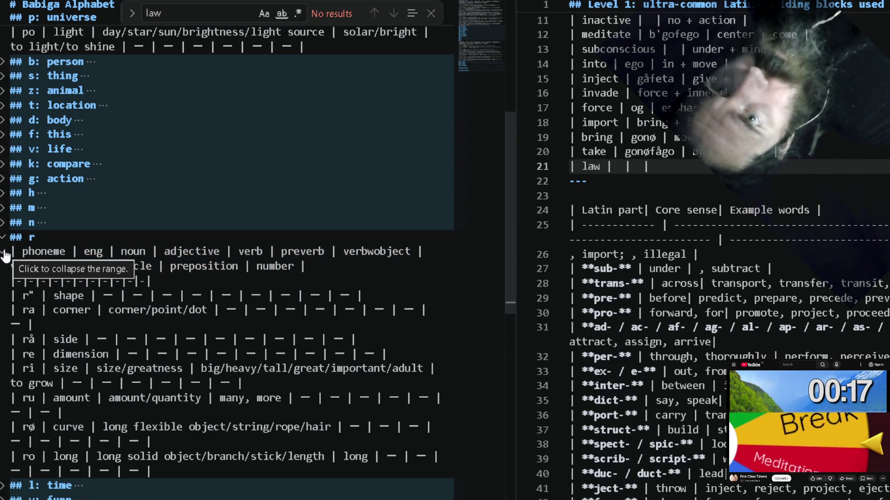
pyautogui.click(69, 237)
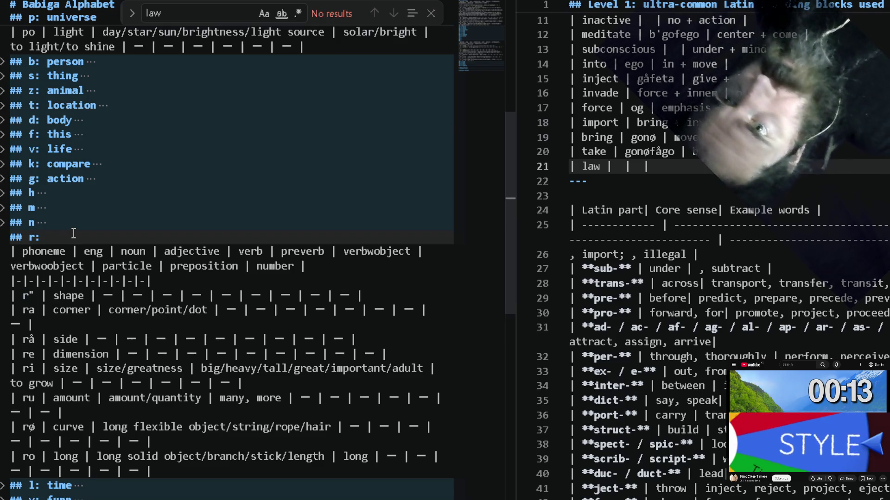
pyautogui.write('desc')
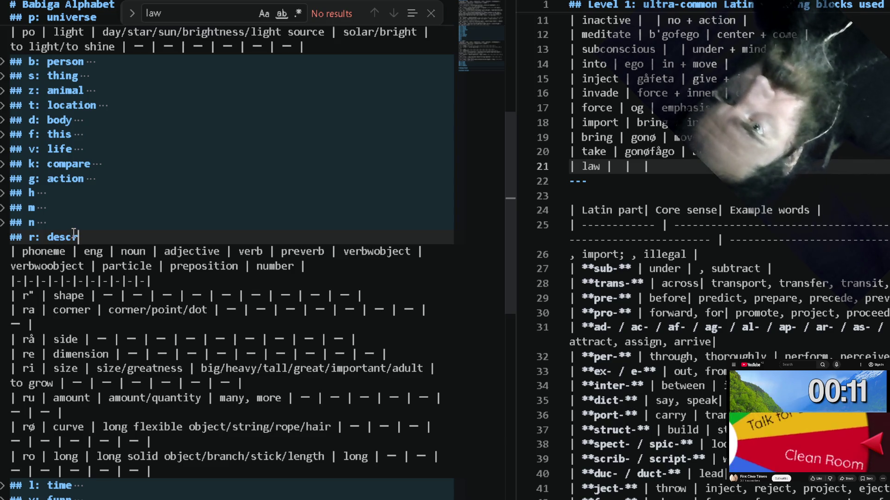
pyautogui.write('ription')
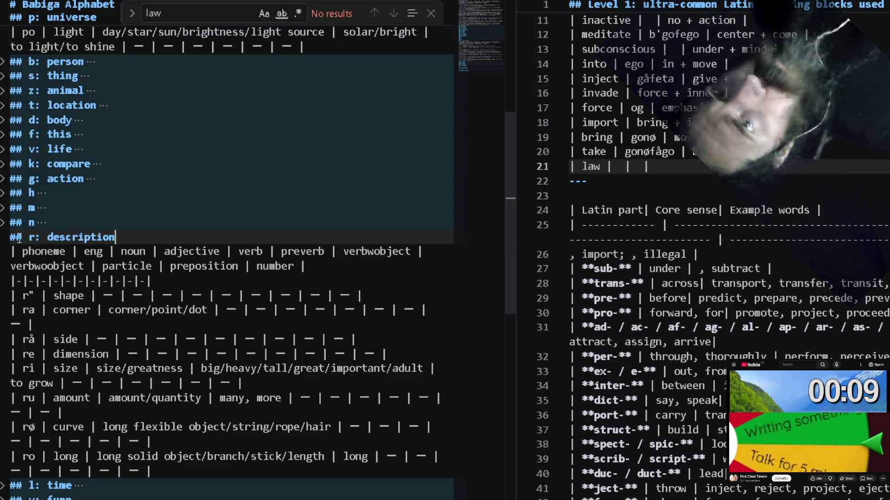
pyautogui.click(3, 238)
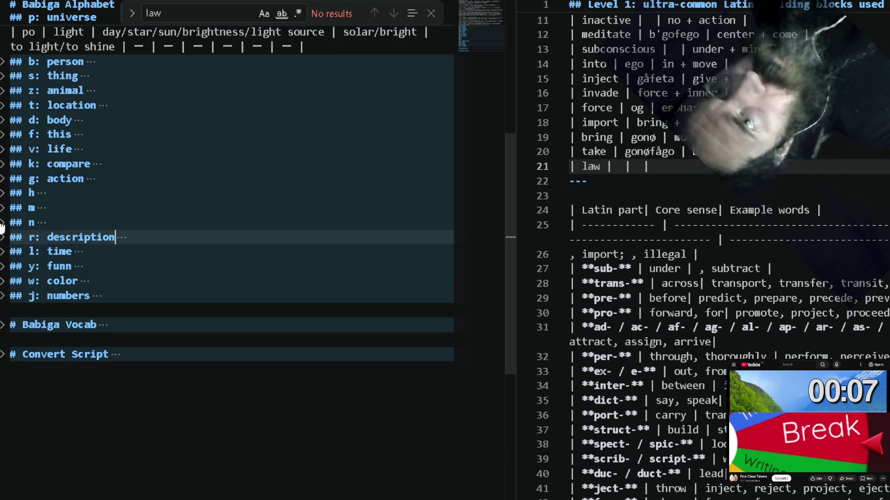
# Unfold the n section and retitle its heading 'n: logic'.
pyautogui.click(3, 224)
pyautogui.click(4, 238)
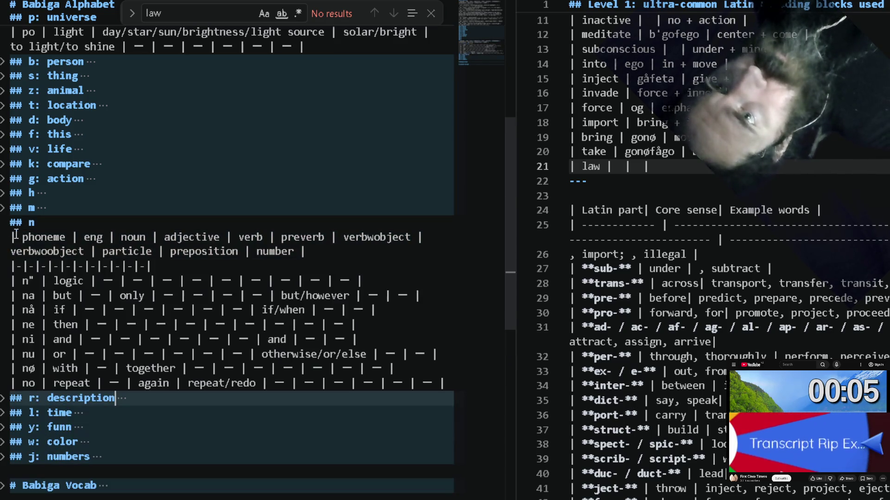
pyautogui.click(3, 398)
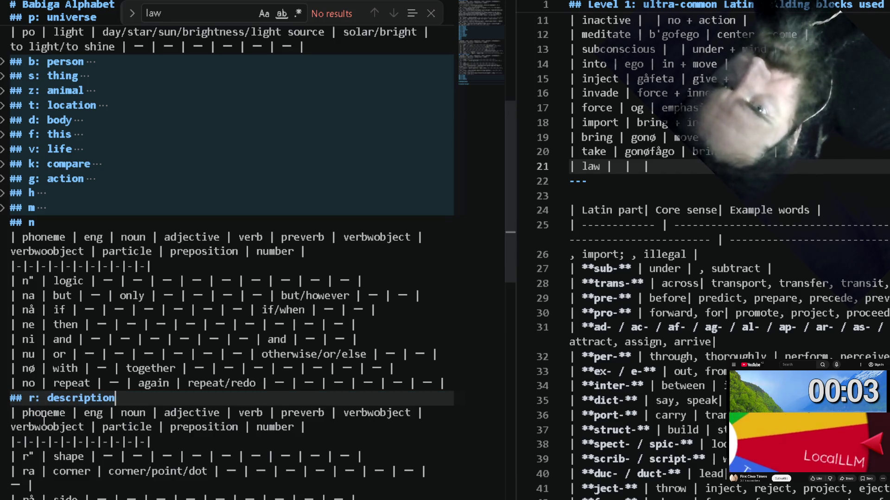
pyautogui.scroll(-2, 42, 417)
pyautogui.scroll(-1, 43, 422)
pyautogui.scroll(-1, 43, 421)
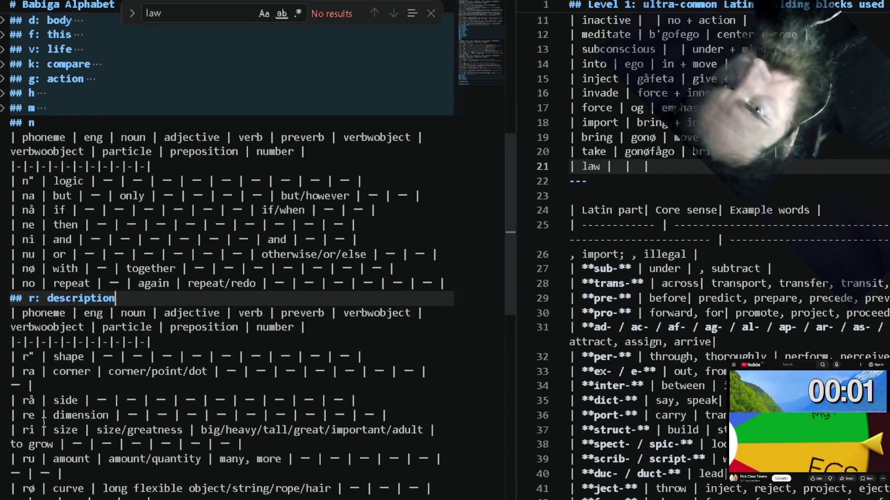
pyautogui.scroll(-1, 43, 422)
pyautogui.scroll(-1, 43, 420)
pyautogui.scroll(2, 43, 420)
pyautogui.scroll(1, 83, 334)
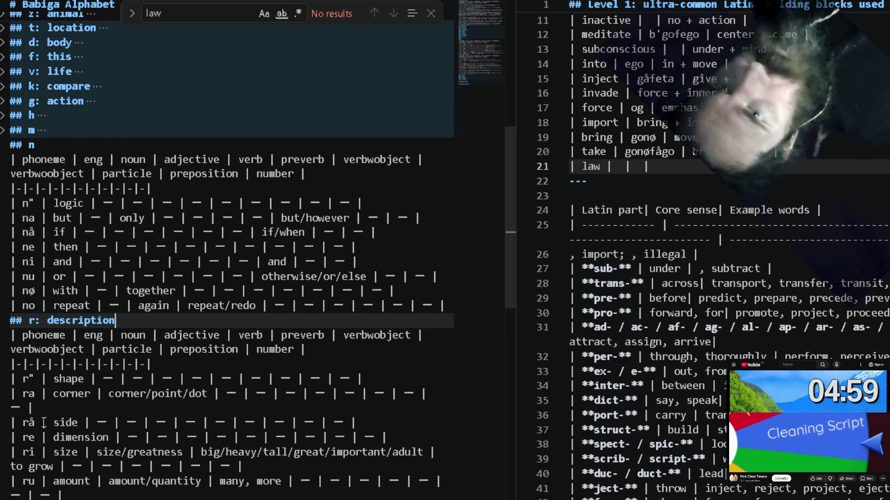
pyautogui.click(61, 141)
pyautogui.write(': lo')
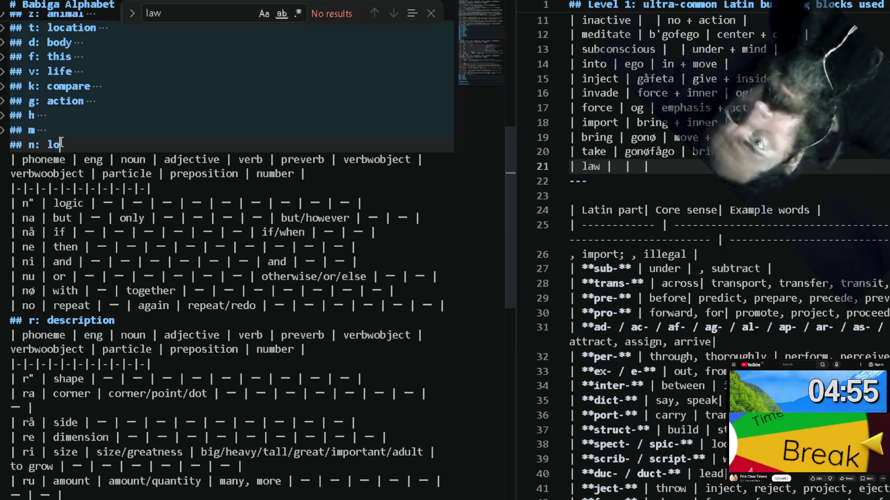
pyautogui.write('gic')
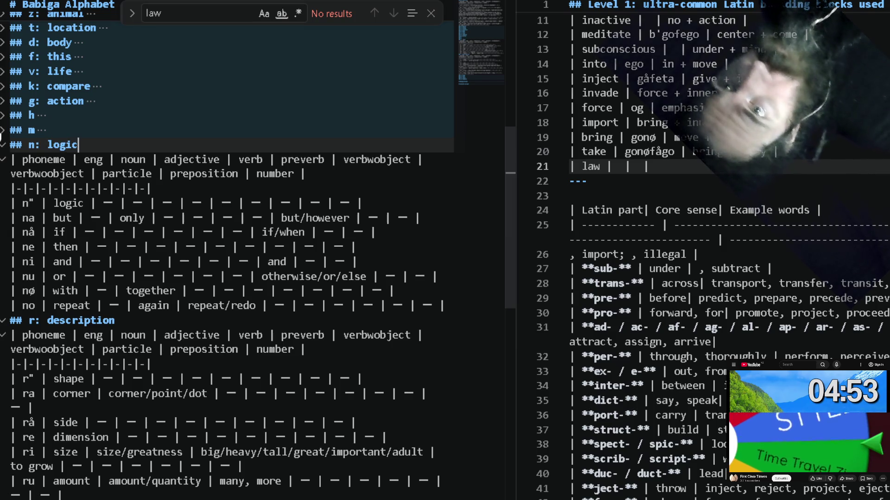
# Unfold the m and h sections and label them 'm: food' and 'h: nature'.
pyautogui.click(4, 130)
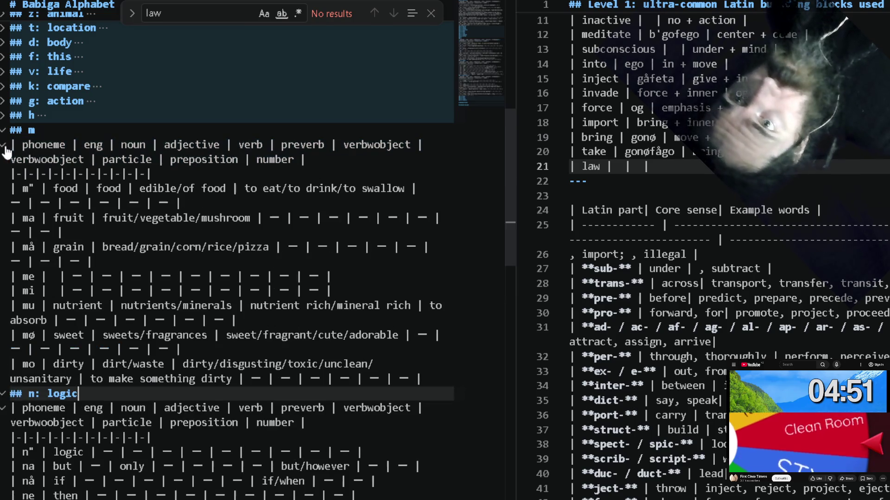
pyautogui.click(53, 131)
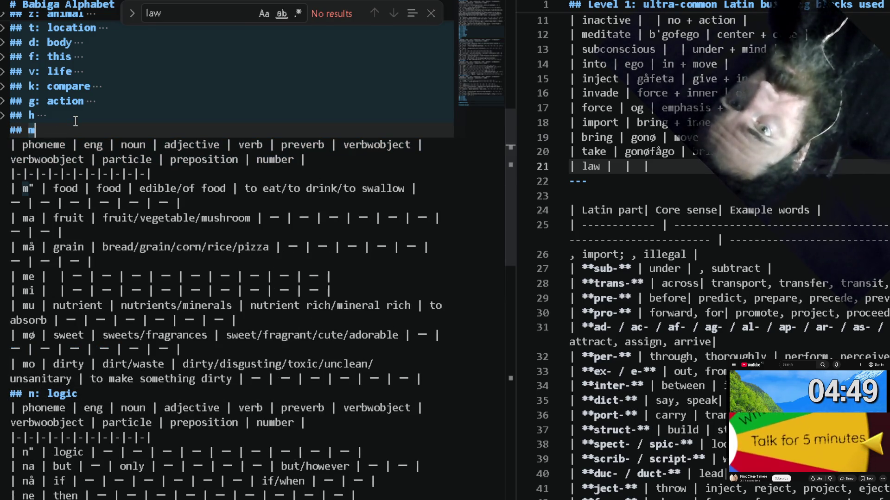
pyautogui.write(':food')
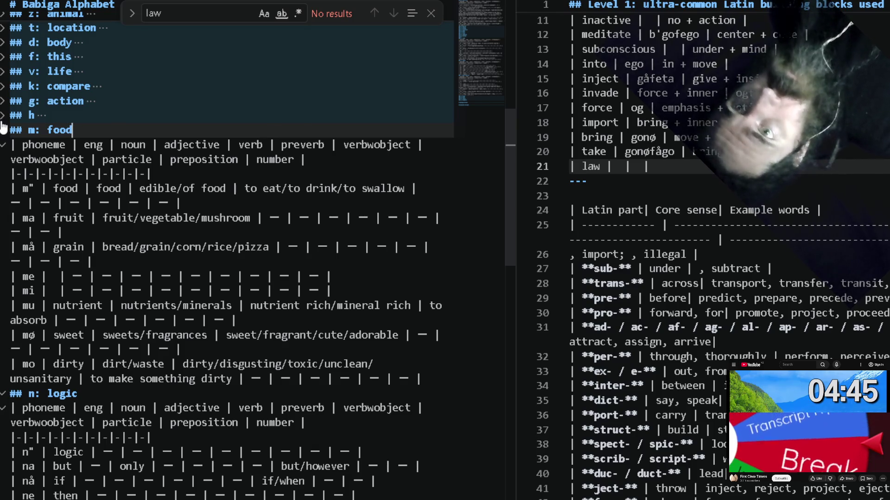
pyautogui.click(4, 116)
pyautogui.click(44, 116)
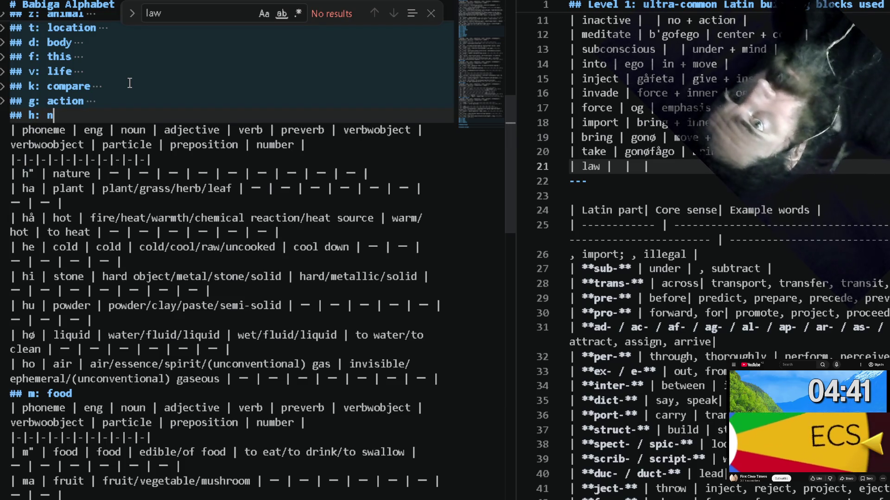
pyautogui.write('ature')
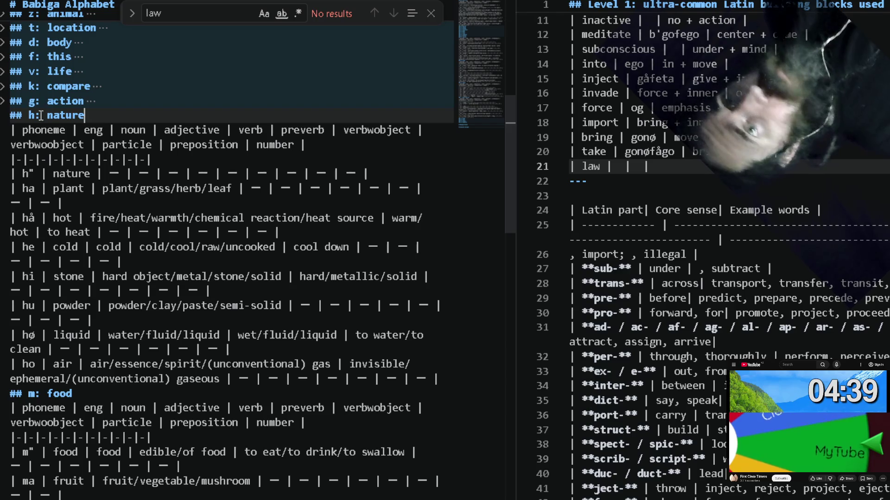
# Fold the h, m, n sections and the r: description table again.
pyautogui.click(5, 116)
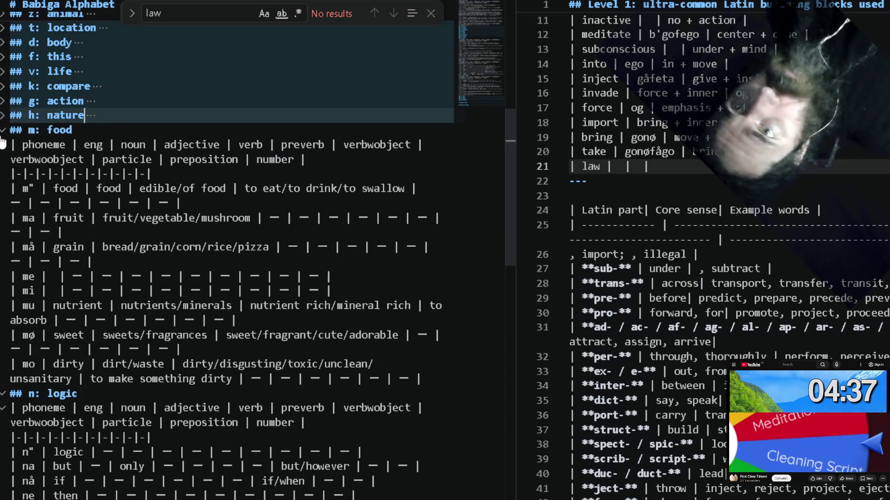
pyautogui.click(3, 131)
pyautogui.click(4, 145)
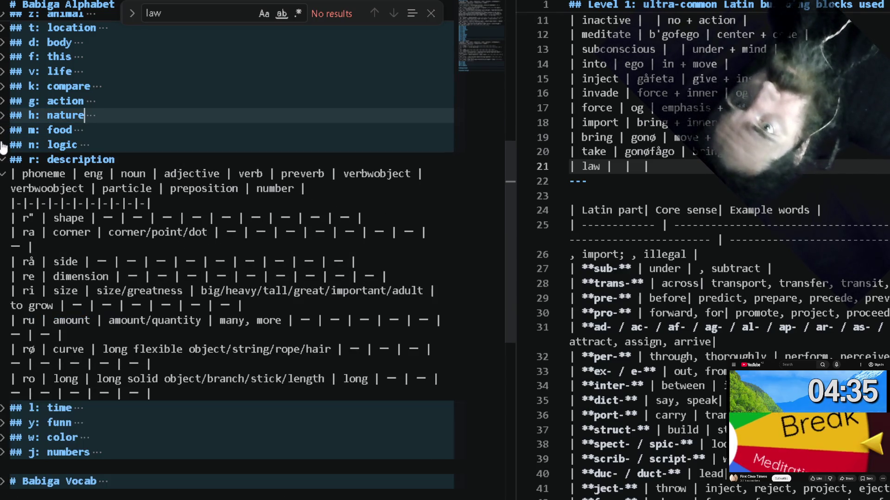
pyautogui.click(3, 174)
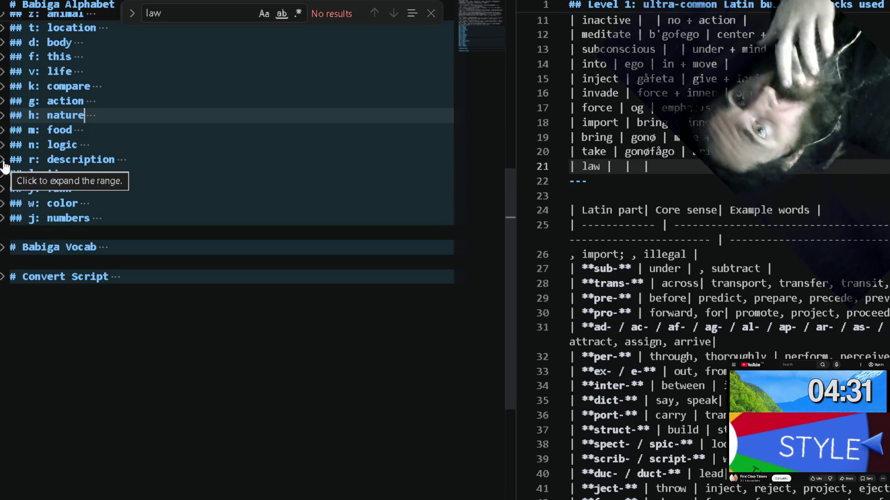
pyautogui.click(4, 160)
pyautogui.scroll(2, 147, 187)
pyautogui.scroll(1, 148, 187)
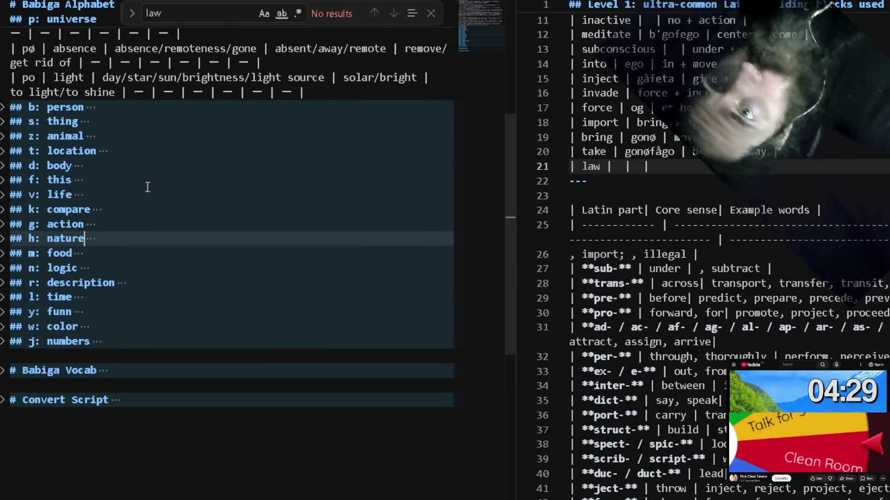
pyautogui.scroll(2, 148, 187)
pyautogui.scroll(3, 148, 186)
pyautogui.scroll(1, 148, 187)
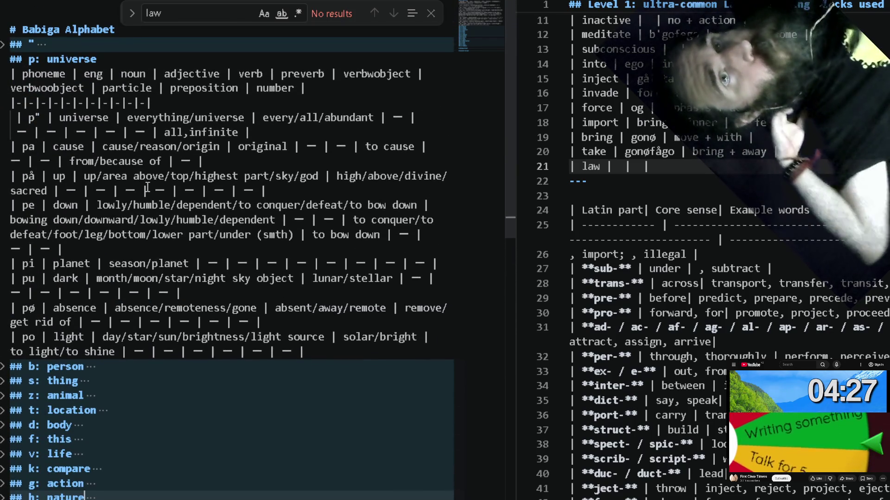
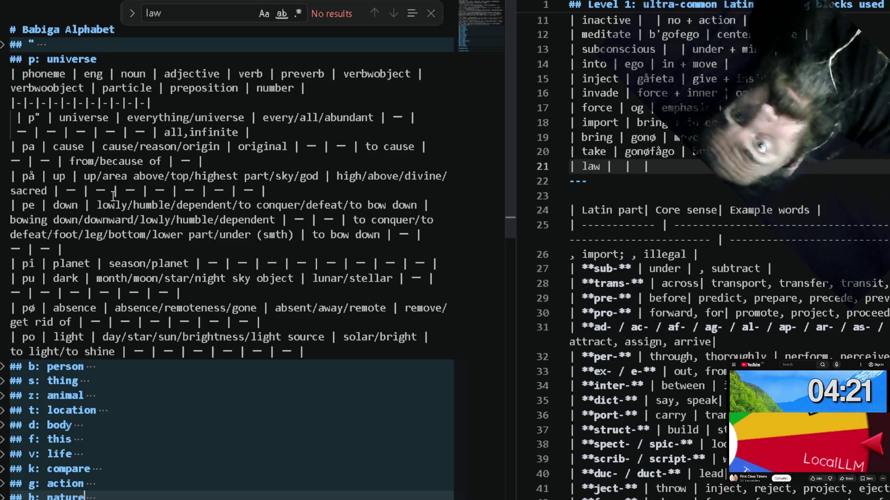
# Start the p heading's bracket with 'universe, ' and multi-select cause, up, down, planet, absence, light from the rows.
pyautogui.doubleClick(72, 59)
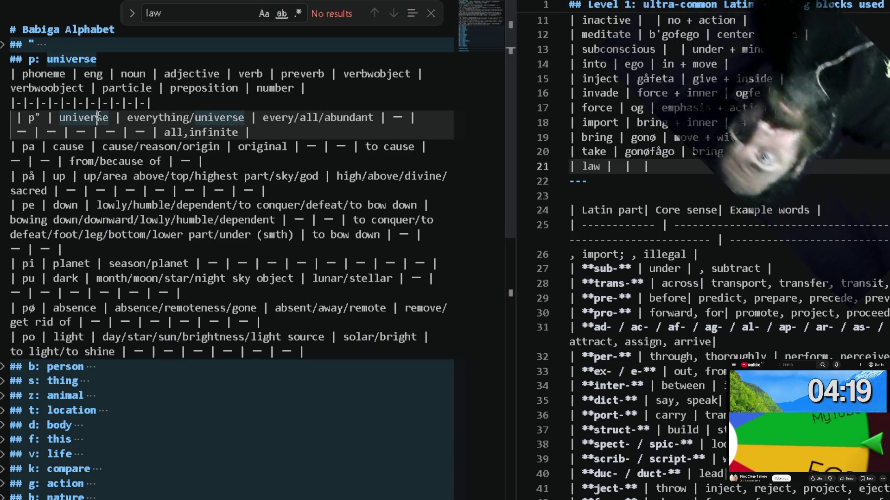
pyautogui.click(130, 64)
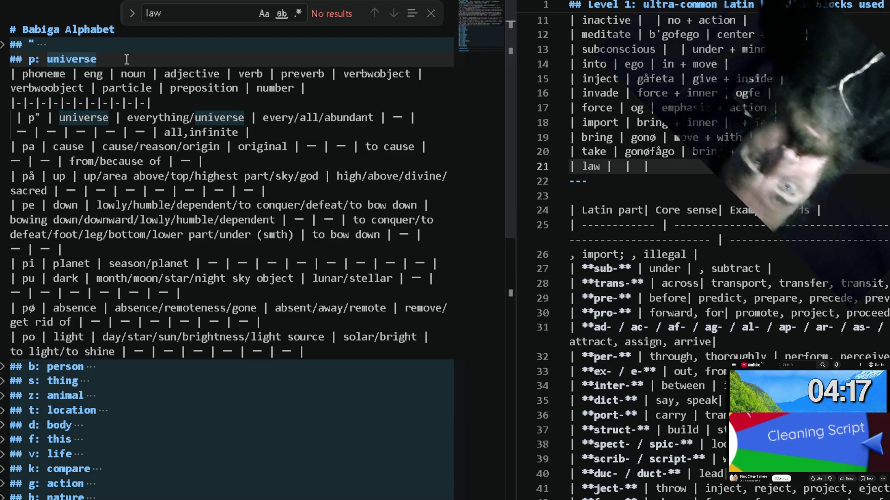
pyautogui.write('[universe,')
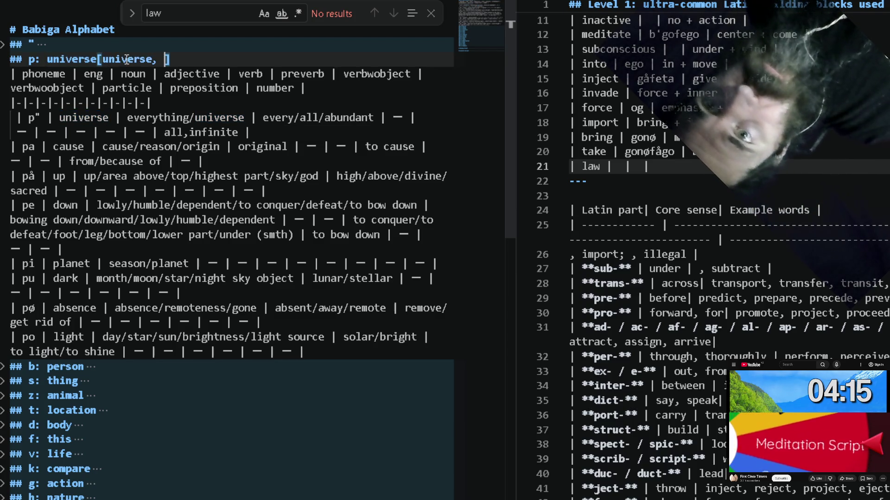
pyautogui.doubleClick(70, 147)
pyautogui.keyDown('alt'); pyautogui.doubleClick(61, 177); pyautogui.keyUp('alt')
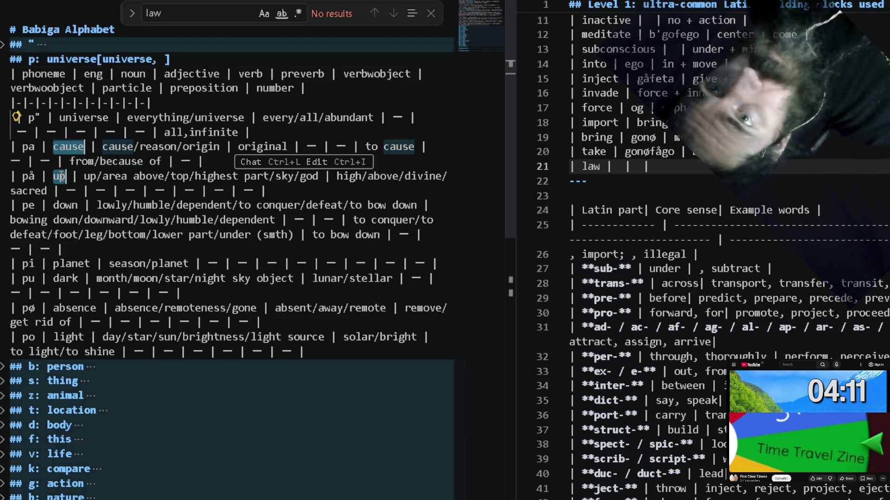
pyautogui.keyDown('alt'); pyautogui.doubleClick(67, 203); pyautogui.keyUp('alt')
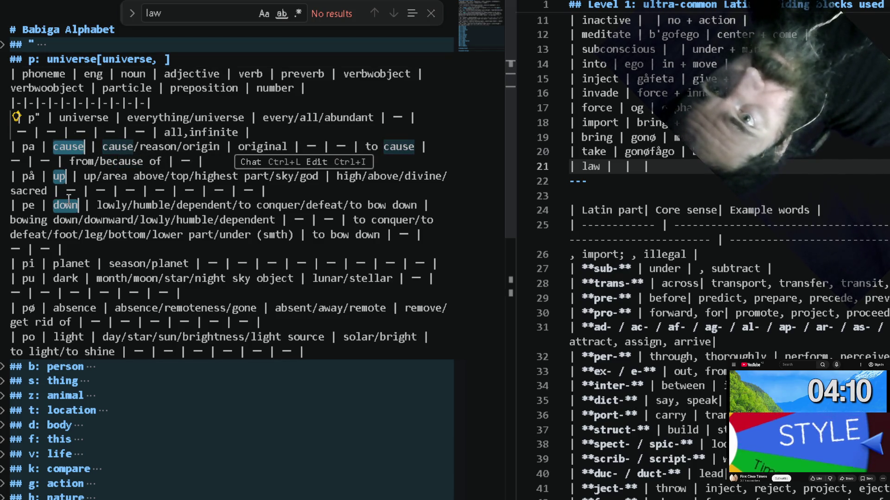
pyautogui.keyDown('alt'); pyautogui.doubleClick(67, 265); pyautogui.keyUp('alt')
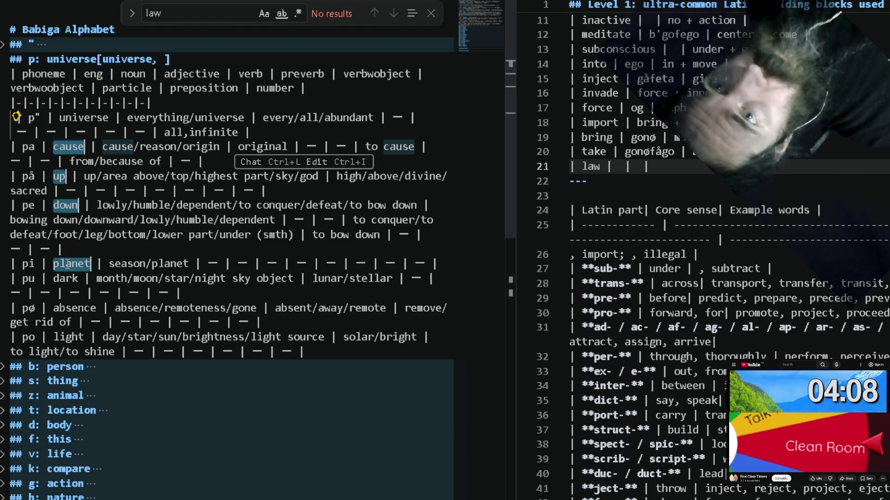
pyautogui.keyDown('alt'); pyautogui.doubleClick(73, 309); pyautogui.keyUp('alt')
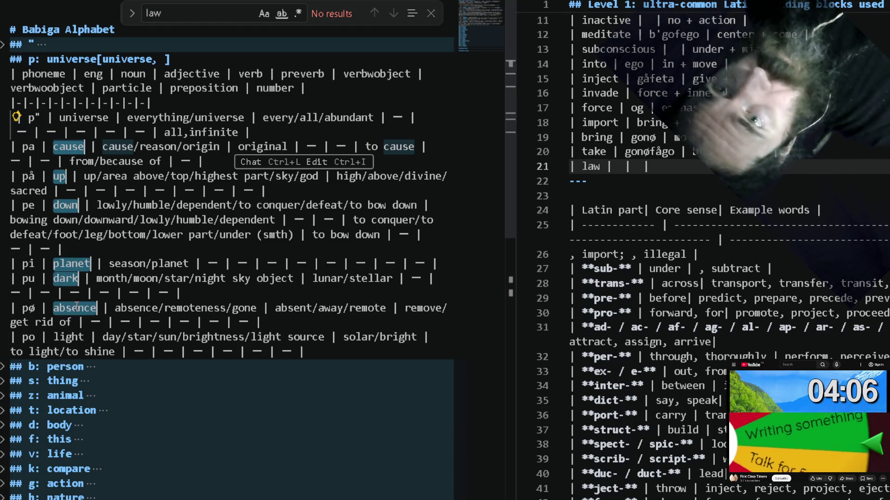
pyautogui.keyDown('alt'); pyautogui.doubleClick(69, 337); pyautogui.keyUp('alt')
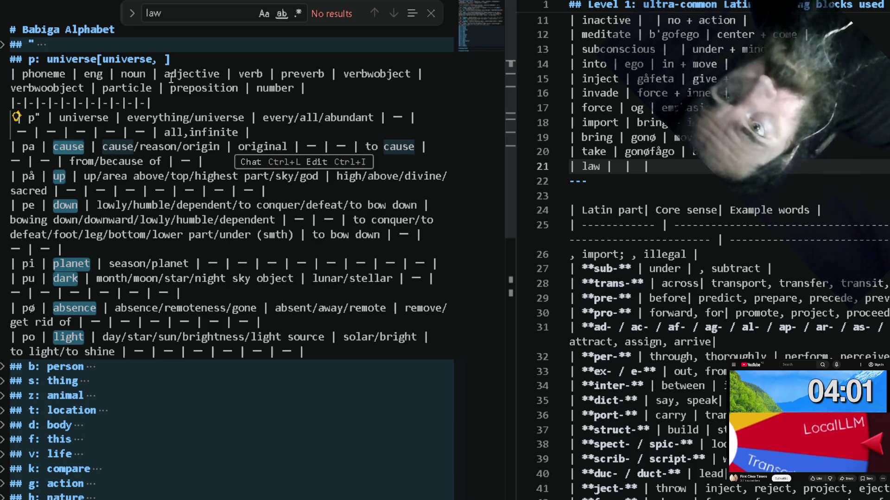
# Paste the words into the brackets, join them onto the heading with commas, and fold the p: universe section.
pyautogui.click(165, 60)
pyautogui.write('cause up down planet dark absence light')
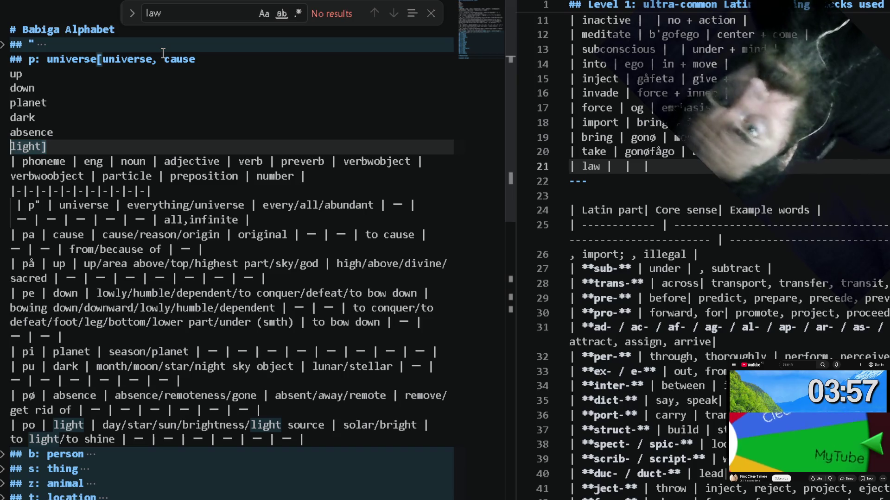
pyautogui.press('BackSpace')
pyautogui.press('BackSpace')
pyautogui.press('BackSpace')
pyautogui.press('BackSpace')
pyautogui.press('BackSpace')
pyautogui.press('BackSpace')
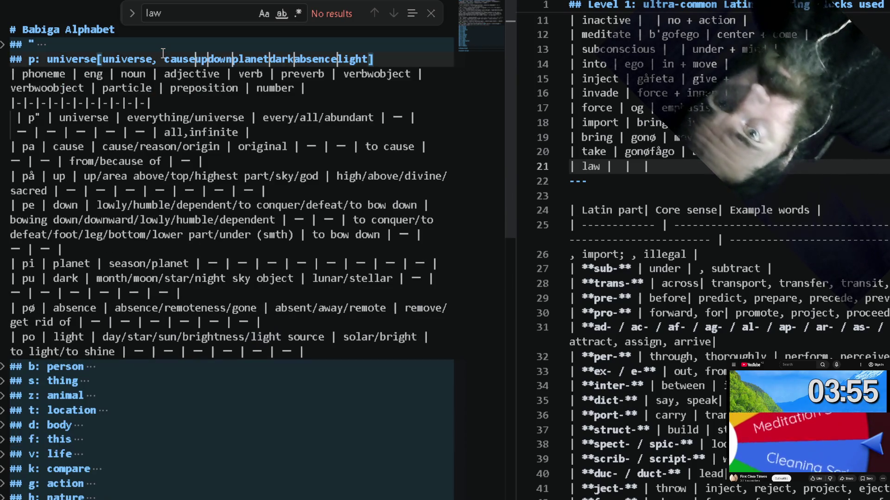
pyautogui.write(', up,')
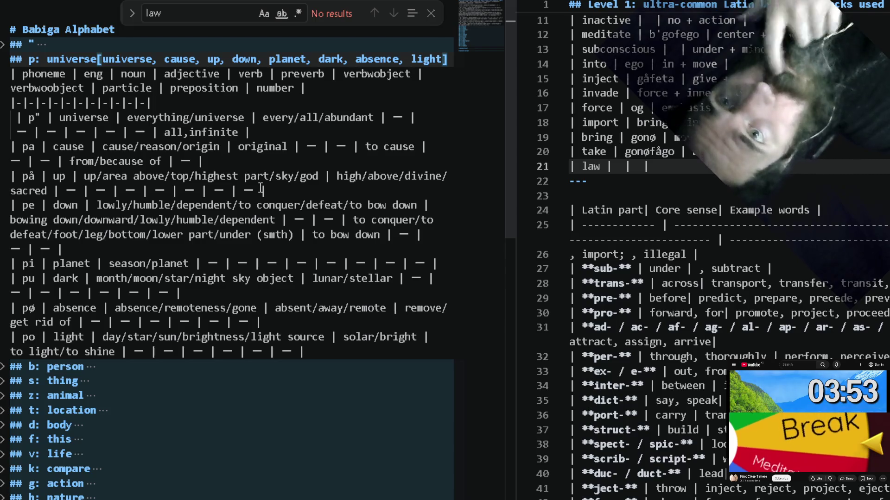
pyautogui.click(276, 148)
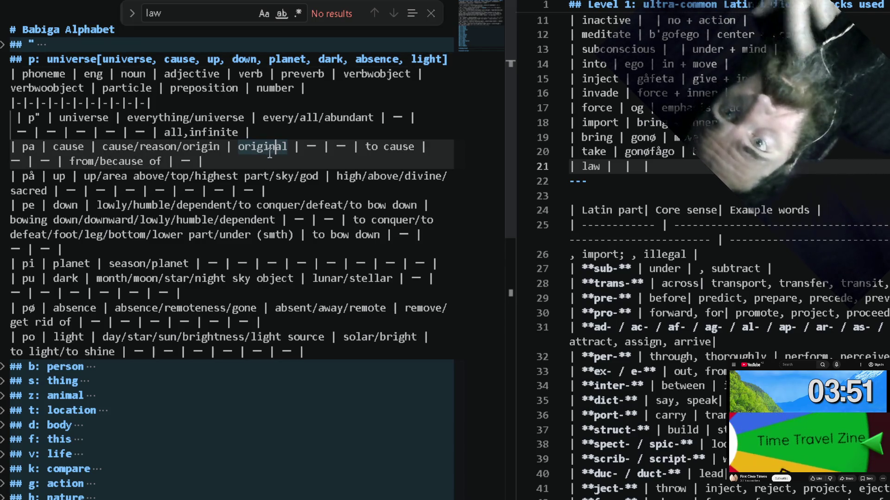
pyautogui.click(4, 60)
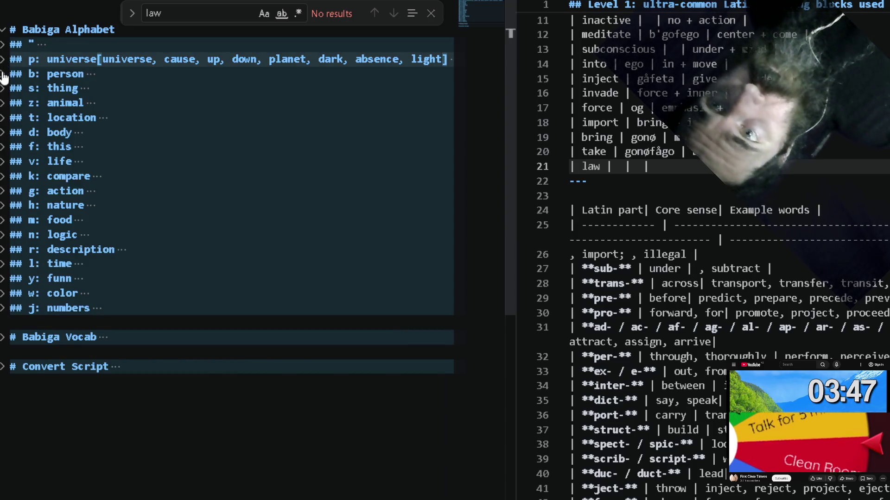
# Unfold b: person and multi-select person, me, male, female, group, they, you from its table.
pyautogui.click(3, 74)
pyautogui.click(3, 89)
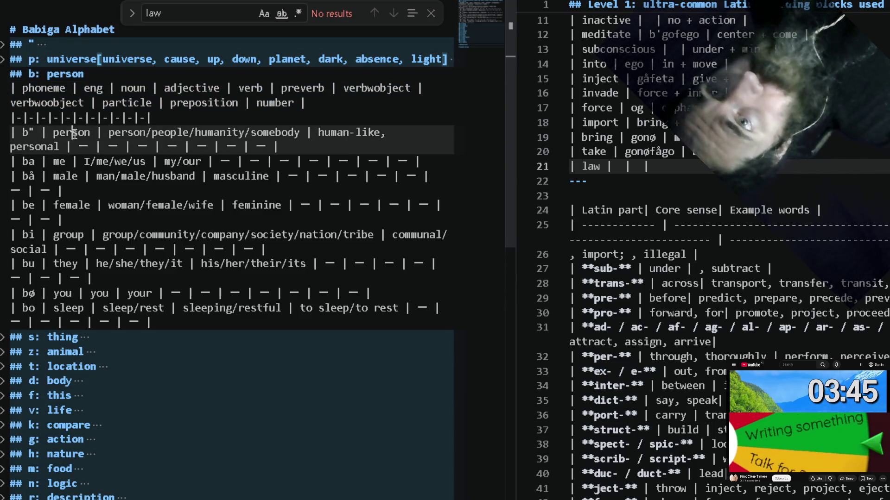
pyautogui.doubleClick(72, 132)
pyautogui.doubleClick(59, 160)
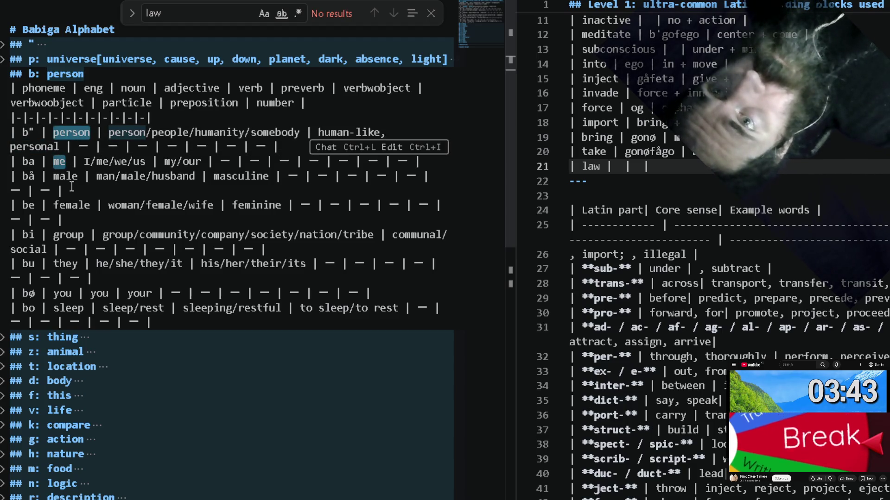
pyautogui.doubleClick(67, 176)
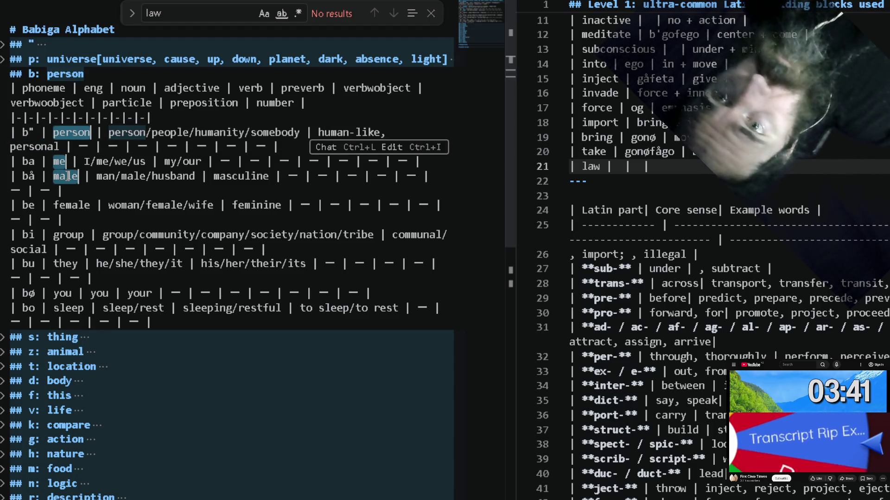
pyautogui.doubleClick(71, 204)
pyautogui.doubleClick(68, 236)
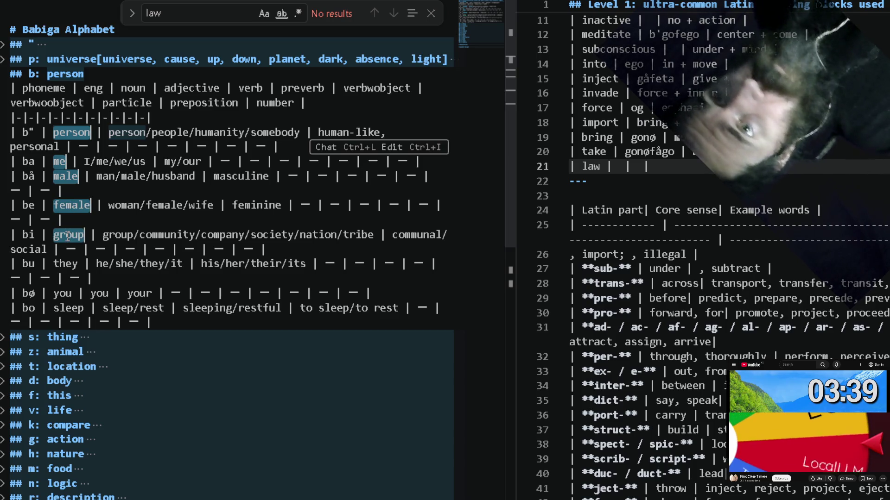
pyautogui.doubleClick(73, 263)
pyautogui.doubleClick(63, 292)
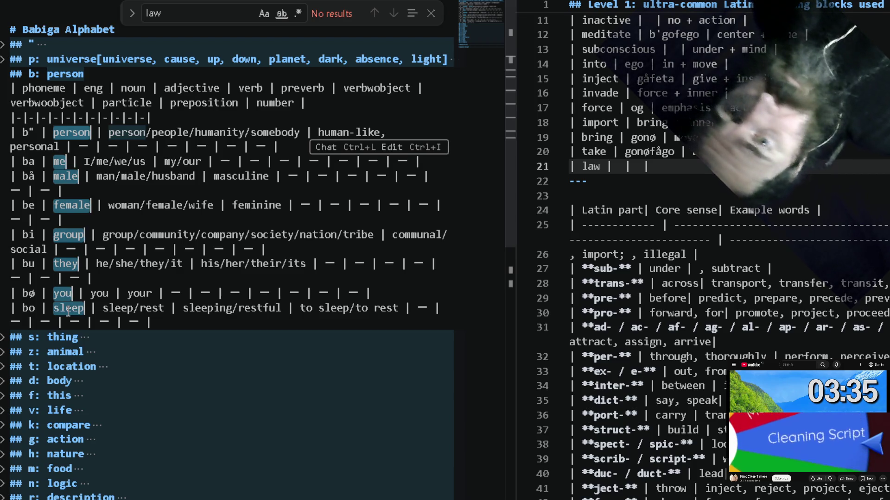
# Paste the words in brackets after the b: person heading, join them into one comma list, and fold the section.
pyautogui.click(193, 76)
pyautogui.write('[')
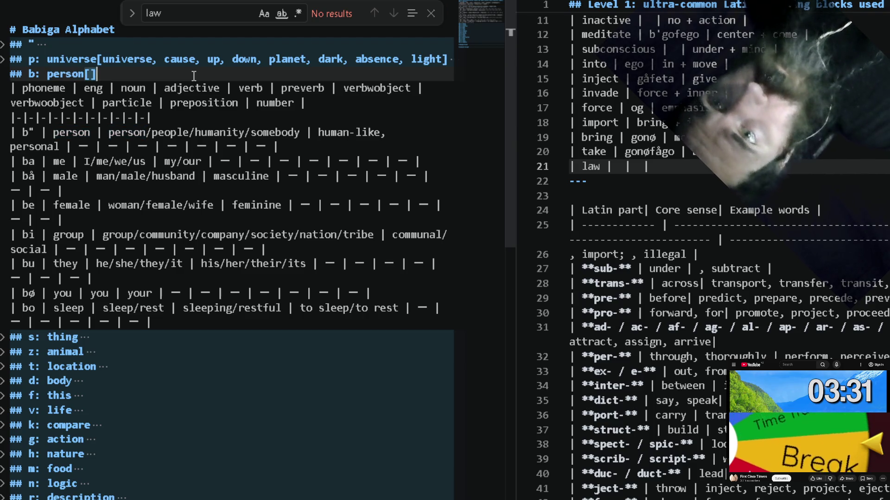
pyautogui.write('person me male female group they you sleep')
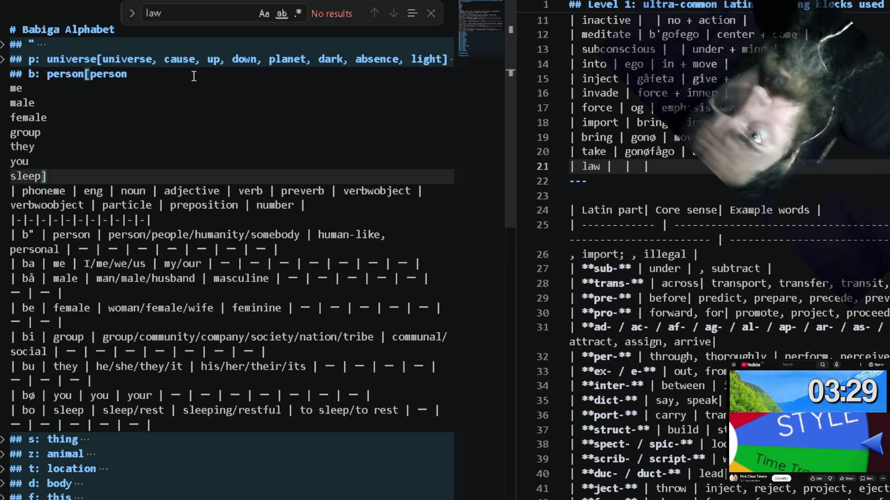
pyautogui.hotkey('shift', 'Up')
pyautogui.hotkey('shift', 'Up')
pyautogui.hotkey('shift', 'Up')
pyautogui.hotkey('shift', 'Up')
pyautogui.hotkey('shift', 'Up')
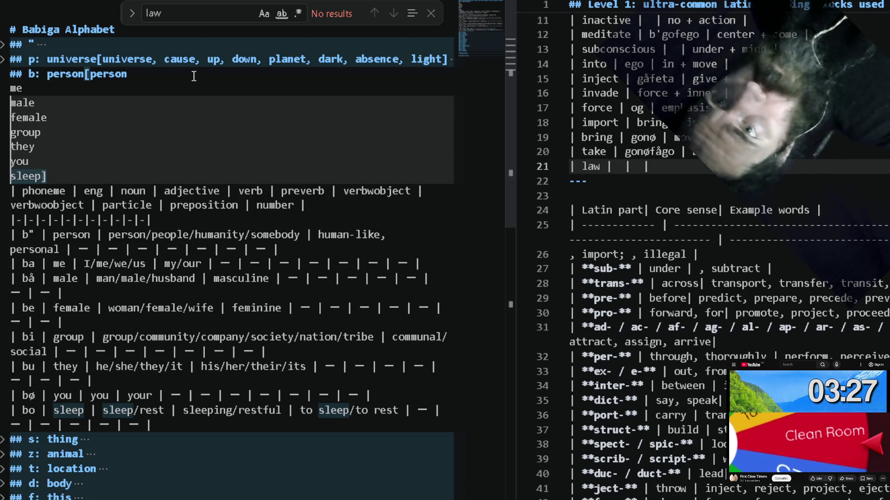
pyautogui.hotkey('shift', 'Up')
pyautogui.hotkey('shift', 'Up')
pyautogui.hotkey('ctrl', 'j')
pyautogui.write(',')
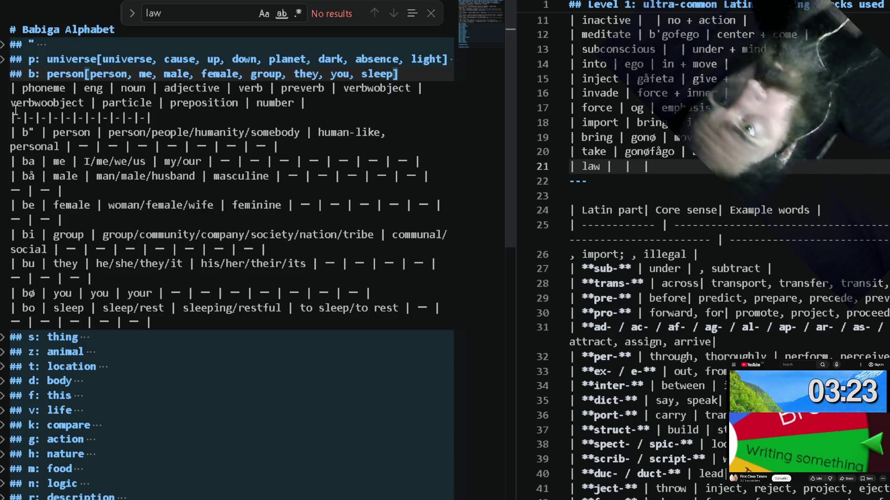
pyautogui.click(3, 74)
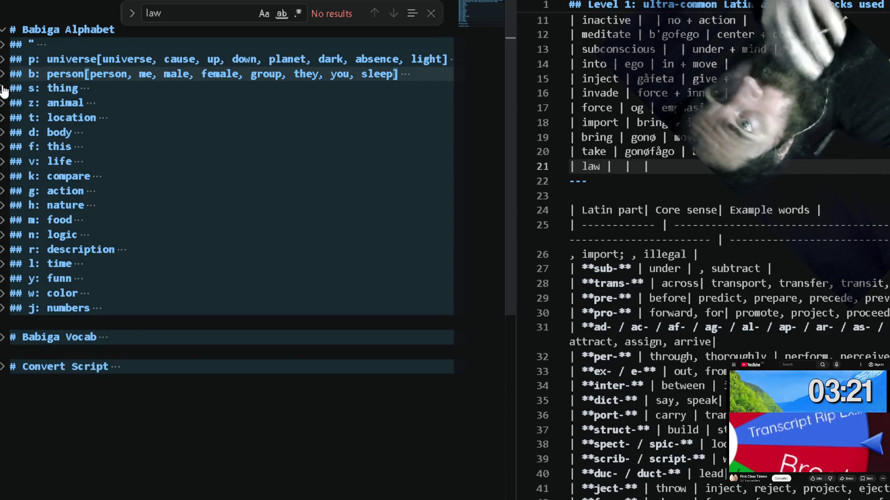
# Unfold s: thing and copy a multi-selection of thing, tool, cloth, surface, horizontal, vertical, use from its rows.
pyautogui.click(4, 88)
pyautogui.click(94, 89)
pyautogui.write('[')
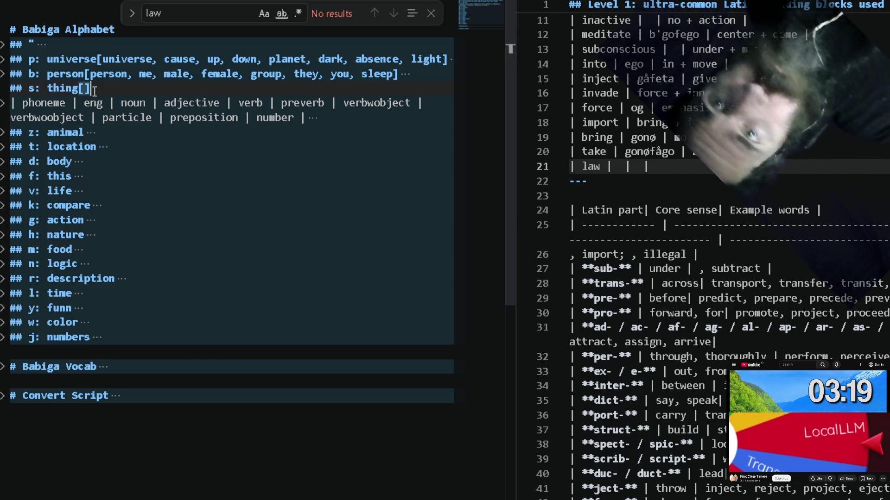
pyautogui.click(4, 106)
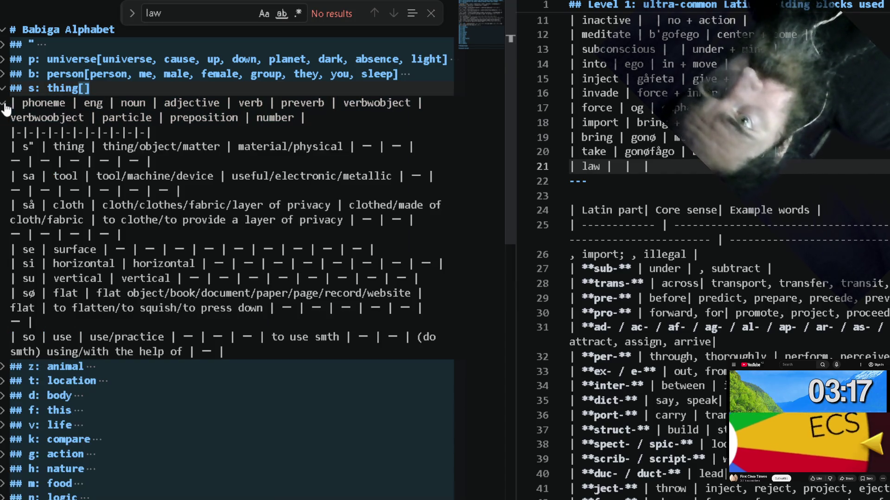
pyautogui.doubleClick(69, 146)
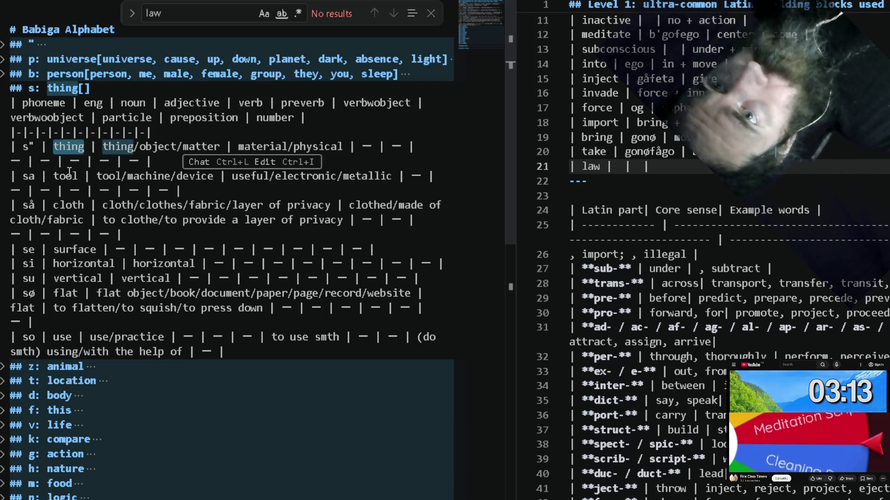
pyautogui.doubleClick(67, 175)
pyautogui.keyDown('alt'); pyautogui.doubleClick(69, 204); pyautogui.keyUp('alt')
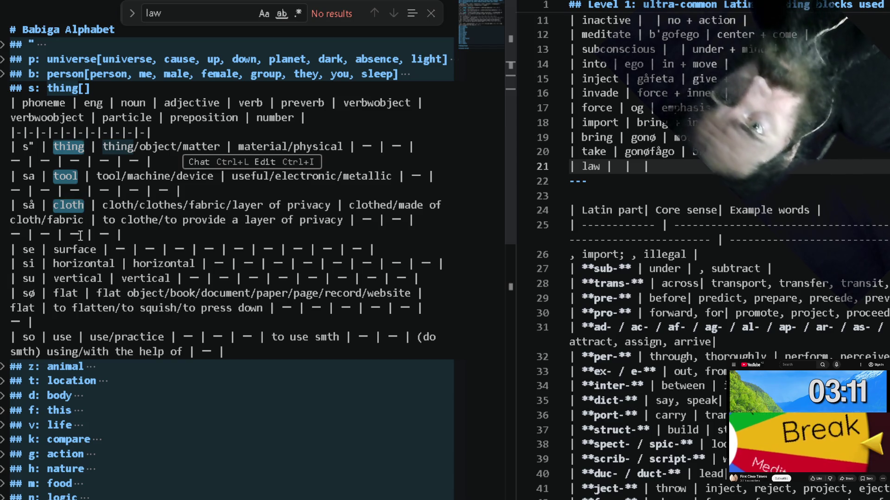
pyautogui.keyDown('alt'); pyautogui.doubleClick(75, 249); pyautogui.keyUp('alt')
pyautogui.keyDown('alt'); pyautogui.doubleClick(78, 259); pyautogui.keyUp('alt')
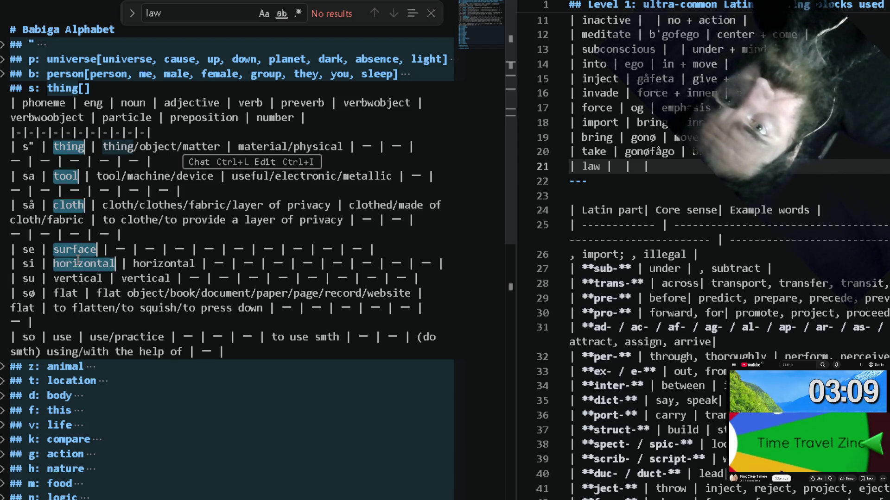
pyautogui.keyDown('alt'); pyautogui.doubleClick(70, 279); pyautogui.keyUp('alt')
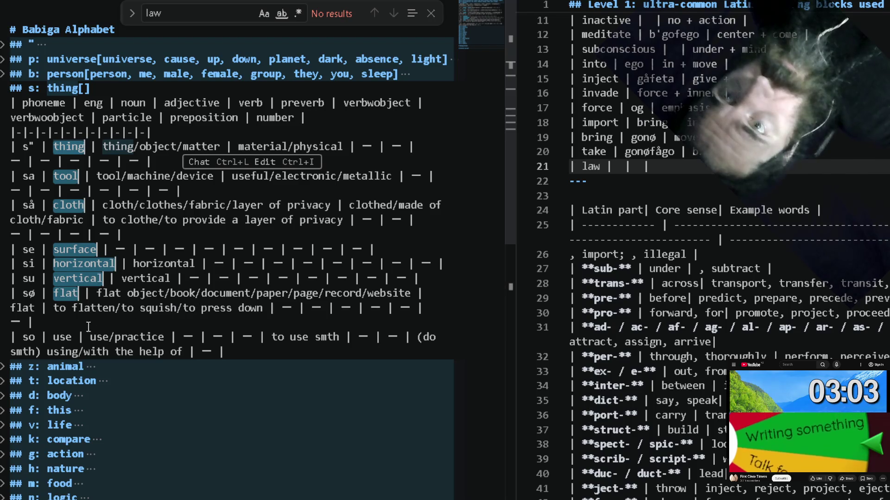
pyautogui.keyDown('alt'); pyautogui.doubleClick(61, 338); pyautogui.keyUp('alt')
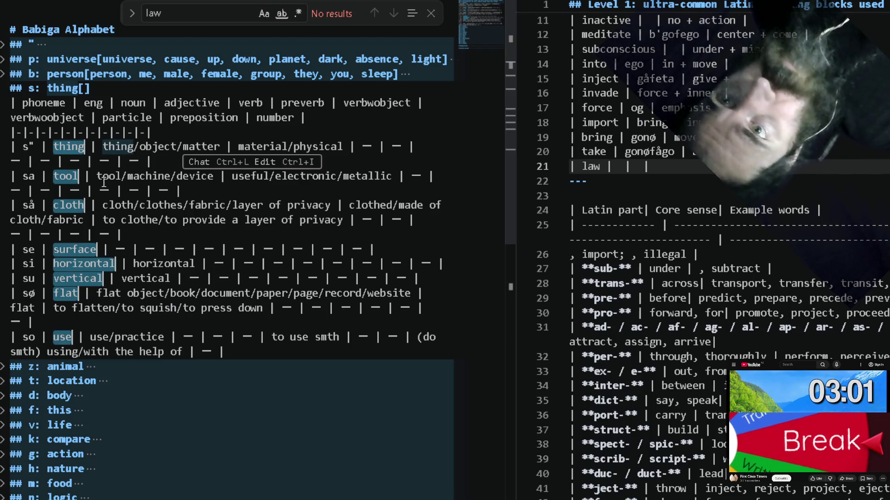
pyautogui.hotkey('ctrl', 'c')
pyautogui.press('Escape')
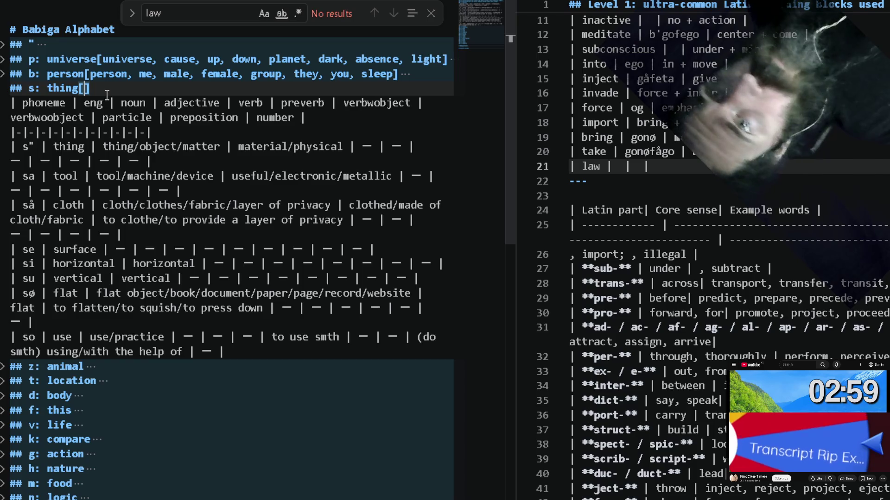
# Paste the words inside thing[], merge the lines into one comma-separated list, and fold the section.
pyautogui.hotkey('ctrl', 'v')
pyautogui.hotkey('shift', 'Home')
pyautogui.hotkey('shift', 'Up')
pyautogui.hotkey('shift', 'Up')
pyautogui.hotkey('shift', 'Up')
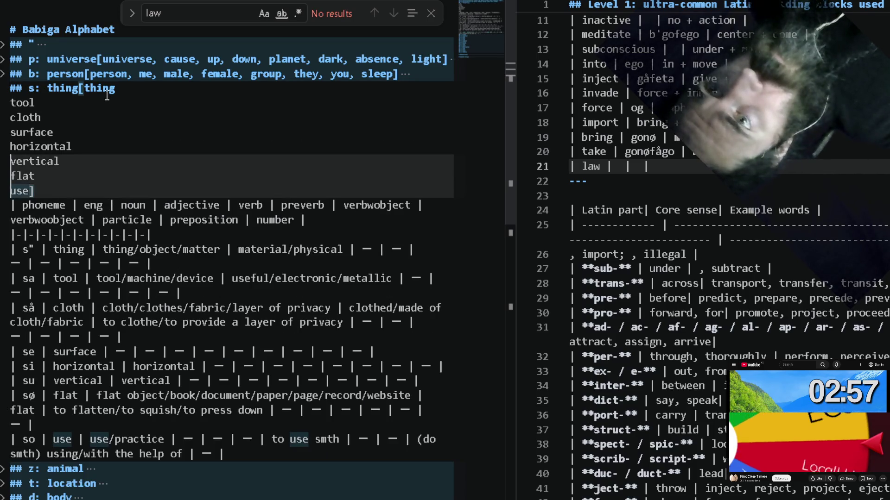
pyautogui.hotkey('shift', 'Up')
pyautogui.hotkey('shift', 'Up')
pyautogui.hotkey('shift', 'Up')
pyautogui.hotkey('alt', 'shift', 'i')
pyautogui.press('Home')
pyautogui.press('BackSpace')
pyautogui.write(',')
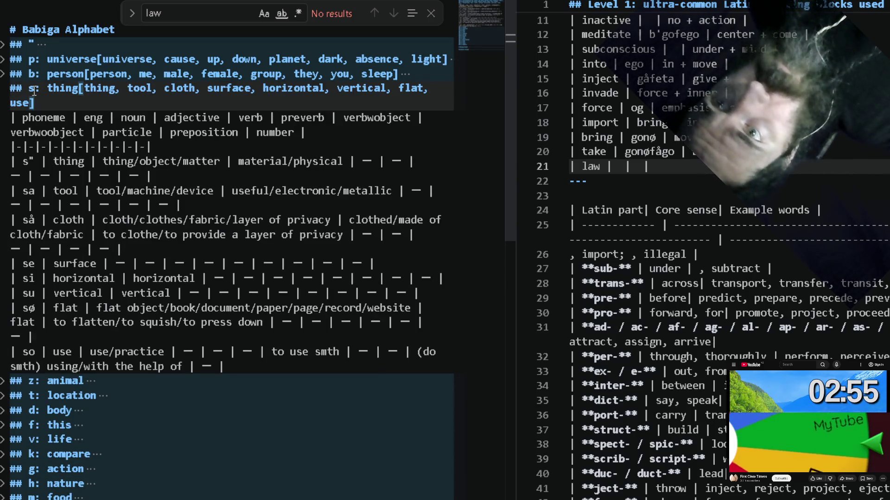
pyautogui.click(5, 91)
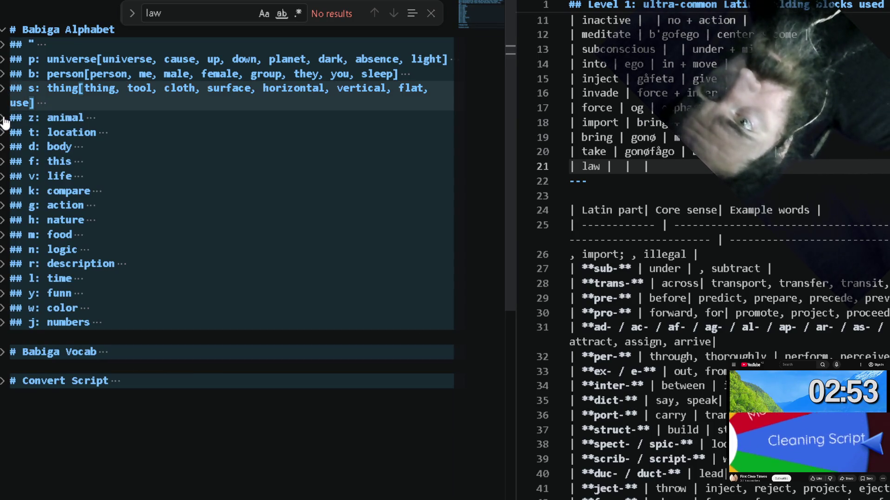
# Unfold z: animal, add brackets to its heading, and multi-select animal, lizard, bird, insect, fish, hunt, fight, strength.
pyautogui.click(5, 120)
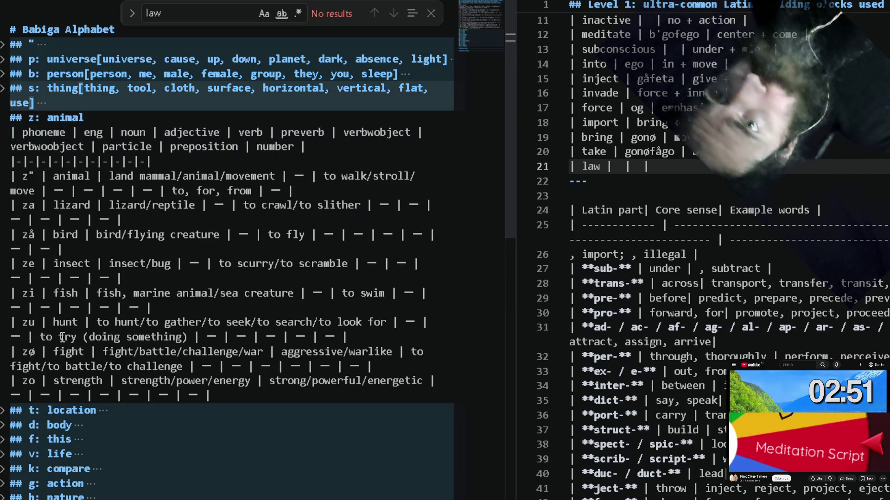
pyautogui.click(123, 123)
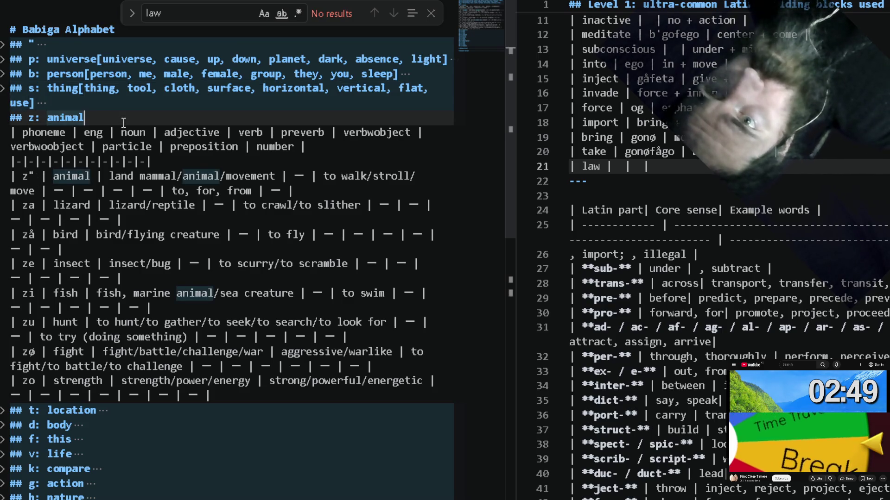
pyautogui.write('[')
pyautogui.doubleClick(76, 177)
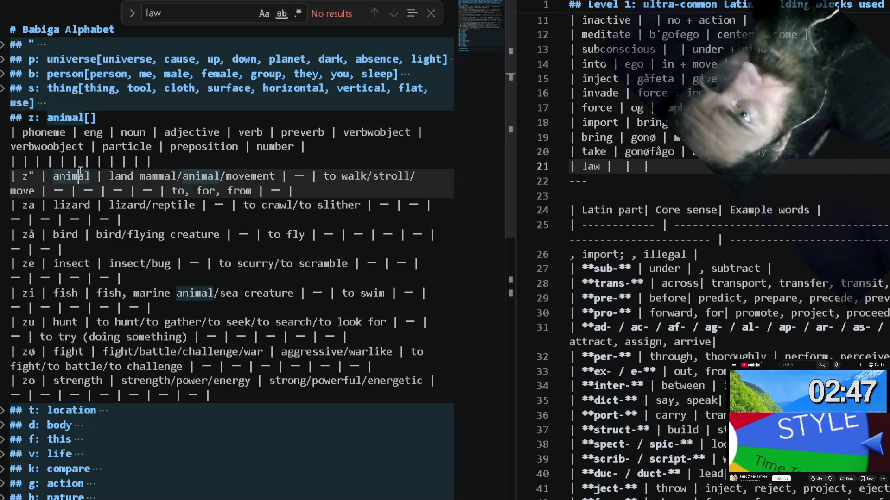
pyautogui.keyDown('alt'); pyautogui.doubleClick(79, 204); pyautogui.keyUp('alt')
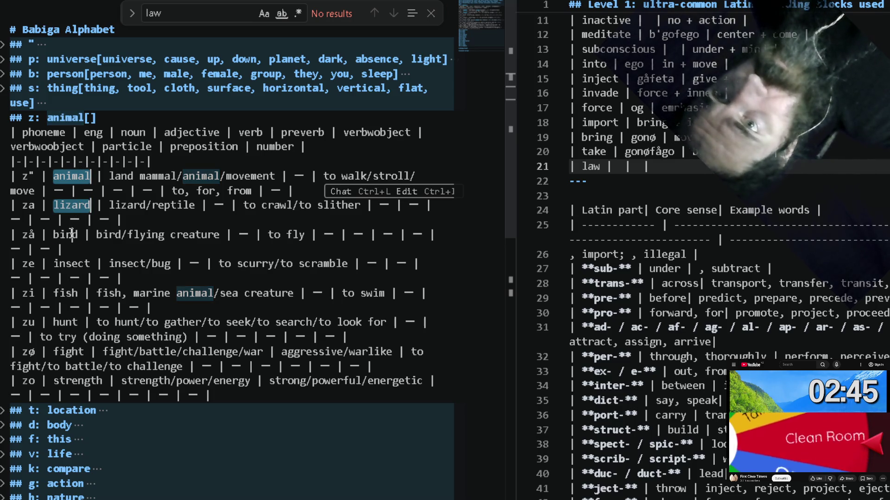
pyautogui.keyDown('alt'); pyautogui.doubleClick(71, 234); pyautogui.keyUp('alt')
pyautogui.keyDown('alt'); pyautogui.doubleClick(71, 263); pyautogui.keyUp('alt')
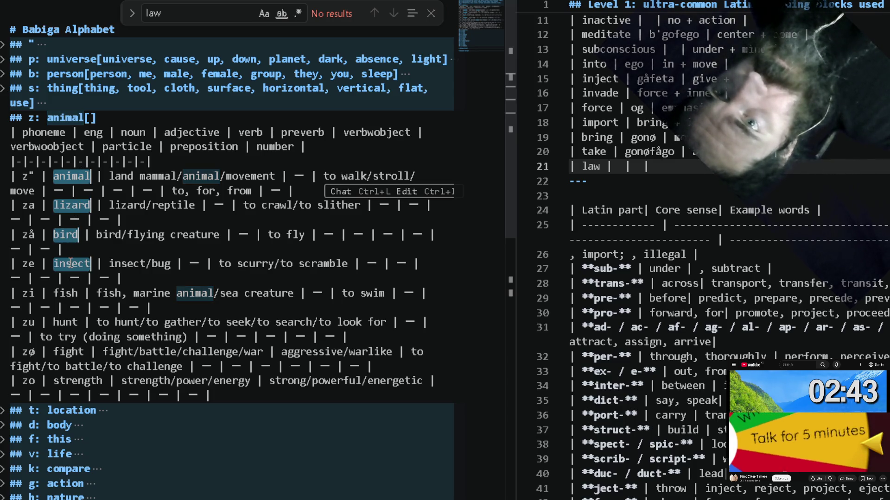
pyautogui.keyDown('alt'); pyautogui.doubleClick(68, 293); pyautogui.keyUp('alt')
pyautogui.keyDown('alt'); pyautogui.doubleClick(70, 322); pyautogui.keyUp('alt')
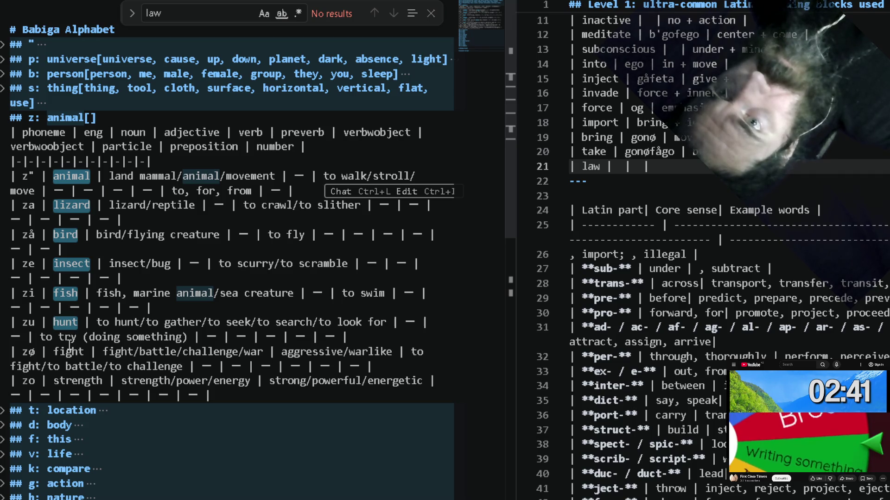
pyautogui.keyDown('alt'); pyautogui.doubleClick(80, 381); pyautogui.keyUp('alt')
# Paste the words between the animal brackets, join them into one comma list, and fold the section.
pyautogui.click(161, 124)
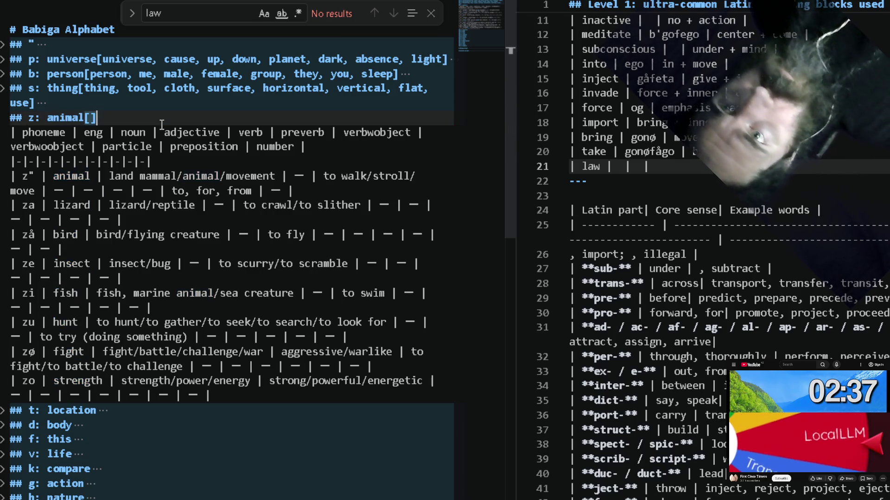
pyautogui.hotkey('ctrl', 'v')
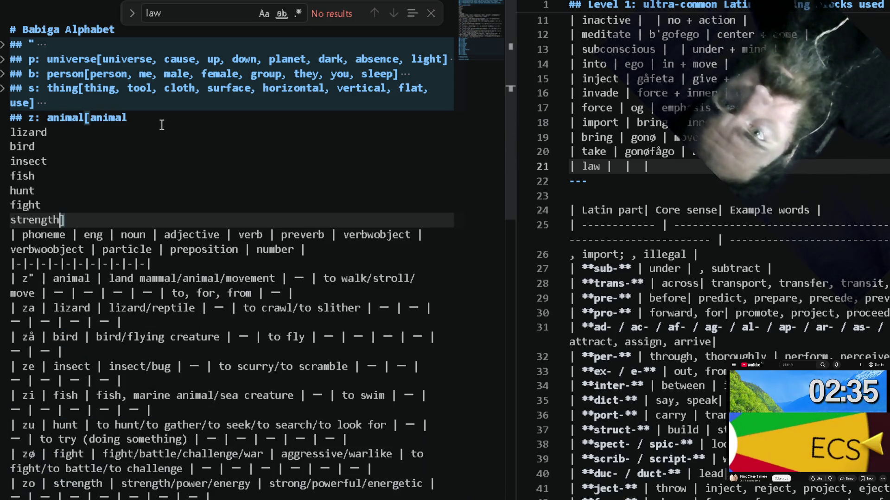
pyautogui.press('Home')
pyautogui.hotkey('shift', 'Up')
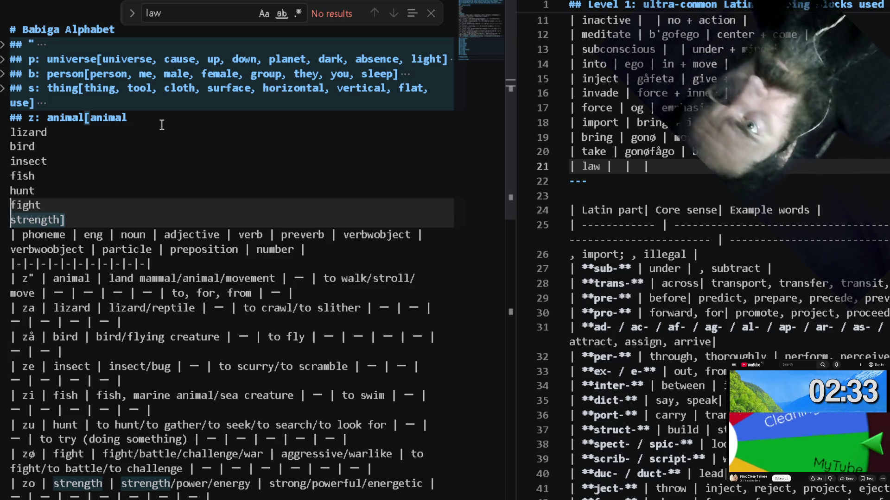
pyautogui.hotkey('shift', 'Up')
pyautogui.hotkey('shift', 'Up')
pyautogui.hotkey('shift', 'Up')
pyautogui.hotkey('shift', 'Up')
pyautogui.hotkey('shift', 'Up')
pyautogui.hotkey('ctrl', 'j')
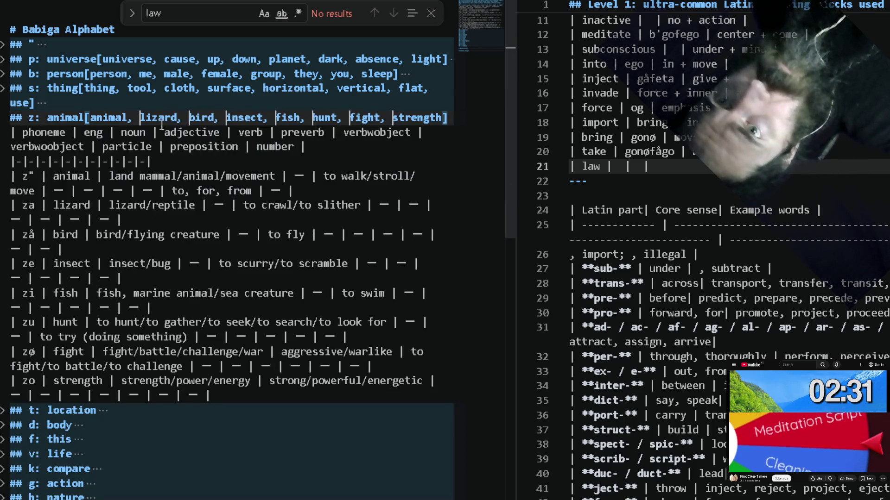
pyautogui.click(2, 123)
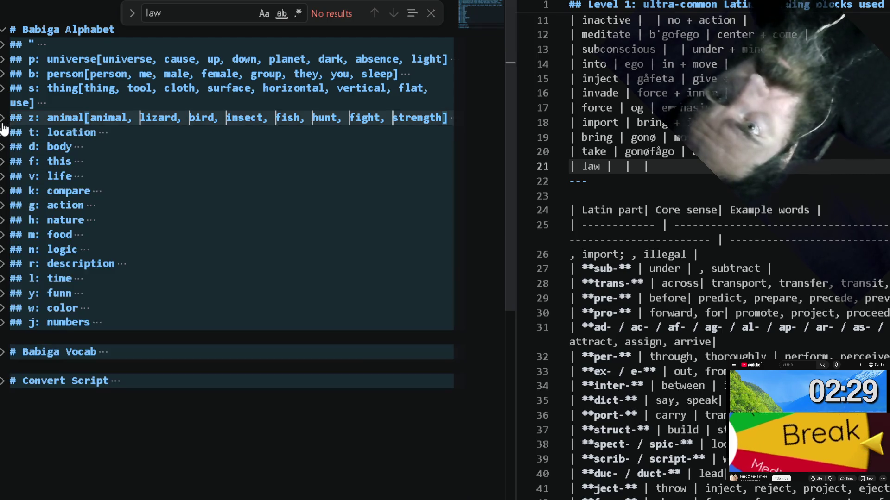
# Unfold t: location, add brackets to its heading, and multi-select location, structure, path, side from the table.
pyautogui.click(5, 148)
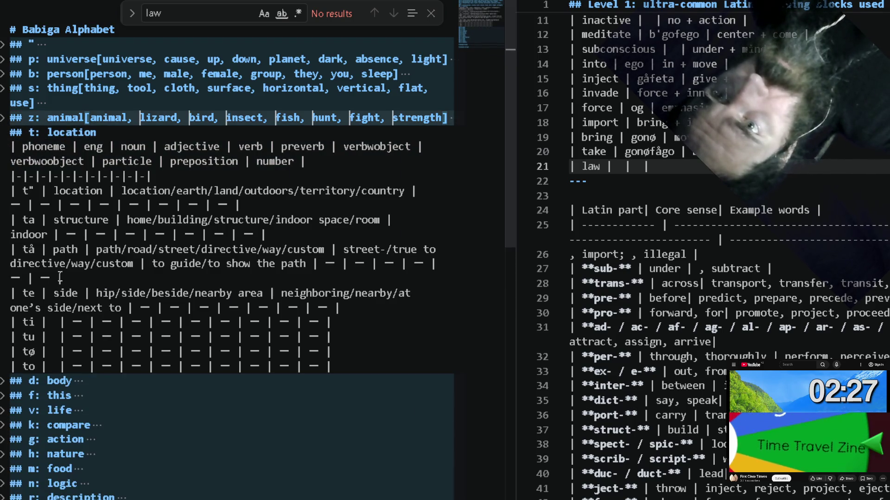
pyautogui.click(150, 134)
pyautogui.write('[]')
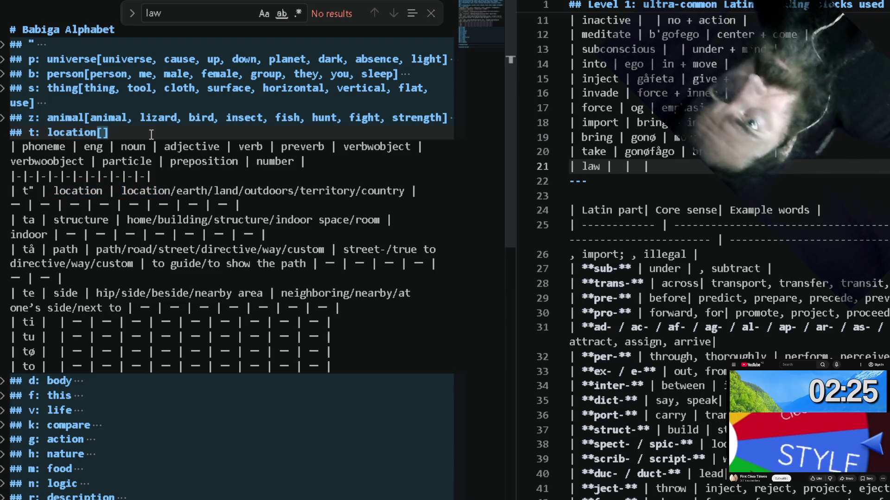
pyautogui.doubleClick(79, 193)
pyautogui.keyDown('alt'); pyautogui.doubleClick(80, 220); pyautogui.keyUp('alt')
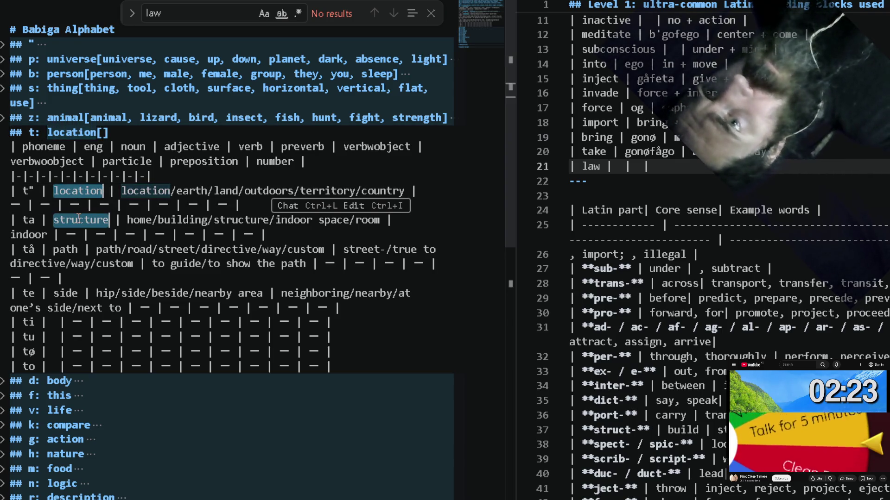
pyautogui.keyDown('alt'); pyautogui.doubleClick(66, 250); pyautogui.keyUp('alt')
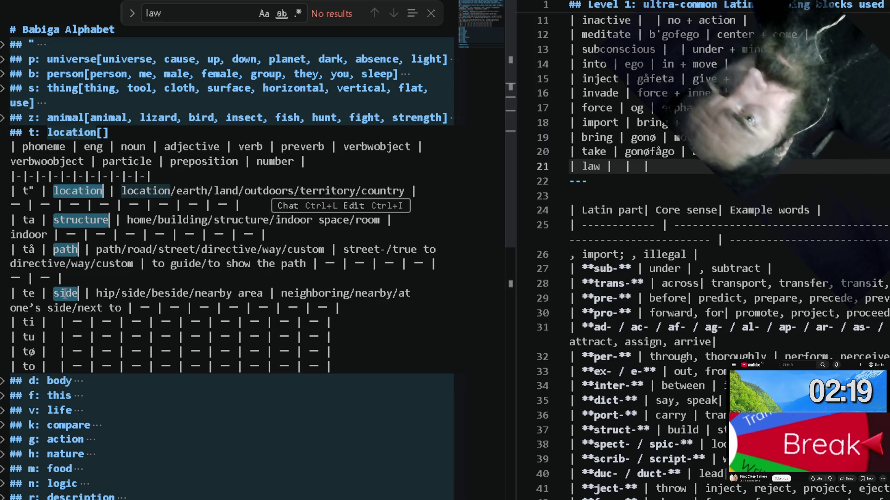
# Paste and join the words onto the location heading, add four '-' placeholders, close Find, and fold the section.
pyautogui.click(26, 144)
pyautogui.press('Up')
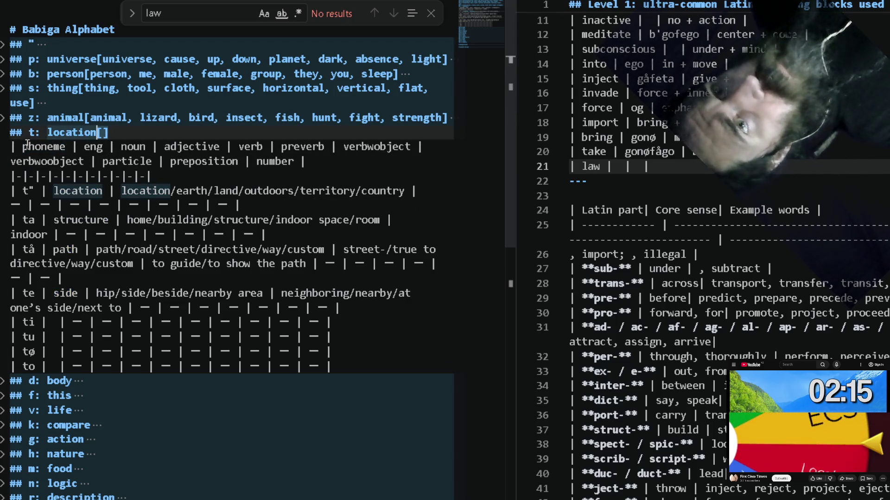
pyautogui.hotkey('ctrl', 'v')
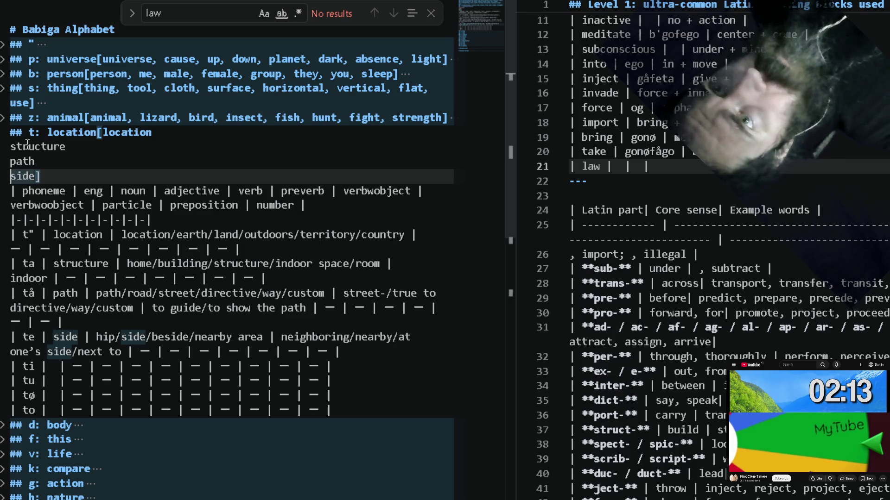
pyautogui.press('BackSpace')
pyautogui.press('Return')
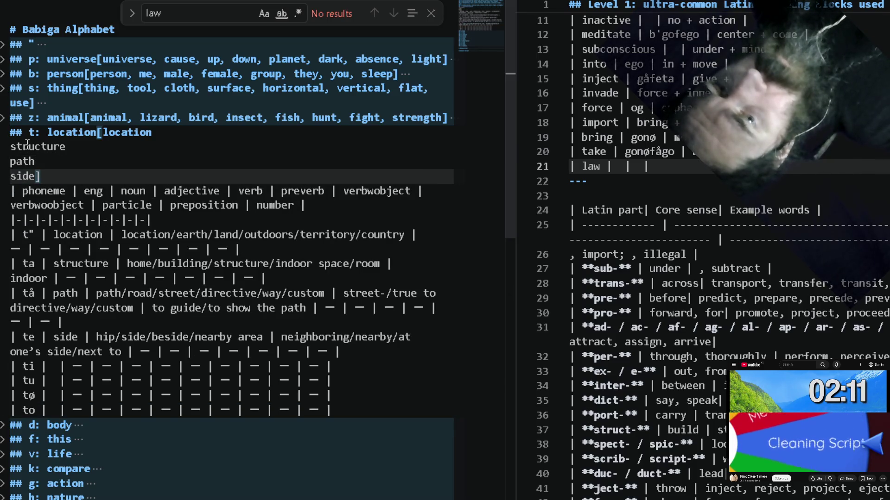
pyautogui.hotkey('ctrl', 'alt', 'Up')
pyautogui.hotkey('ctrl', 'alt', 'Up')
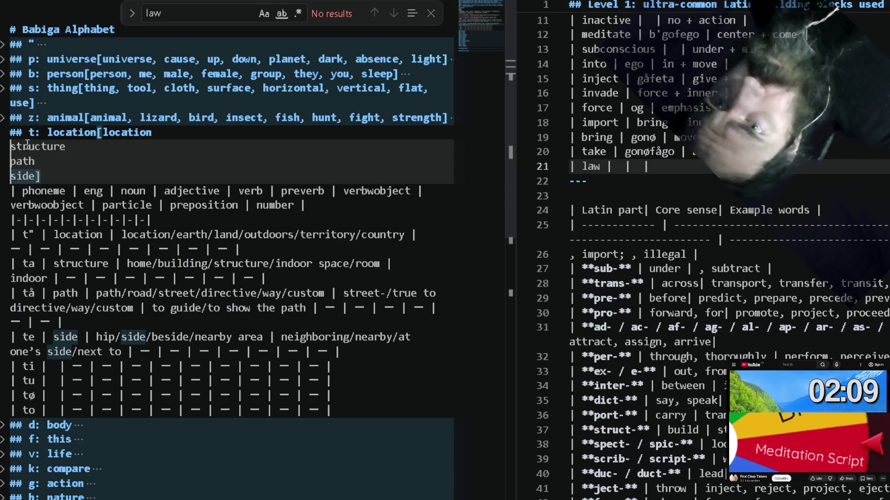
pyautogui.press('BackSpace')
pyautogui.write(', structure, path, side')
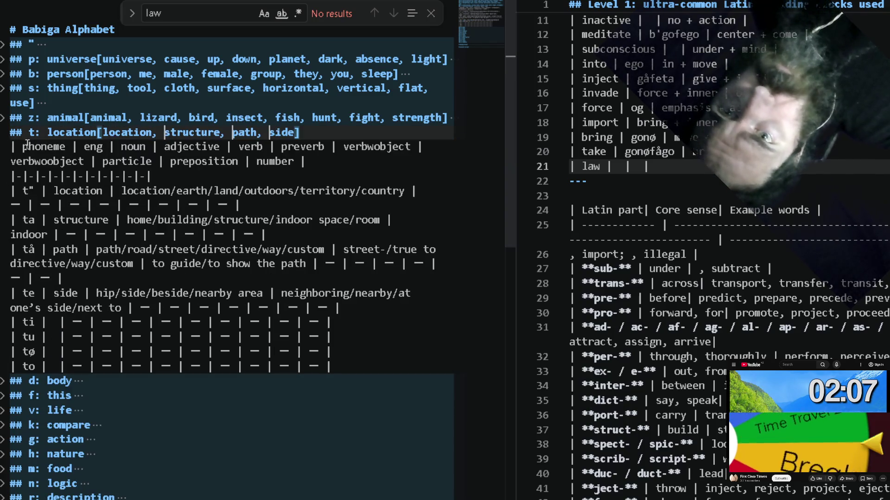
pyautogui.press('Escape')
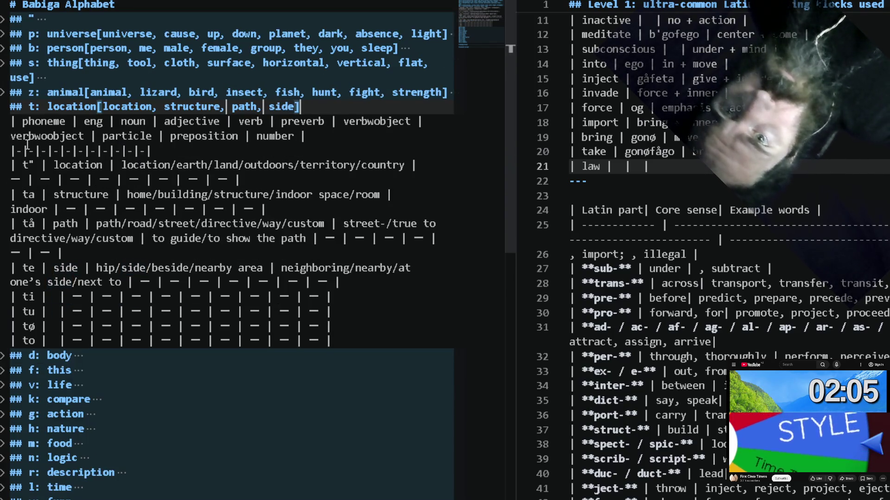
pyautogui.write(', -,')
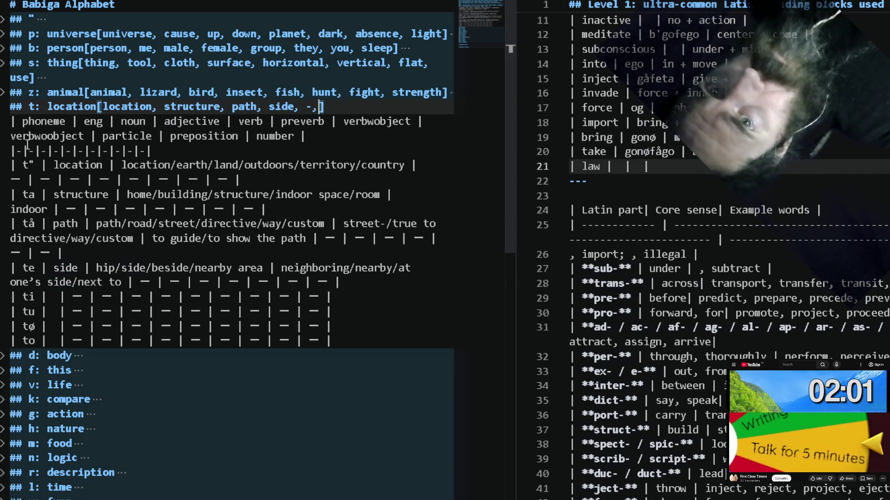
pyautogui.write(' -')
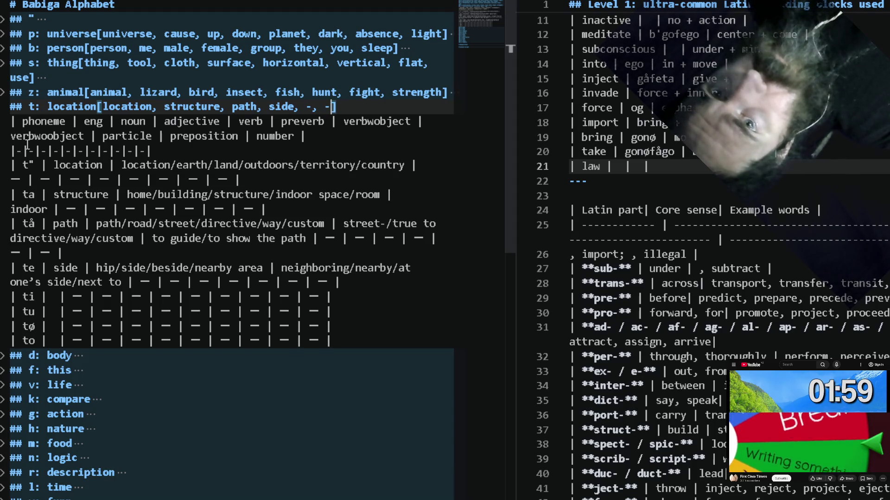
pyautogui.write(', -, -, -')
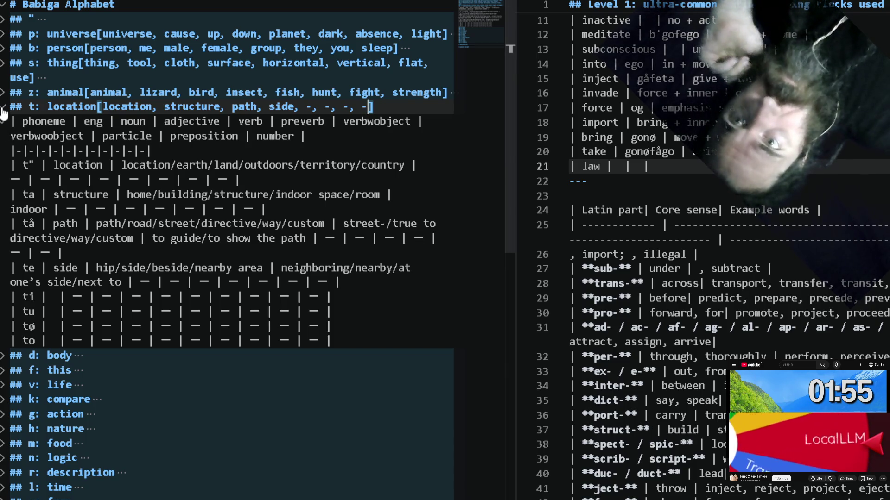
pyautogui.click(3, 108)
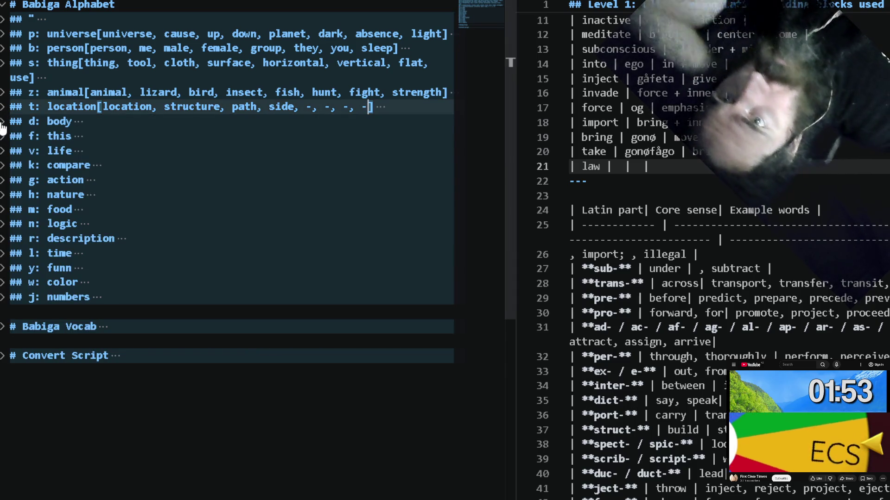
# Unfold d: body, add a bracket after the heading, and multi-select body, eye, ear, skin, mouth, nose, sense, head (dropping seek).
pyautogui.click(4, 123)
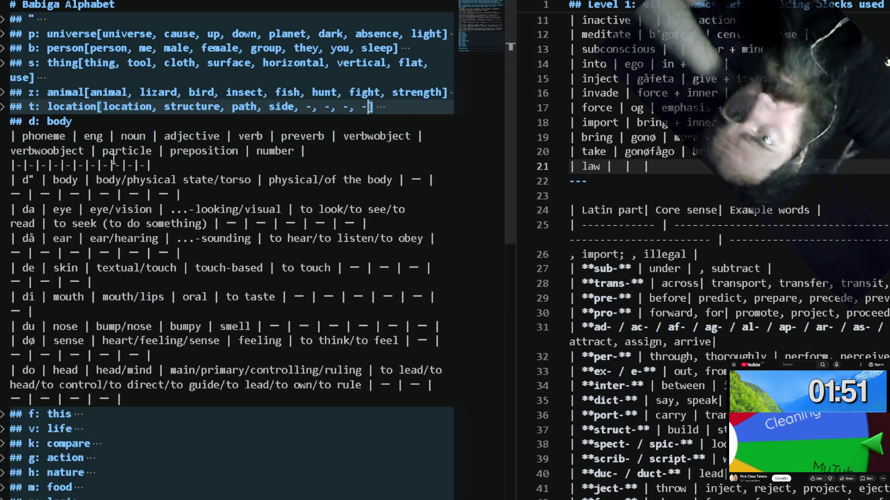
pyautogui.click(110, 121)
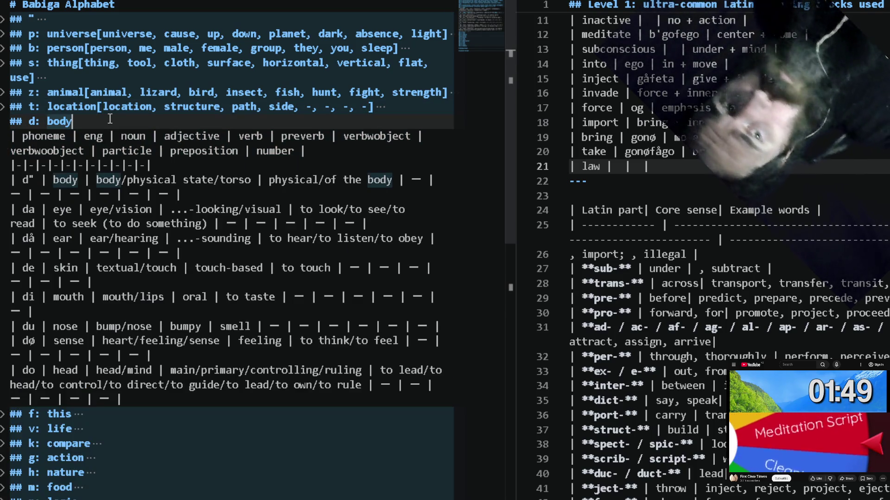
pyautogui.write('[')
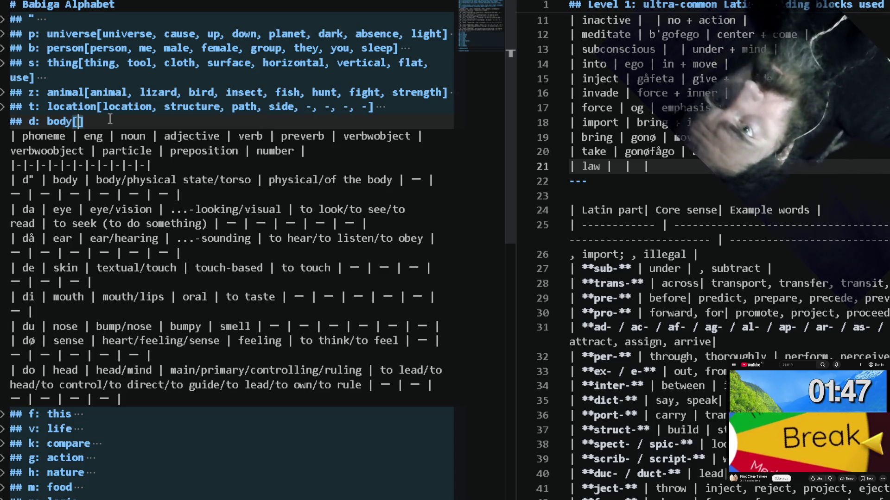
pyautogui.doubleClick(65, 180)
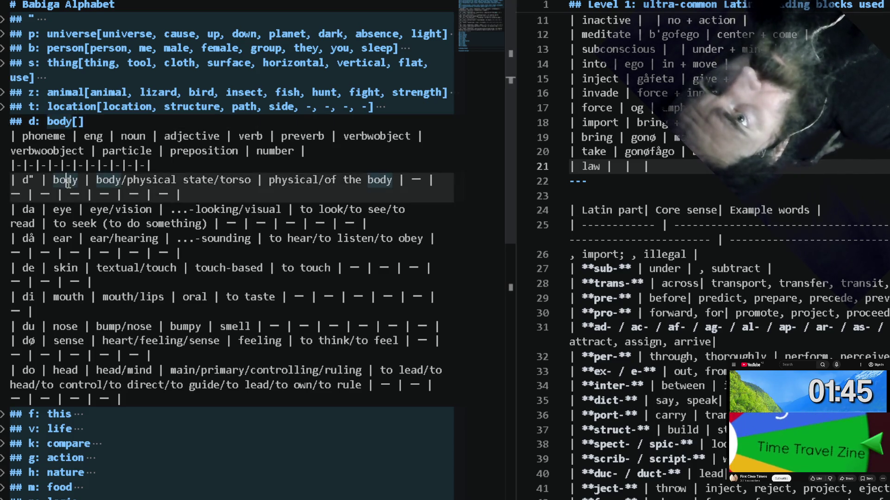
pyautogui.keyDown('alt'); pyautogui.doubleClick(62, 209); pyautogui.keyUp('alt')
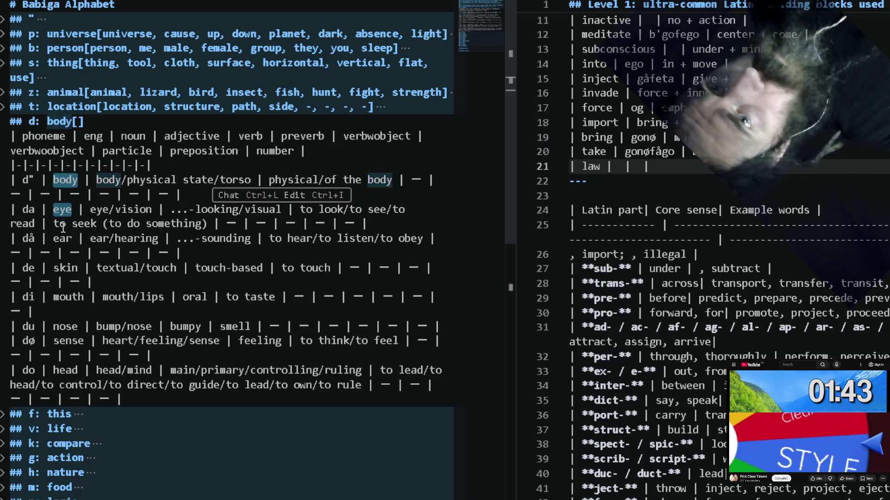
pyautogui.keyDown('alt'); pyautogui.doubleClick(92, 223); pyautogui.keyUp('alt')
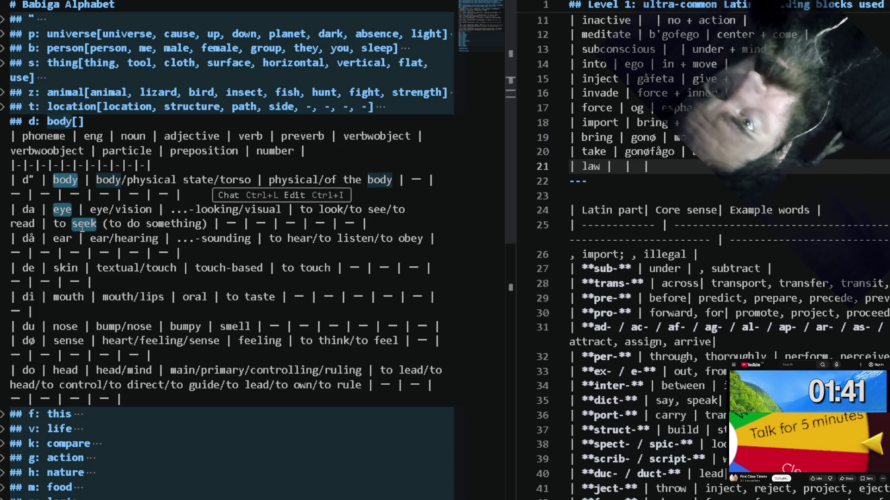
pyautogui.keyDown('alt'); pyautogui.doubleClick(61, 237); pyautogui.keyUp('alt')
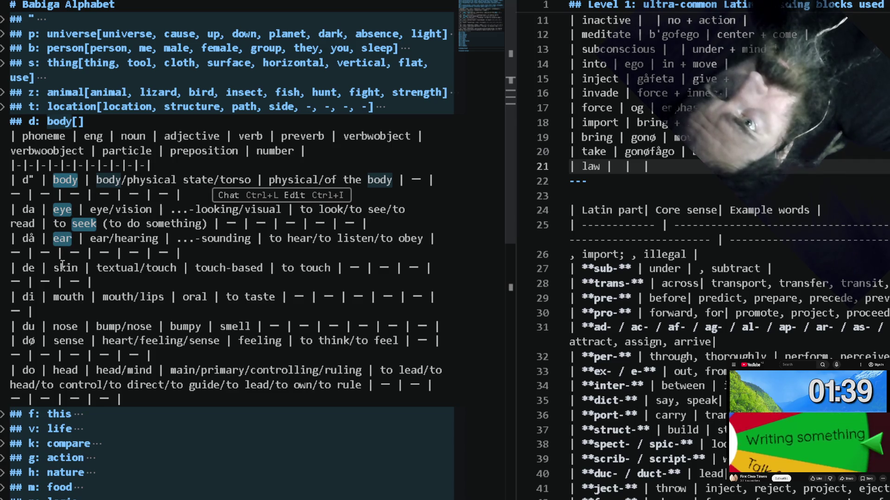
pyautogui.keyDown('alt'); pyautogui.doubleClick(63, 268); pyautogui.keyUp('alt')
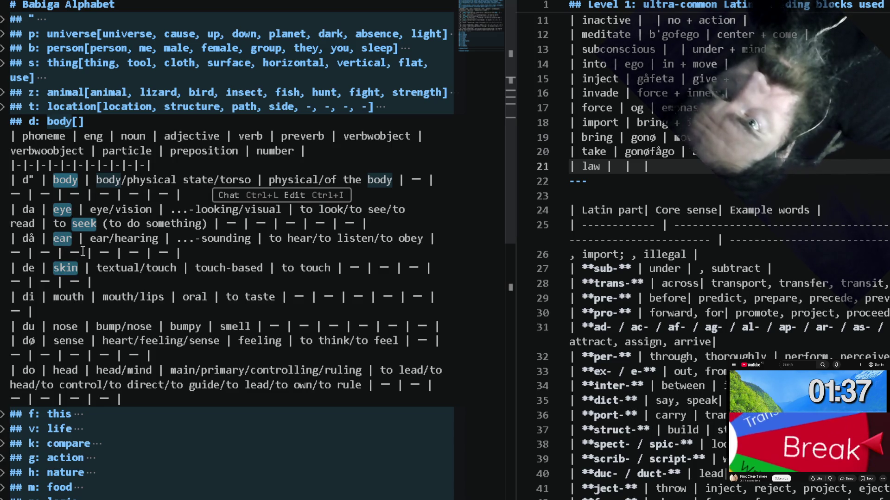
pyautogui.keyDown('alt'); pyautogui.click(84, 223); pyautogui.keyUp('alt')
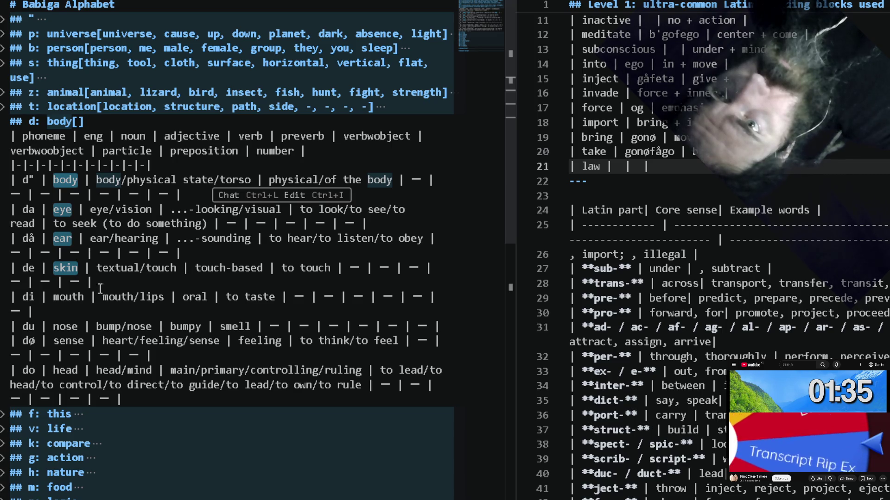
pyautogui.keyDown('alt'); pyautogui.doubleClick(68, 297); pyautogui.keyUp('alt')
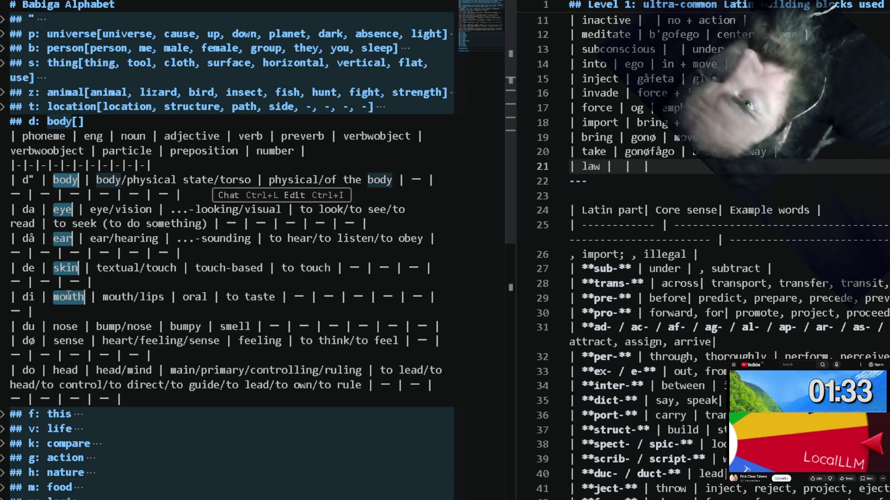
pyautogui.keyDown('alt'); pyautogui.doubleClick(67, 326); pyautogui.keyUp('alt')
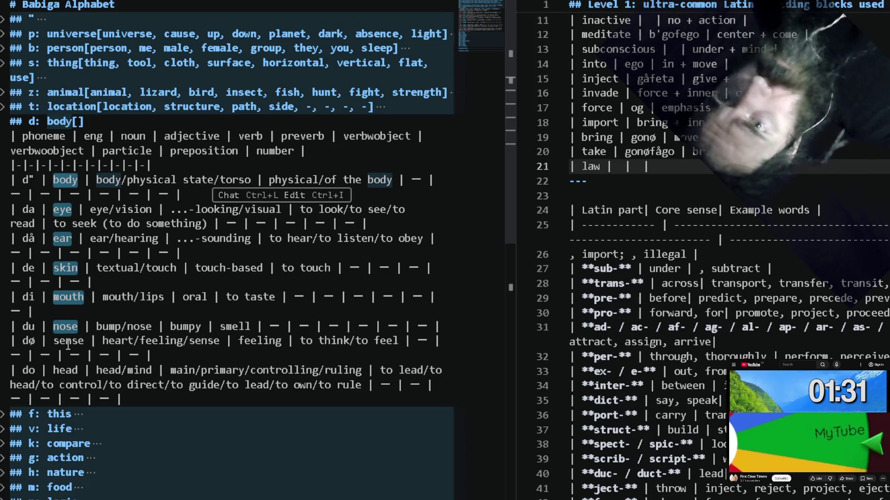
pyautogui.keyDown('alt'); pyautogui.doubleClick(69, 340); pyautogui.keyUp('alt')
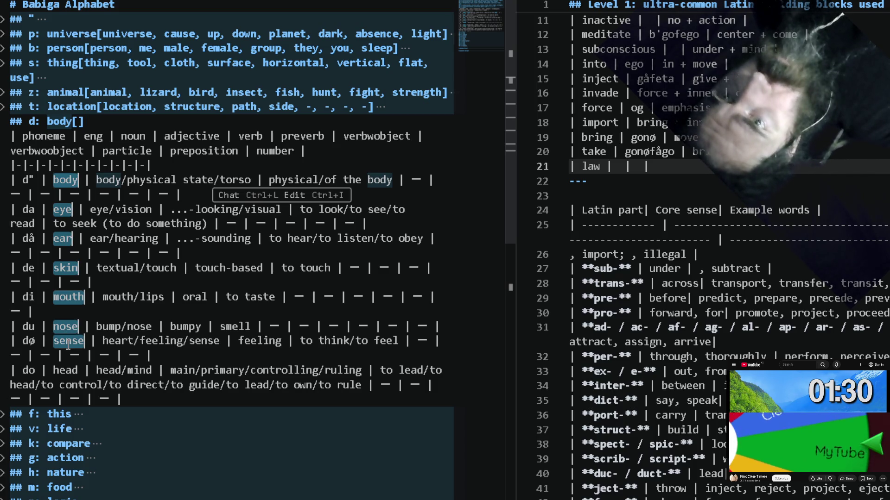
pyautogui.keyDown('alt'); pyautogui.doubleClick(74, 370); pyautogui.keyUp('alt')
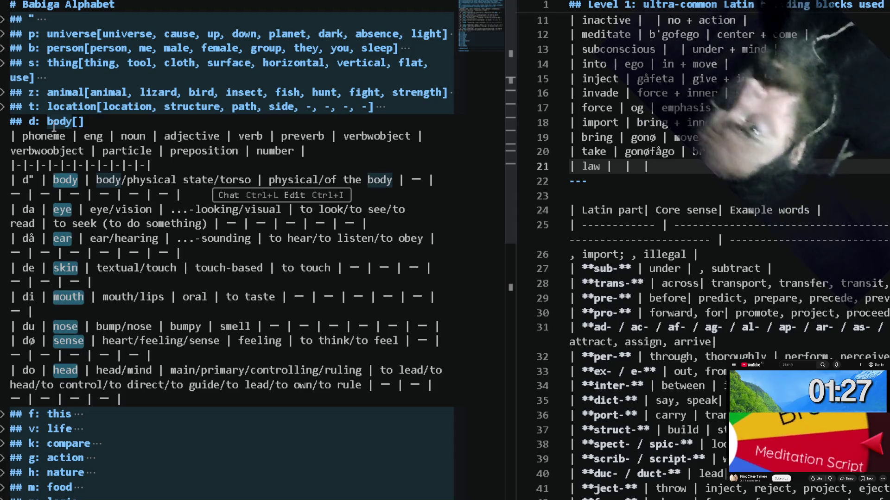
# Copy the picks, paste them inside the body brackets, and join the lines into one comma-separated heading.
pyautogui.hotkey('ctrl', 'c')
pyautogui.click(78, 122)
pyautogui.hotkey('ctrl', 'v')
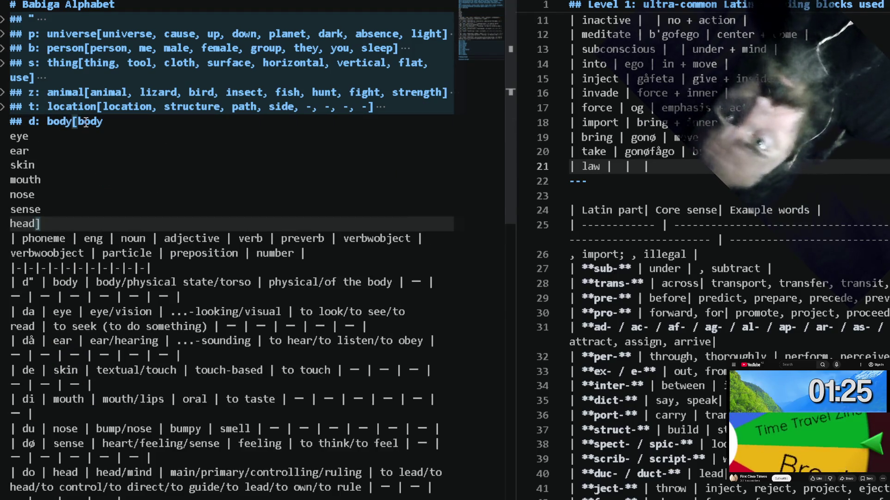
pyautogui.press('Home')
pyautogui.hotkey('ctrl', 'alt', 'Up')
pyautogui.hotkey('ctrl', 'alt', 'Up')
pyautogui.hotkey('ctrl', 'alt', 'Up')
pyautogui.hotkey('ctrl', 'alt', 'Up')
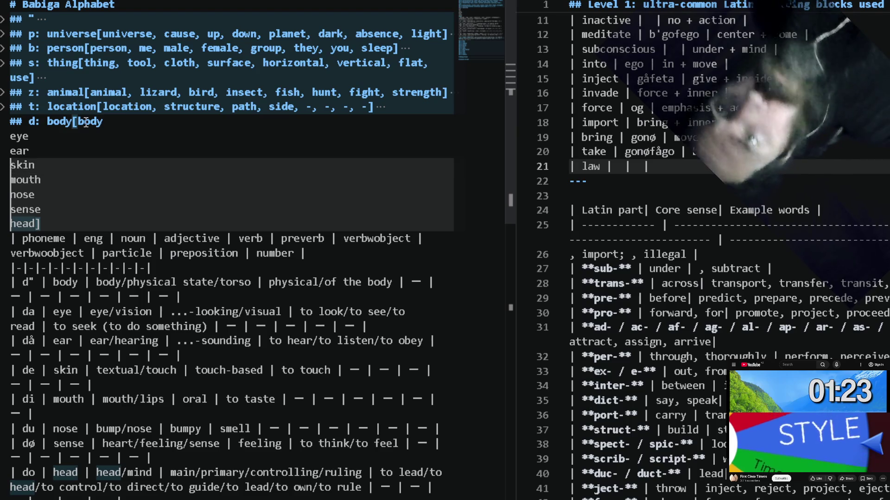
pyautogui.hotkey('ctrl', 'alt', 'Up')
pyautogui.hotkey('ctrl', 'alt', 'Up')
pyautogui.press('BackSpace')
pyautogui.write(',')
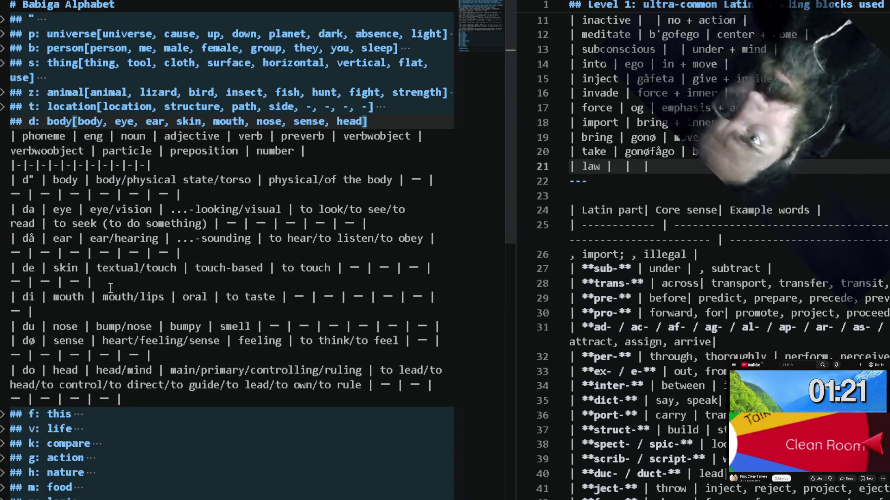
# Unfold f: this, add a bracket after the heading, and multi-select this, center, outer, inner, left, right, front, back.
pyautogui.click(4, 415)
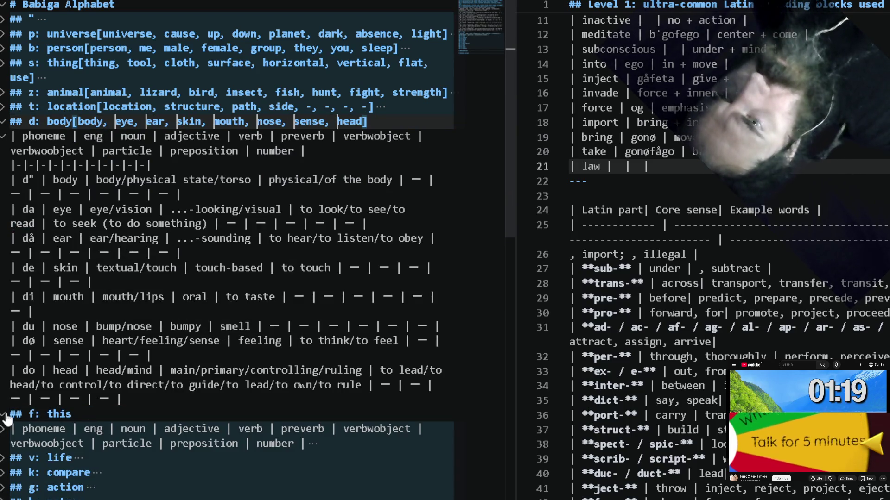
pyautogui.click(78, 415)
pyautogui.write('[')
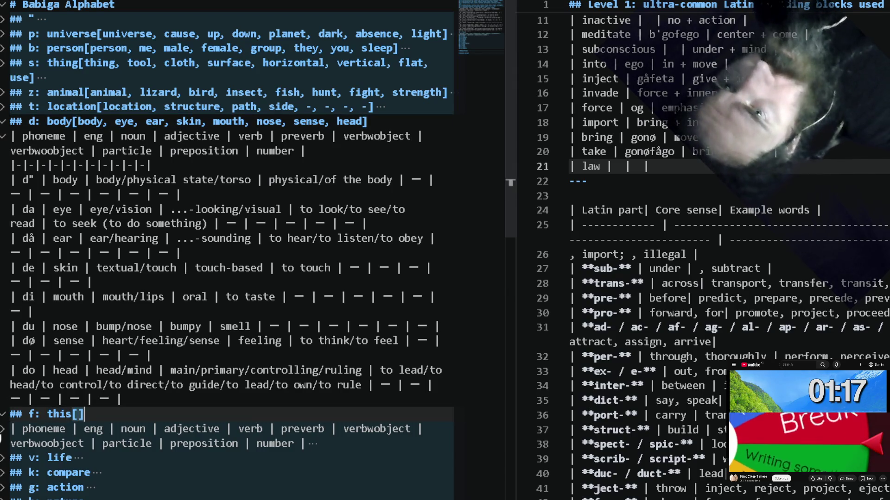
pyautogui.click(3, 436)
pyautogui.scroll(-4, 56, 299)
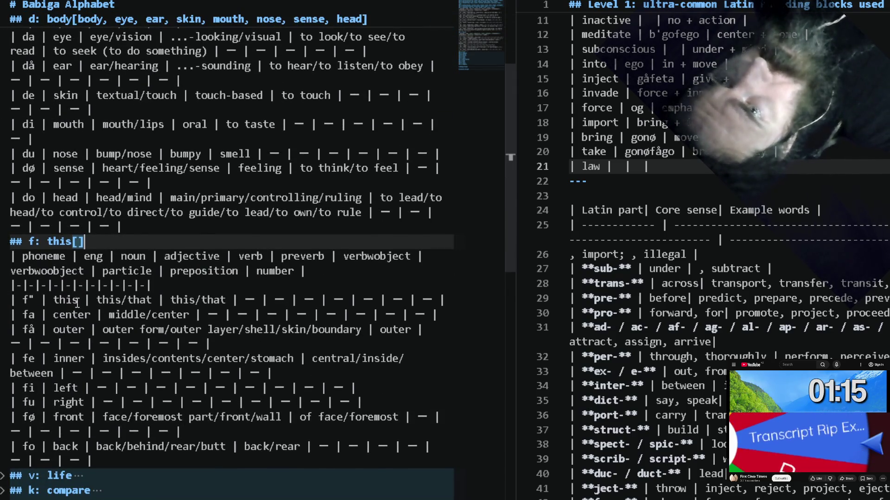
pyautogui.doubleClick(65, 300)
pyautogui.keyDown('alt'); pyautogui.doubleClick(70, 315); pyautogui.keyUp('alt')
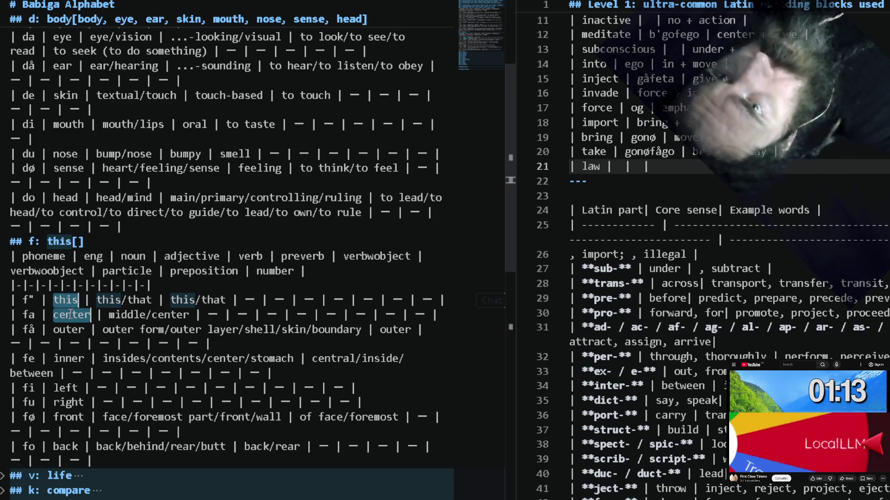
pyautogui.keyDown('alt'); pyautogui.doubleClick(72, 330); pyautogui.keyUp('alt')
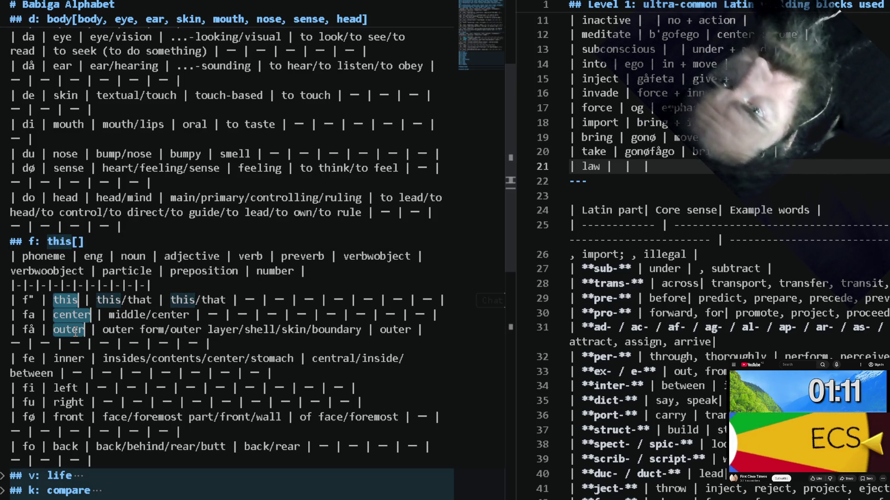
pyautogui.keyDown('alt'); pyautogui.doubleClick(68, 359); pyautogui.keyUp('alt')
pyautogui.keyDown('alt'); pyautogui.doubleClick(67, 387); pyautogui.keyUp('alt')
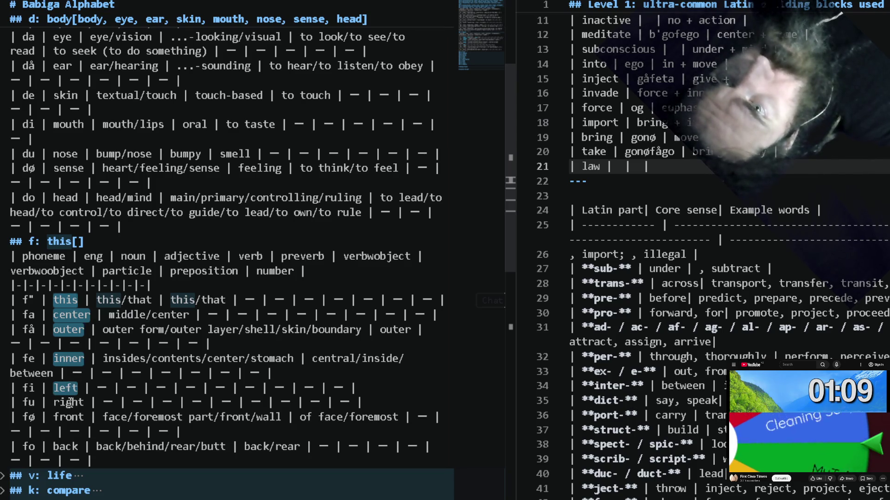
pyautogui.keyDown('alt'); pyautogui.doubleClick(69, 402); pyautogui.keyUp('alt')
pyautogui.keyDown('alt'); pyautogui.doubleClick(72, 420); pyautogui.keyUp('alt')
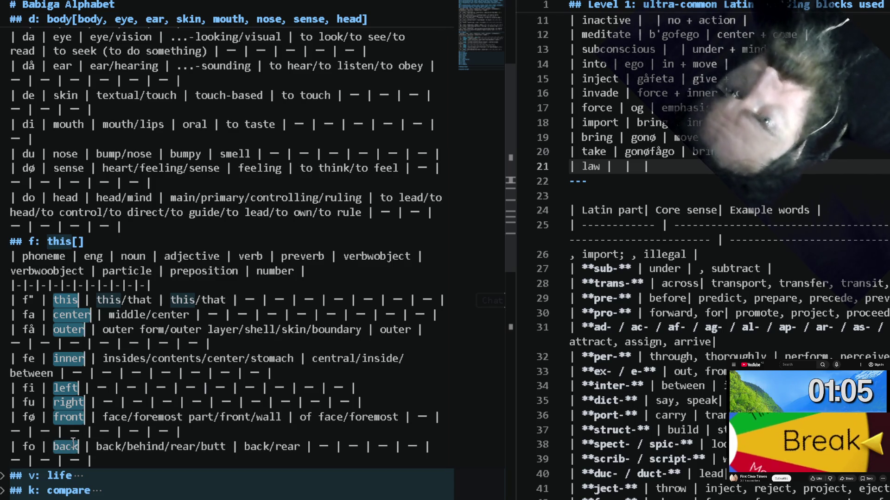
# Paste the words inside the this brackets, merge them into one comma list, then fold f and unfold v: life.
pyautogui.click(78, 241)
pyautogui.hotkey('ctrl', 'v')
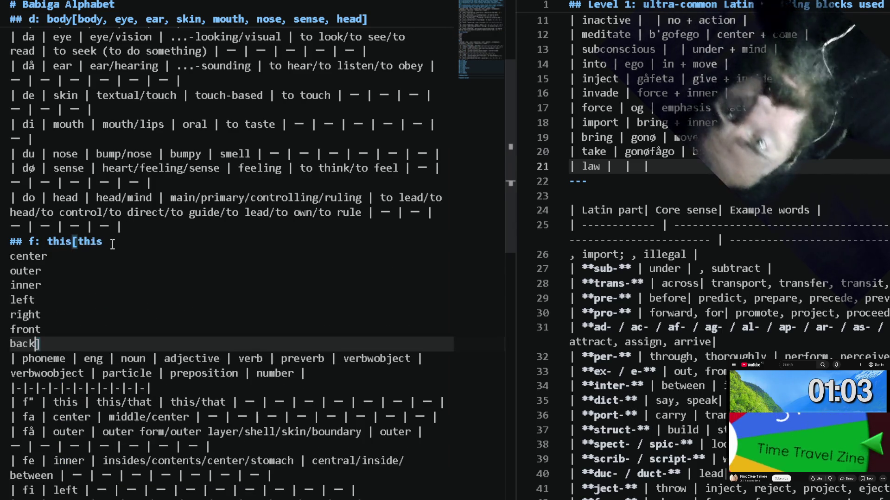
pyautogui.press('Home')
pyautogui.hotkey('ctrl', 'alt', 'Up')
pyautogui.hotkey('ctrl', 'alt', 'Up')
pyautogui.hotkey('ctrl', 'alt', 'Up')
pyautogui.hotkey('ctrl', 'alt', 'Up')
pyautogui.hotkey('ctrl', 'alt', 'Up')
pyautogui.hotkey('ctrl', 'alt', 'Up')
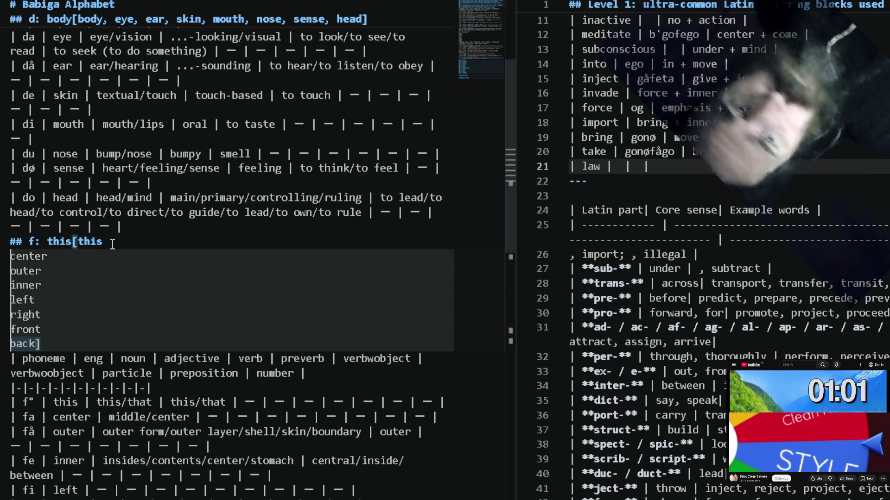
pyautogui.press('BackSpace')
pyautogui.write(',')
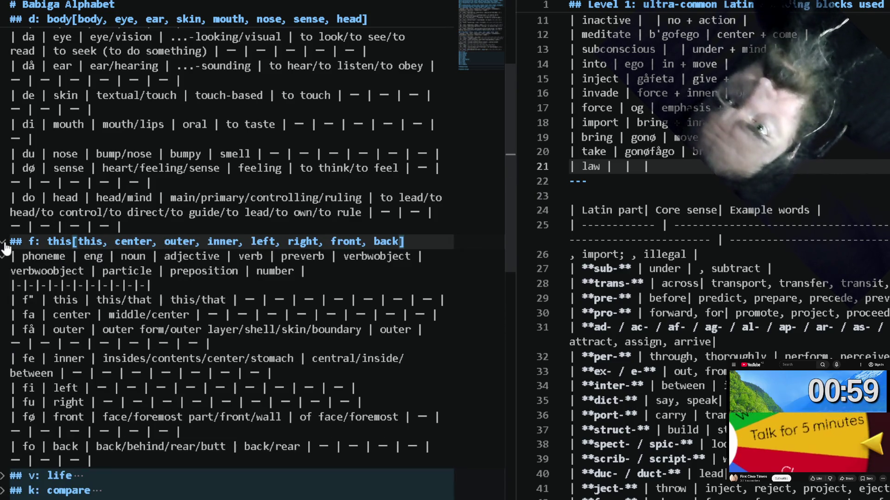
pyautogui.click(3, 242)
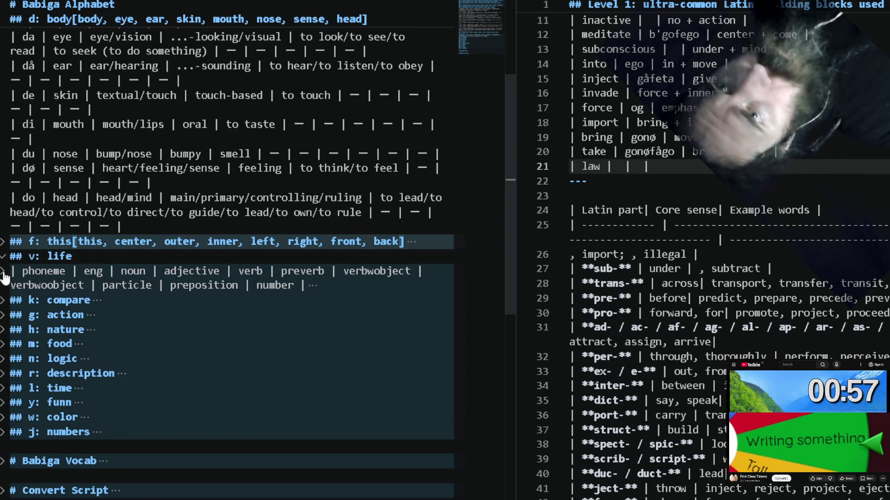
# Reveal the life table and multi-select life, emotion, ability, damage, safety and the empty vø cell.
pyautogui.click(4, 274)
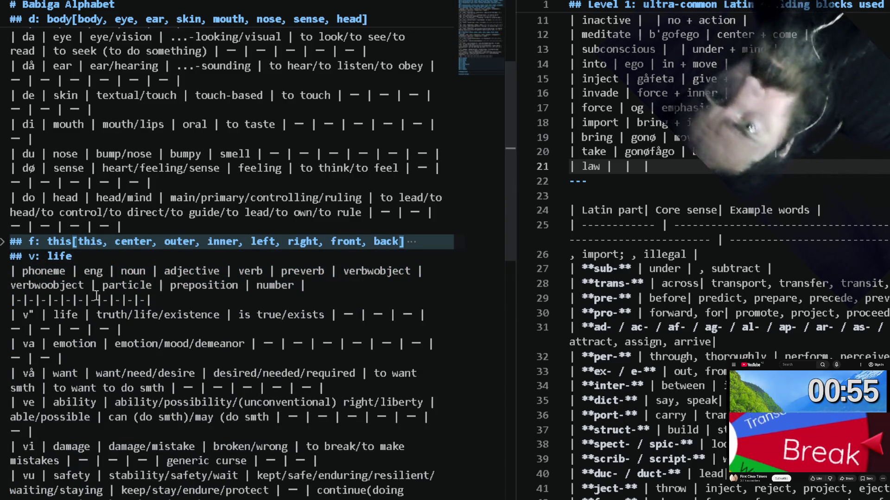
pyautogui.scroll(-1, 97, 261)
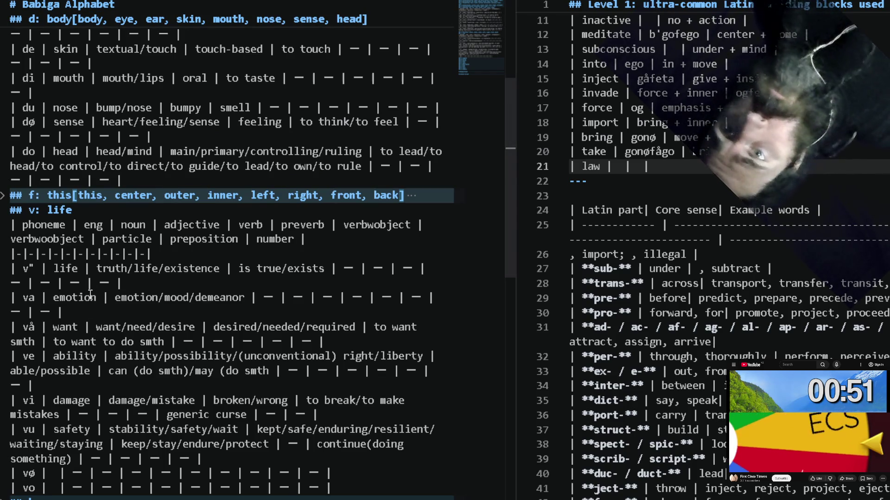
pyautogui.click(108, 281)
pyautogui.press('Down')
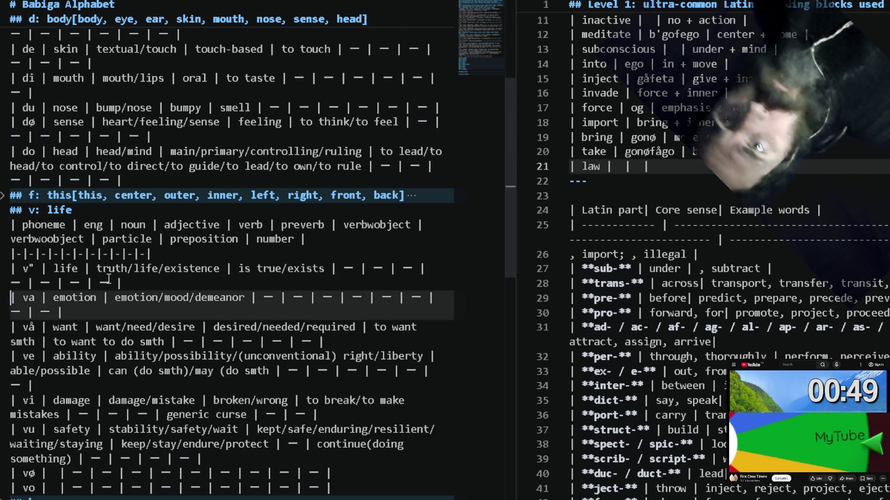
pyautogui.press('Up')
pyautogui.press('Up')
pyautogui.press('Up')
pyautogui.press('Down')
pyautogui.press('Down')
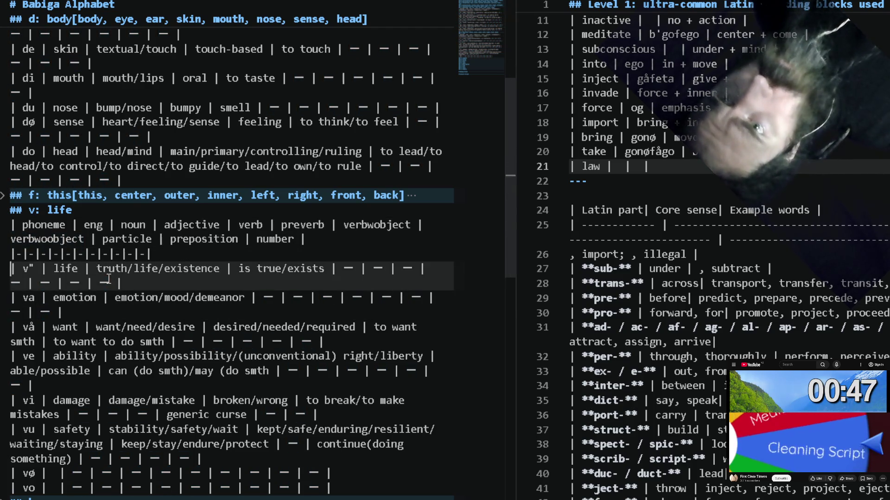
pyautogui.press('Down')
pyautogui.press('Down')
pyautogui.press('Down')
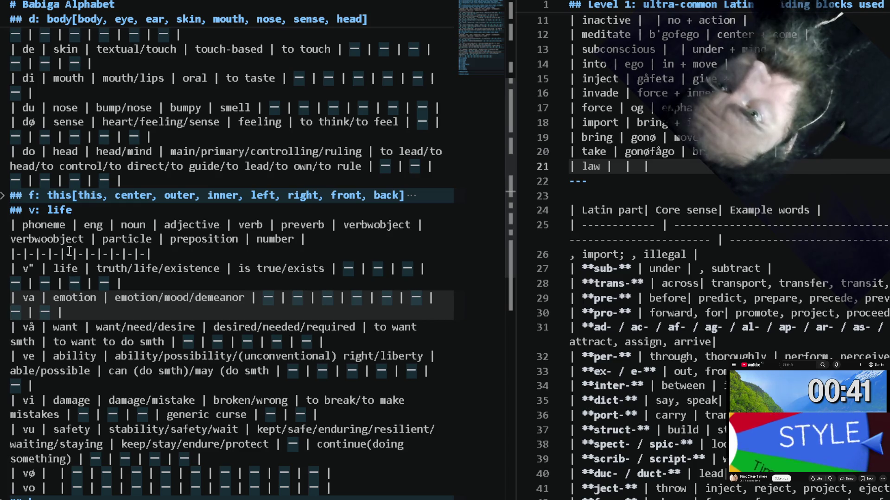
pyautogui.doubleClick(66, 269)
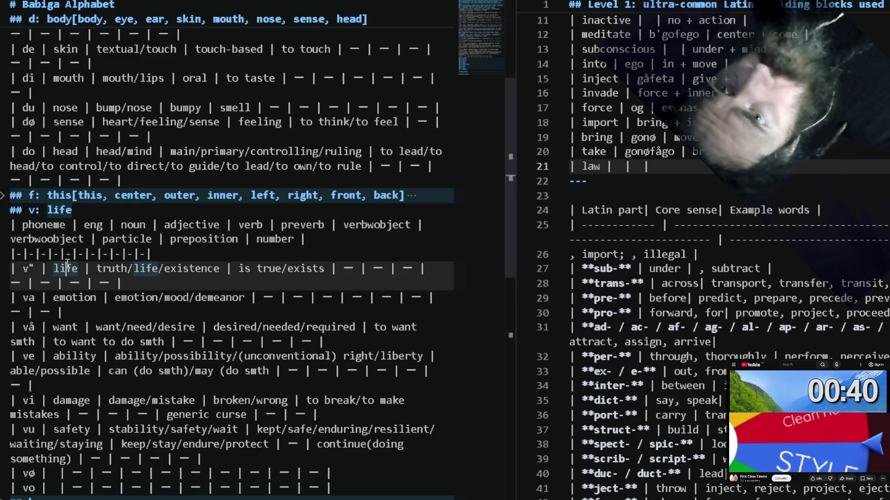
pyautogui.keyDown('alt'); pyautogui.doubleClick(74, 298); pyautogui.keyUp('alt')
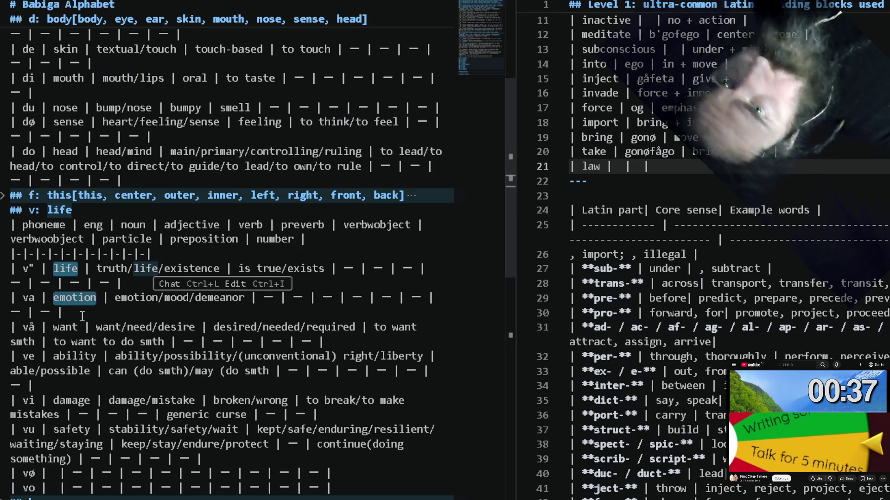
pyautogui.keyDown('alt'); pyautogui.doubleClick(74, 356); pyautogui.keyUp('alt')
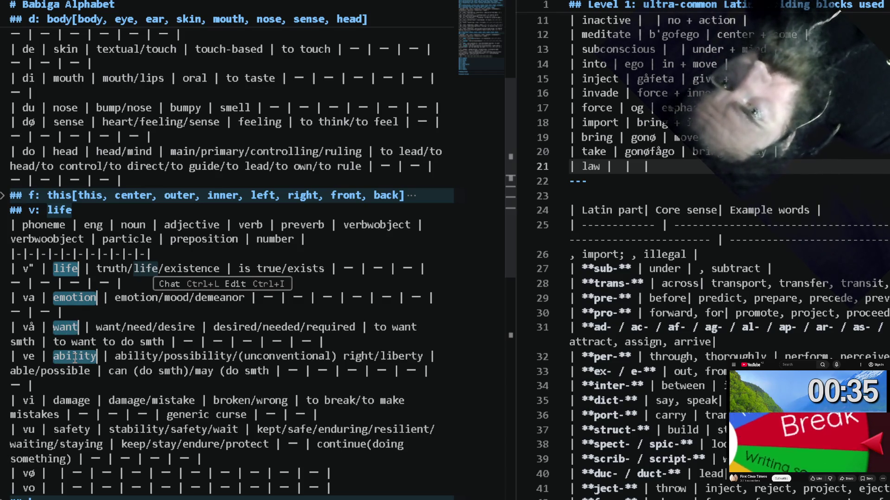
pyautogui.keyDown('alt'); pyautogui.doubleClick(75, 400); pyautogui.keyUp('alt')
pyautogui.keyDown('alt'); pyautogui.doubleClick(74, 429); pyautogui.keyUp('alt')
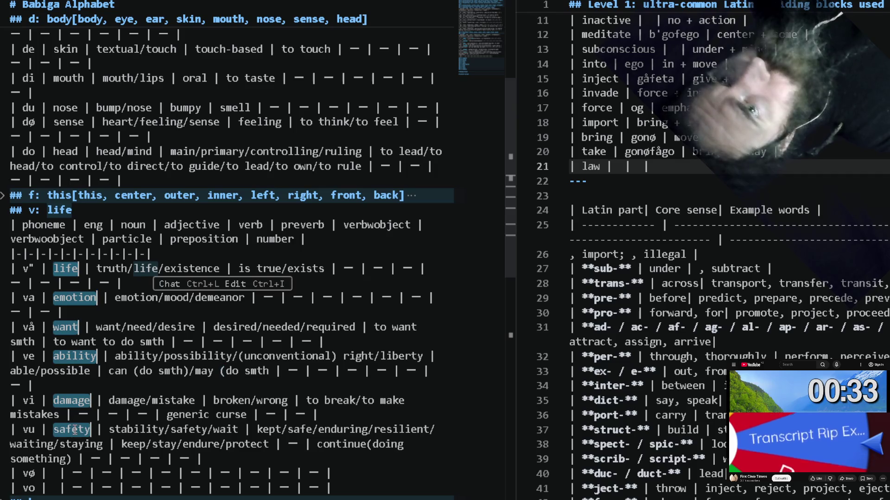
pyautogui.keyDown('alt'); pyautogui.doubleClick(77, 472); pyautogui.keyUp('alt')
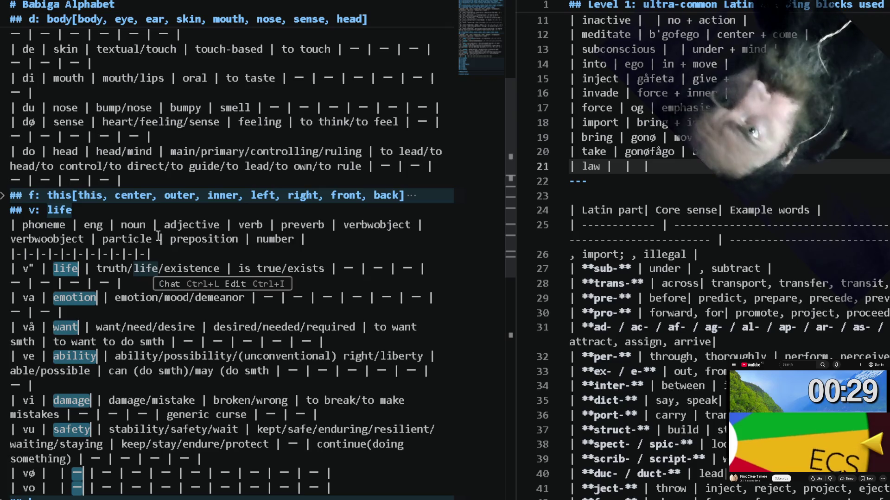
# Paste the words in brackets after the v: life heading, join them into one comma list, and unfold the compare section.
pyautogui.click(155, 211)
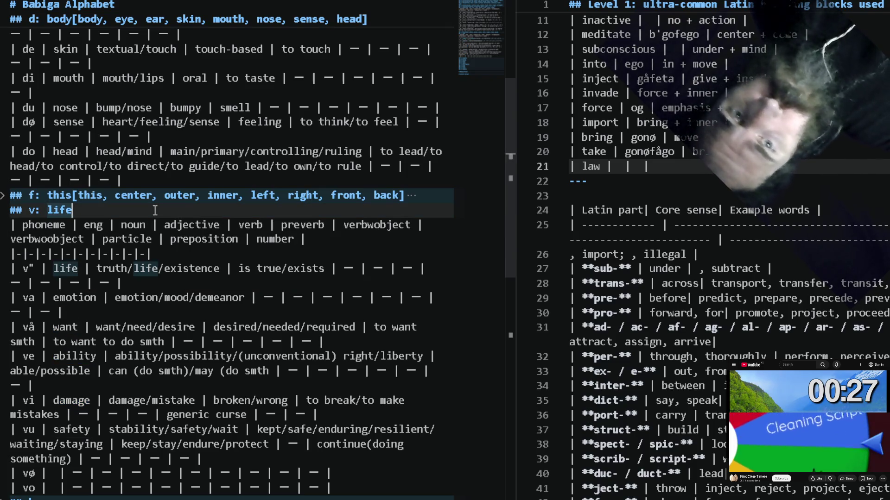
pyautogui.write('[')
pyautogui.hotkey('ctrl', 'v')
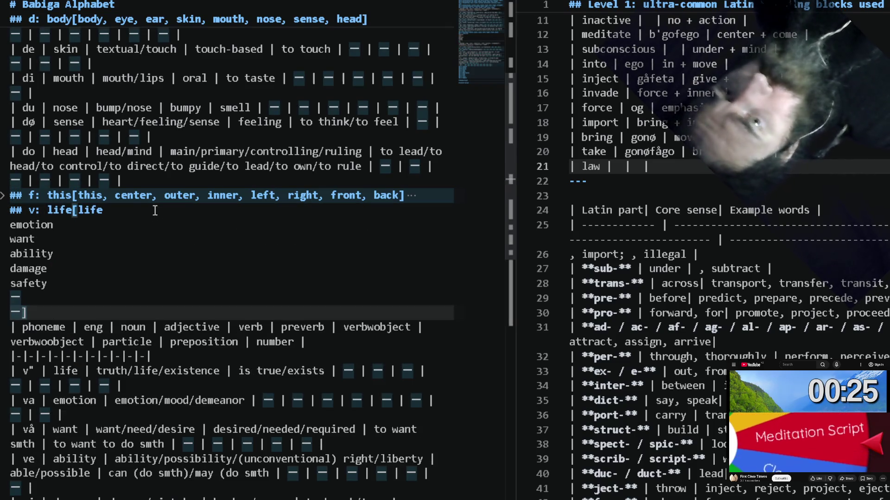
pyautogui.hotkey('ctrl', 'alt', 'Up')
pyautogui.hotkey('ctrl', 'alt', 'Up')
pyautogui.hotkey('ctrl', 'alt', 'Up')
pyautogui.hotkey('ctrl', 'alt', 'Up')
pyautogui.hotkey('ctrl', 'alt', 'Up')
pyautogui.hotkey('ctrl', 'alt', 'Up')
pyautogui.press('Home')
pyautogui.press('BackSpace')
pyautogui.write(',')
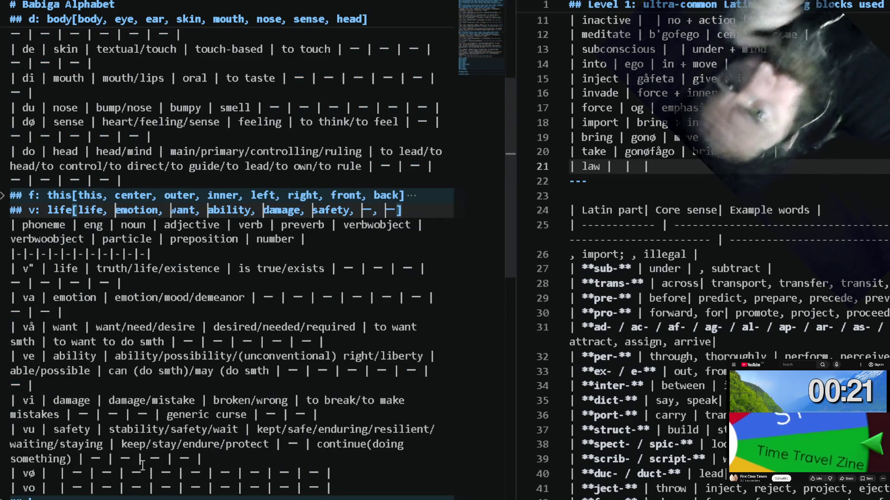
pyautogui.scroll(-3, 142, 466)
pyautogui.scroll(-2, 142, 466)
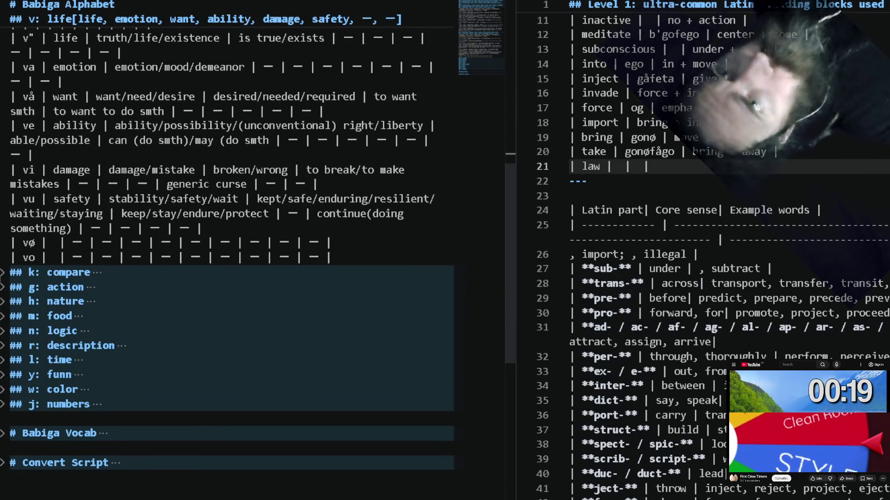
pyautogui.click(3, 273)
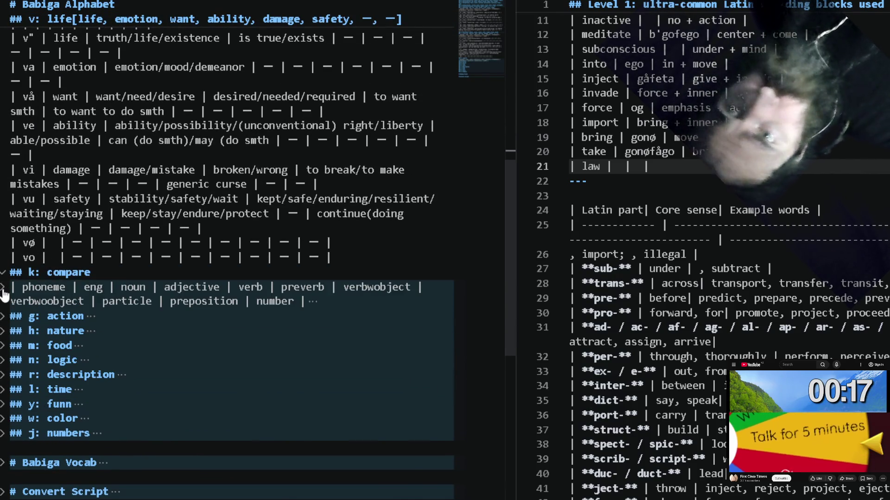
# Multi-select the compare table's English words: compare, than, big, small, good, bad, same, different.
pyautogui.click(2, 288)
pyautogui.click(100, 334)
pyautogui.scroll(-3, 91, 355)
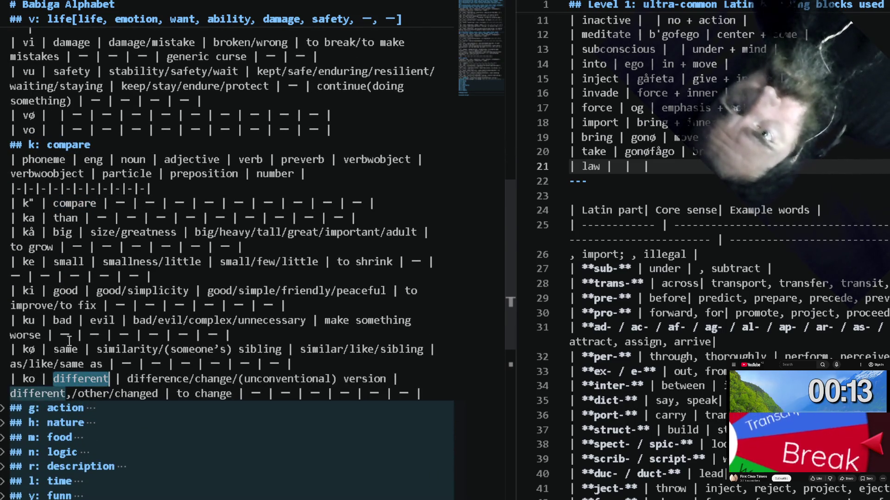
pyautogui.doubleClick(79, 379)
pyautogui.keyDown('alt'); pyautogui.doubleClick(68, 350); pyautogui.keyUp('alt')
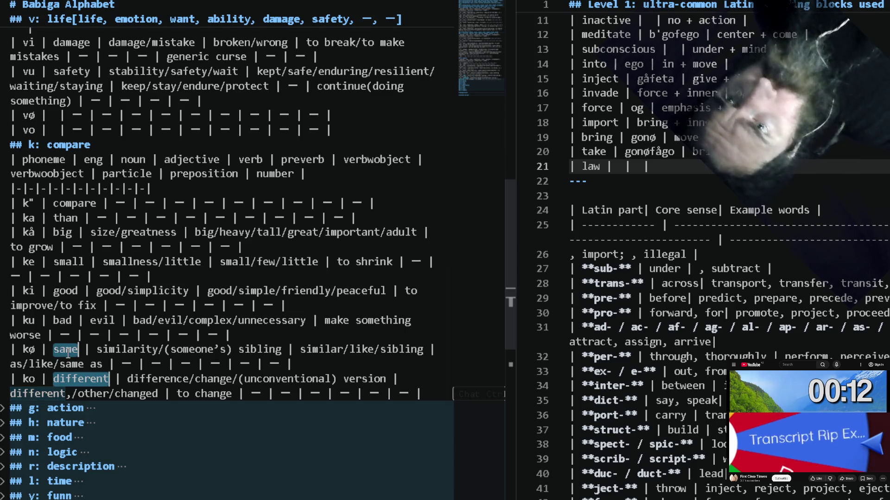
pyautogui.keyDown('alt'); pyautogui.doubleClick(67, 318); pyautogui.keyUp('alt')
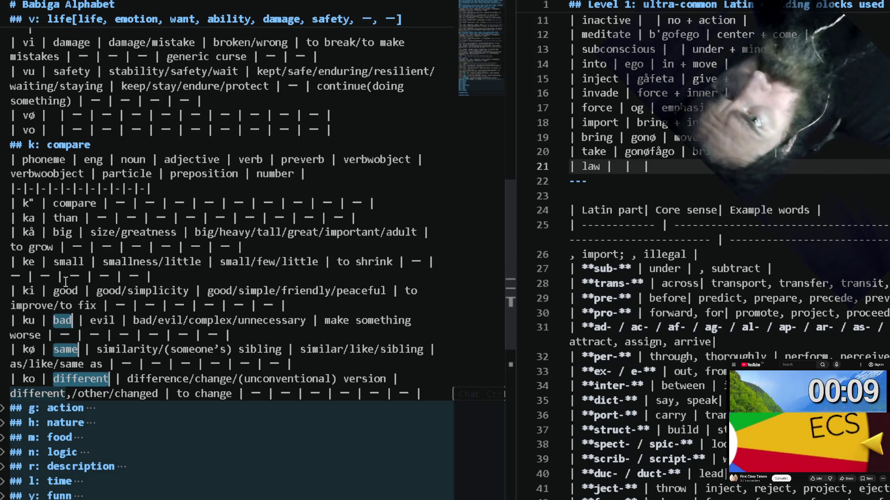
pyautogui.keyDown('alt'); pyautogui.doubleClick(68, 261); pyautogui.keyUp('alt')
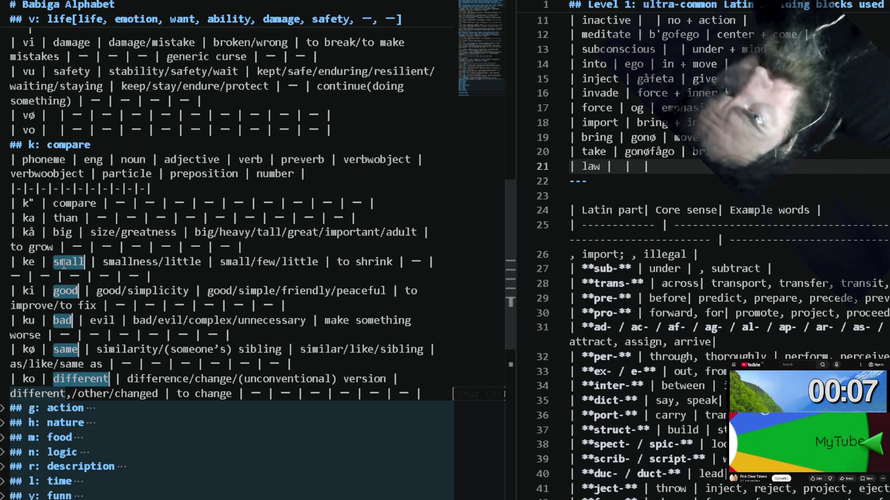
pyautogui.keyDown('alt'); pyautogui.doubleClick(66, 218); pyautogui.keyUp('alt')
pyautogui.keyDown('alt'); pyautogui.doubleClick(67, 204); pyautogui.keyUp('alt')
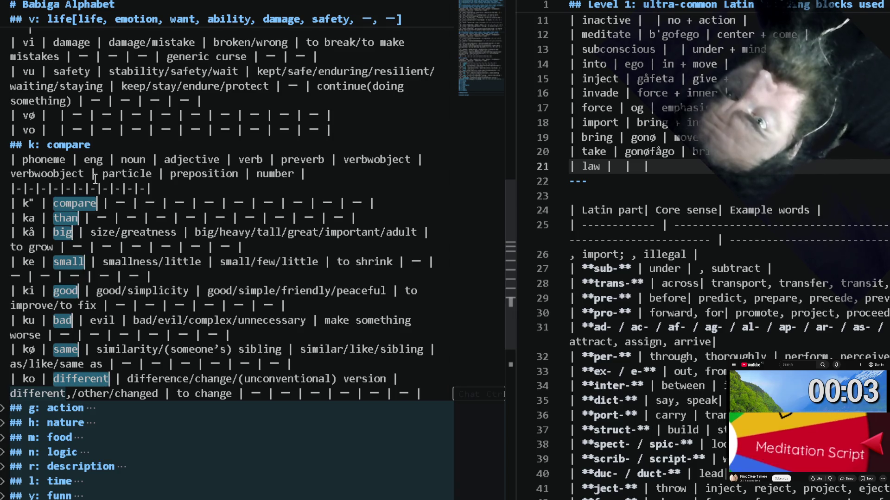
# Paste those words in brackets after the '## k: compare' heading joined on one line, then fold the section.
pyautogui.click(125, 145)
pyautogui.write('[compare')
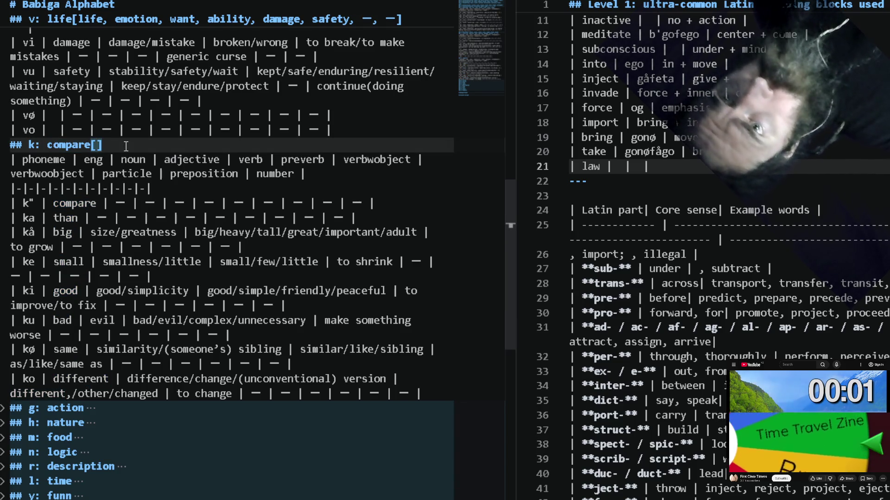
pyautogui.write('compare than big small good bad same different')
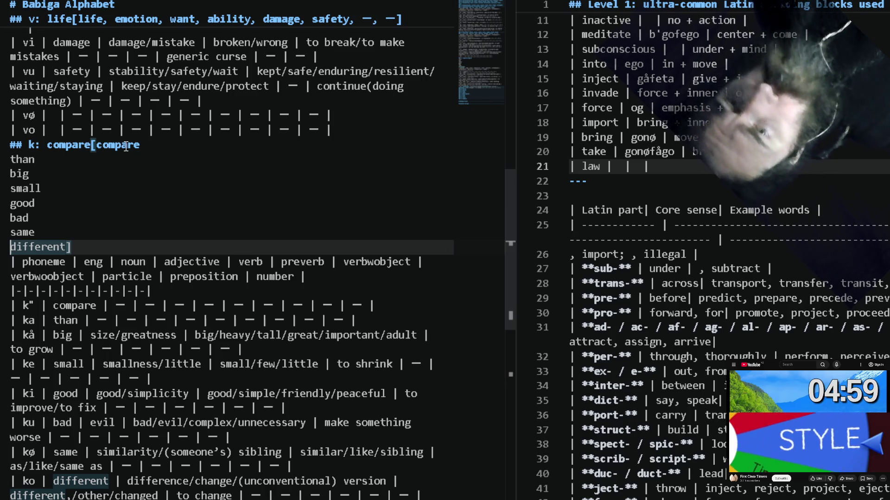
pyautogui.hotkey('ctrl', 'alt', 'Up')
pyautogui.hotkey('ctrl', 'alt', 'Up')
pyautogui.hotkey('ctrl', 'alt', 'Up')
pyautogui.hotkey('ctrl', 'alt', 'Up')
pyautogui.hotkey('ctrl', 'alt', 'Up')
pyautogui.hotkey('ctrl', 'alt', 'Up')
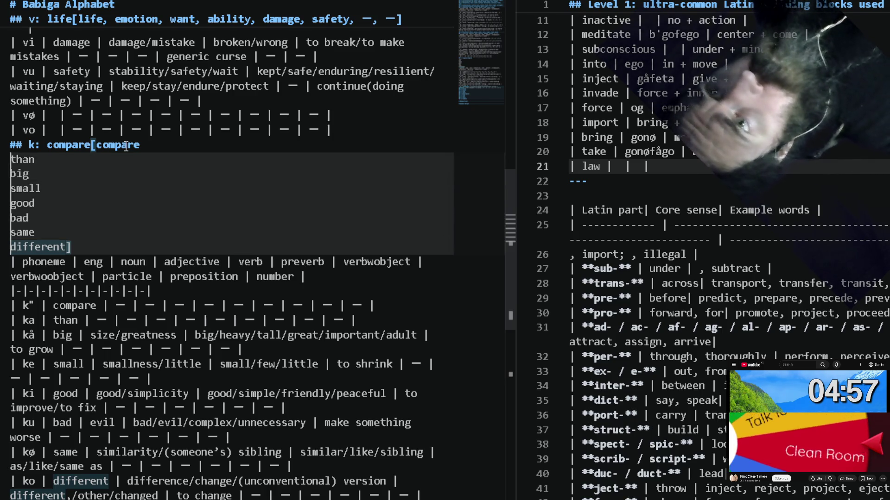
pyautogui.press('BackSpace')
pyautogui.write(',')
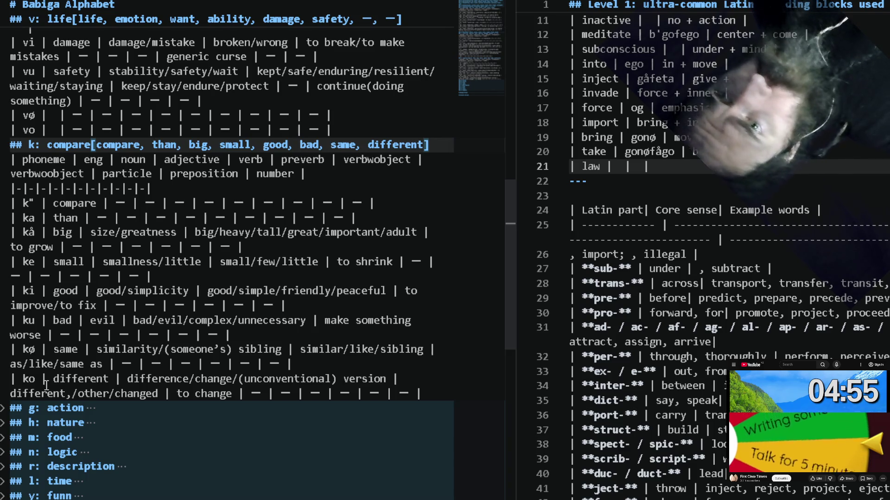
pyautogui.click(2, 146)
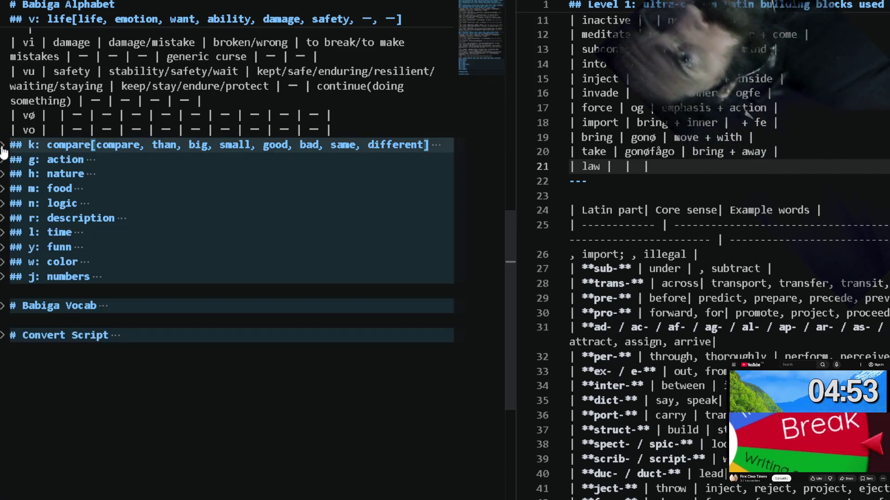
# Unfold the action table and multi-select action, talk, give, receive, work/create, know, have, move.
pyautogui.click(3, 160)
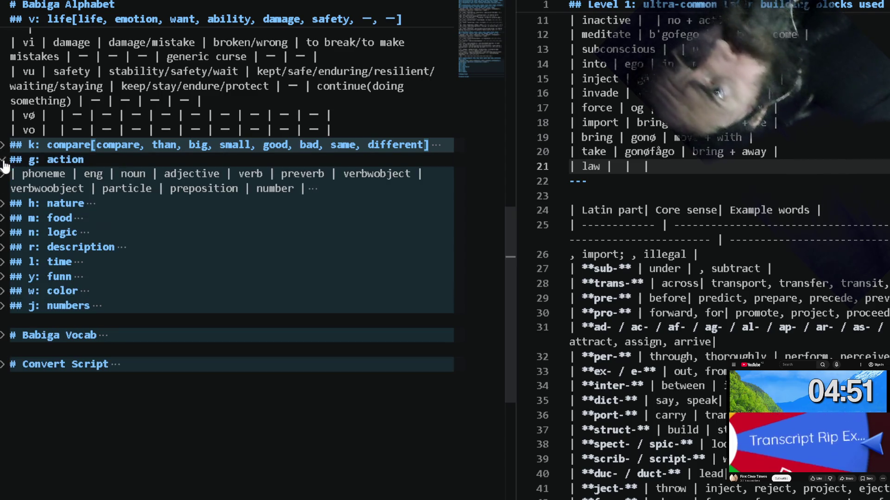
pyautogui.click(5, 174)
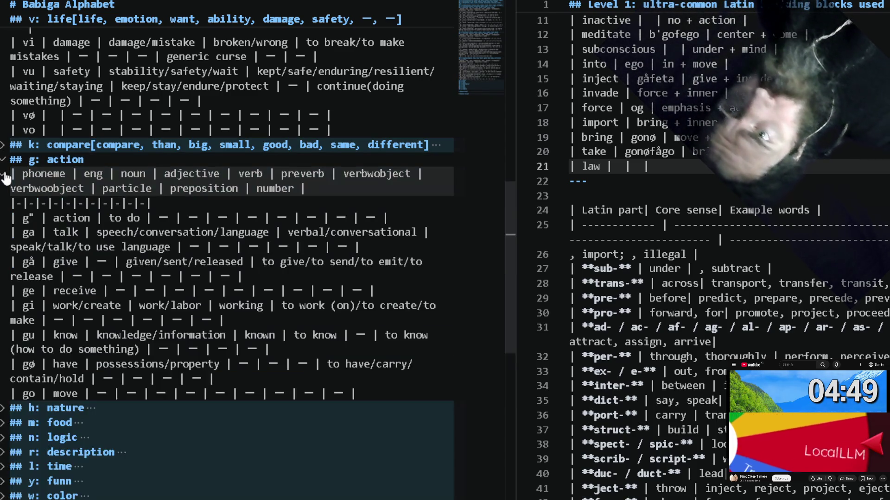
pyautogui.press('Down')
pyautogui.press('Down')
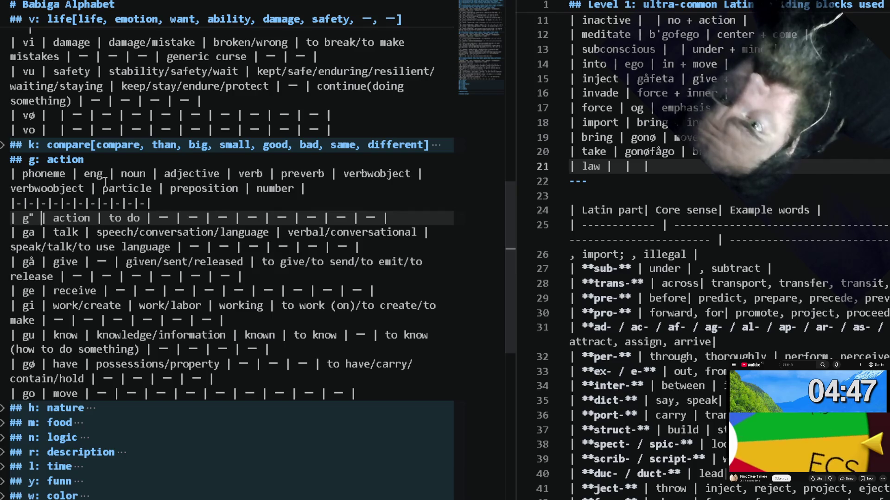
pyautogui.doubleClick(63, 219)
pyautogui.keyDown('alt'); pyautogui.doubleClick(65, 231); pyautogui.keyUp('alt')
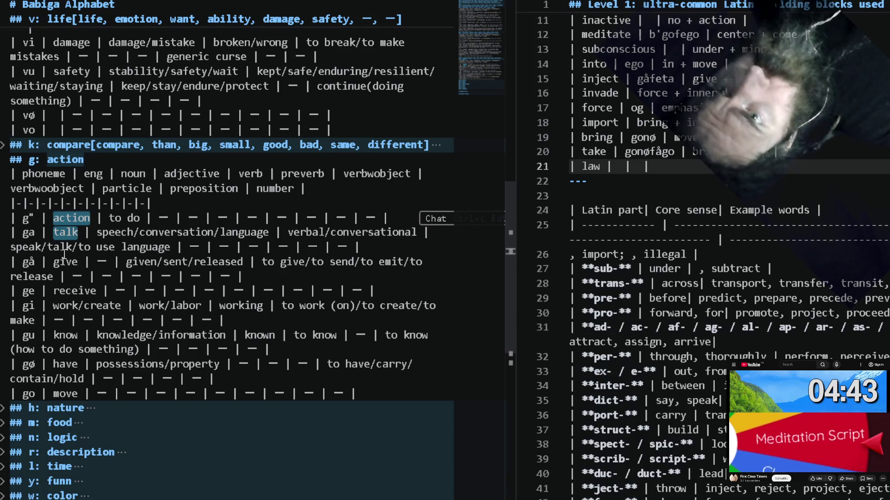
pyautogui.keyDown('alt'); pyautogui.doubleClick(70, 291); pyautogui.keyUp('alt')
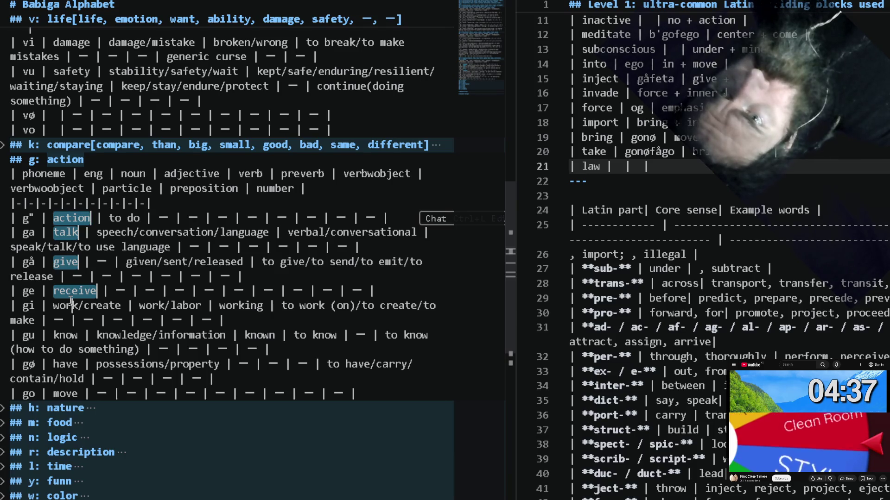
pyautogui.moveTo(72, 305); pyautogui.dragTo(121, 306)
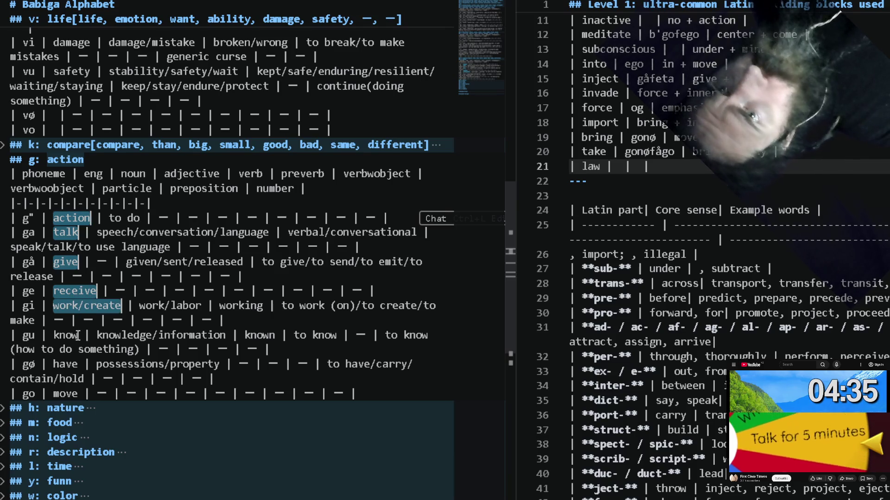
pyautogui.keyDown('alt'); pyautogui.doubleClick(73, 364); pyautogui.keyUp('alt')
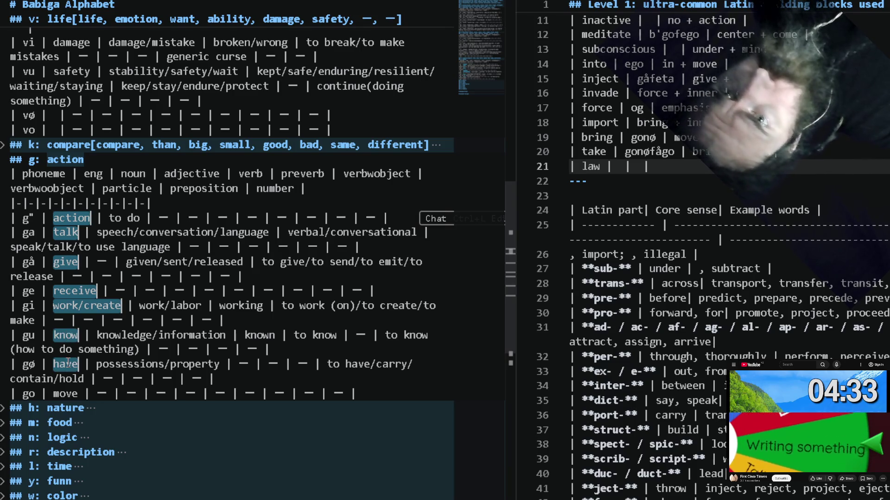
pyautogui.keyDown('alt'); pyautogui.doubleClick(72, 393); pyautogui.keyUp('alt')
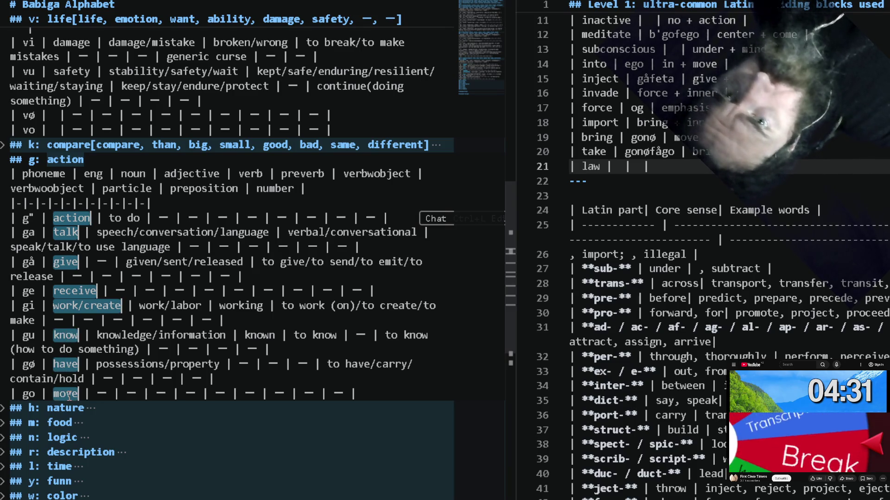
# Paste the words after 'action[' and join them into one comma-separated bracketed line.
pyautogui.click(118, 159)
pyautogui.write('[')
pyautogui.write('action talk give receive work/create know have move')
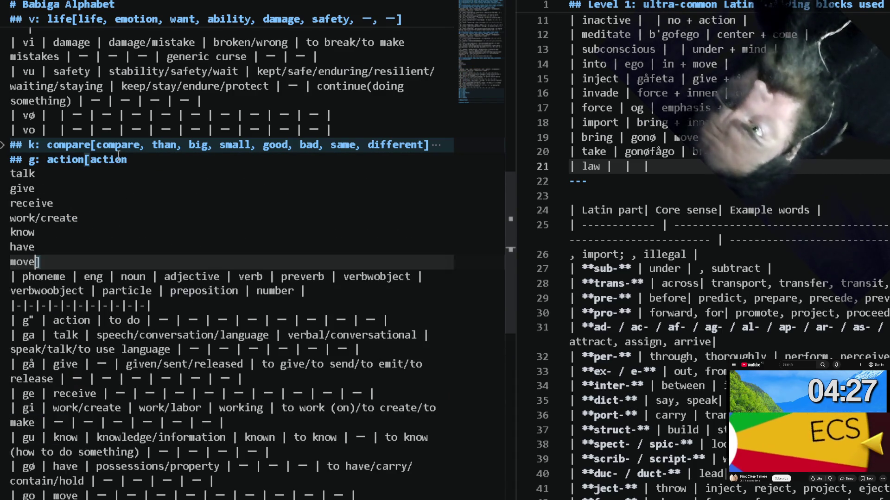
pyautogui.hotkey('shift', 'Home')
pyautogui.hotkey('shift', 'Up')
pyautogui.hotkey('shift', 'Up')
pyautogui.hotkey('shift', 'Up')
pyautogui.hotkey('shift', 'Up')
pyautogui.hotkey('shift', 'Up')
pyautogui.hotkey('shift', 'Up')
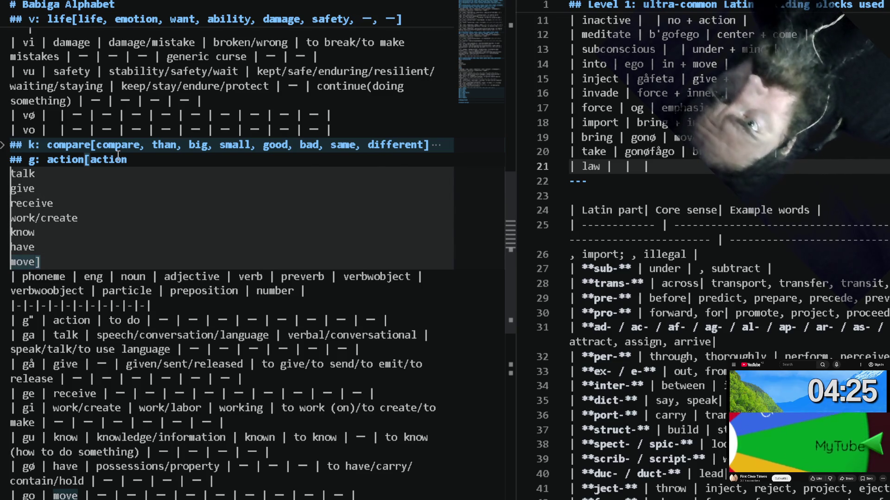
pyautogui.hotkey('shift', 'alt', 'i')
pyautogui.press('Home')
pyautogui.press('BackSpace')
pyautogui.write(',')
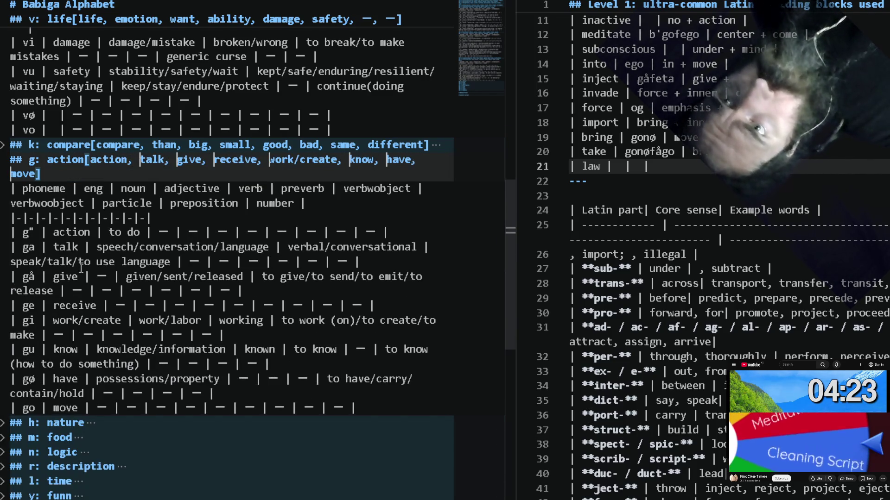
pyautogui.click(10, 159)
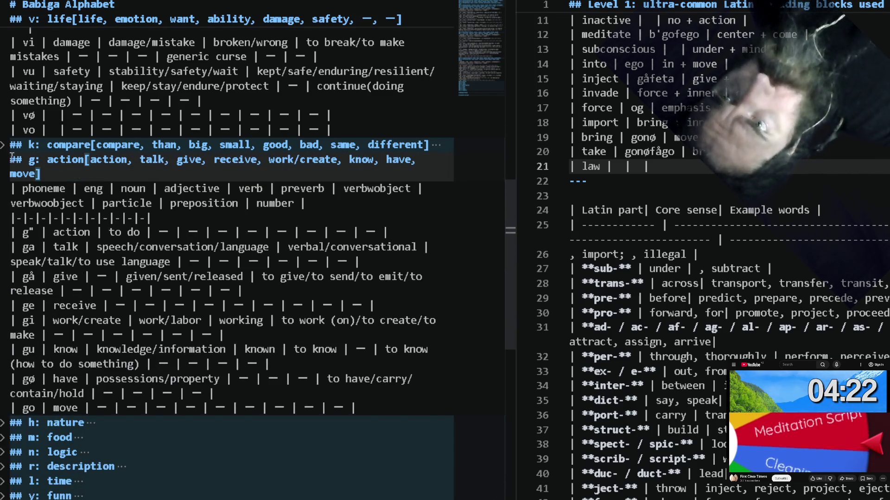
pyautogui.click(4, 422)
pyautogui.scroll(-1, 5, 423)
pyautogui.scroll(-2, 6, 426)
pyautogui.scroll(-3, 5, 426)
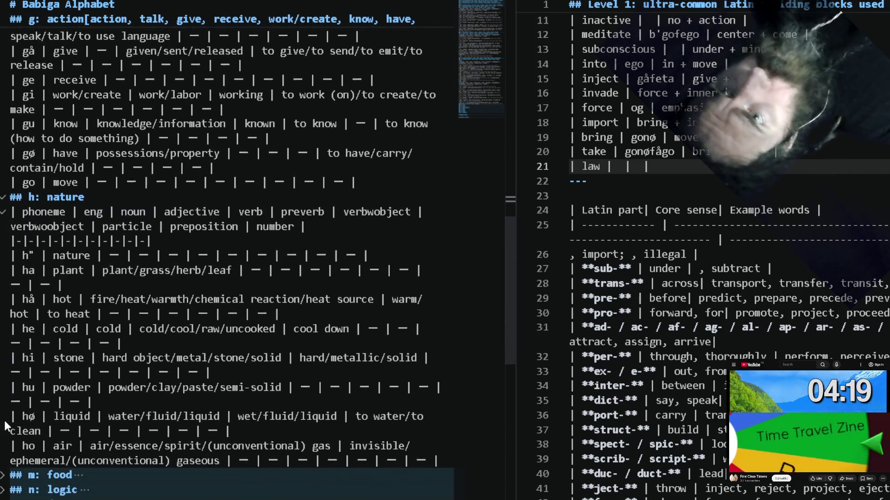
# Multi-select the nature table's words: nature, plant, hot, cold, stone, powder, liquid, air.
pyautogui.doubleClick(62, 429)
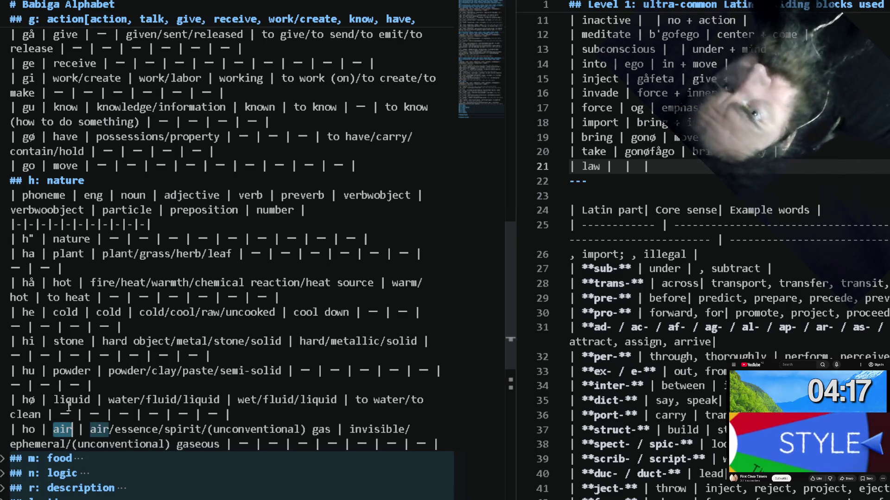
pyautogui.keyDown('alt'); pyautogui.doubleClick(70, 401); pyautogui.keyUp('alt')
pyautogui.keyDown('alt'); pyautogui.doubleClick(64, 370); pyautogui.keyUp('alt')
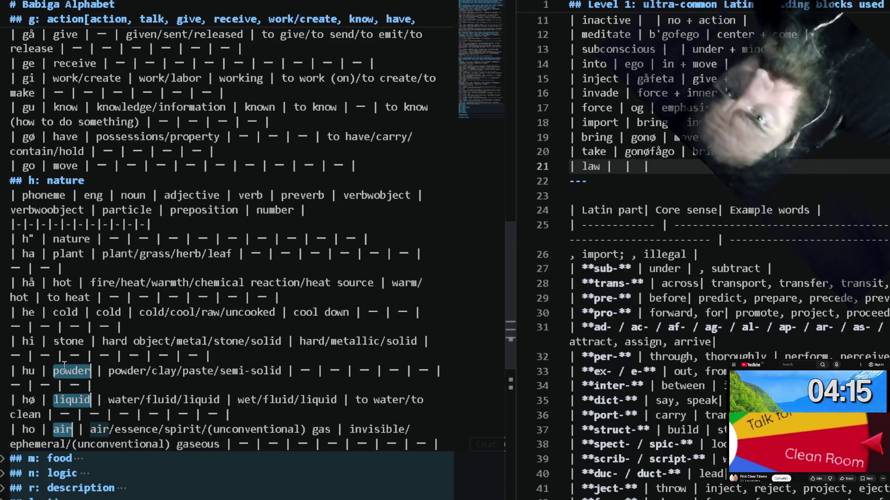
pyautogui.keyDown('alt'); pyautogui.doubleClick(67, 342); pyautogui.keyUp('alt')
pyautogui.keyDown('alt'); pyautogui.doubleClick(66, 312); pyautogui.keyUp('alt')
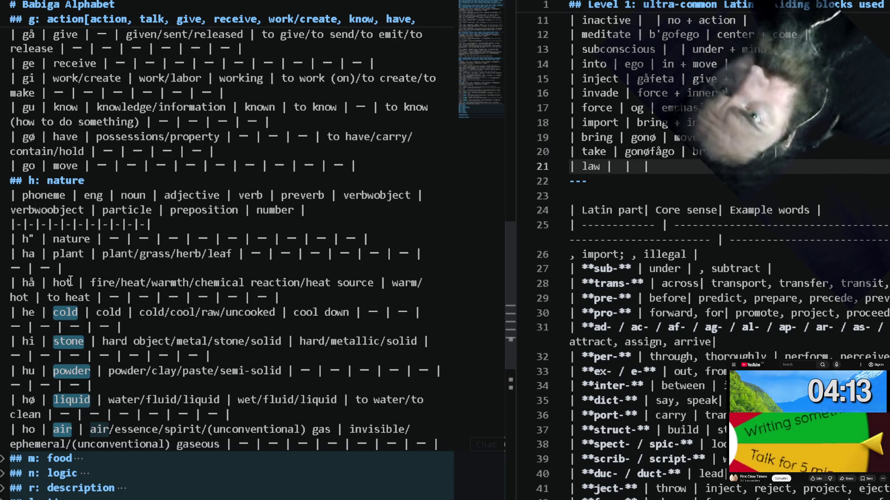
pyautogui.keyDown('alt'); pyautogui.doubleClick(62, 254); pyautogui.keyUp('alt')
pyautogui.keyDown('alt'); pyautogui.doubleClick(72, 240); pyautogui.keyUp('alt')
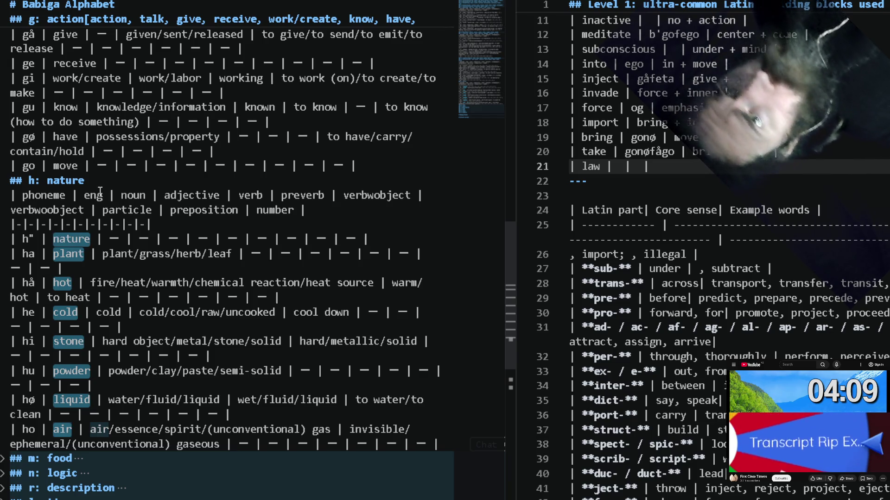
# Paste them in brackets after the '## h: nature' heading and join into one comma-separated line.
pyautogui.click(107, 178)
pyautogui.write('[')
pyautogui.write('nature plant hot cold stone powder liquid air')
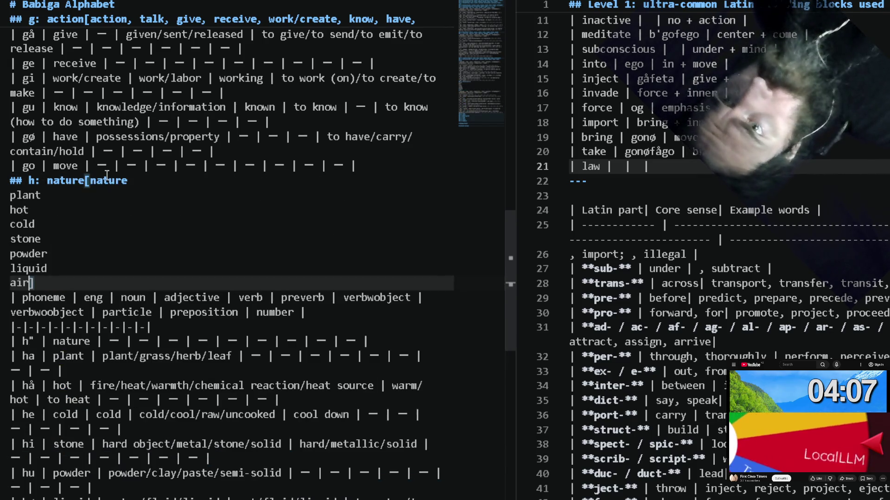
pyautogui.hotkey('ctrl', 'alt', 'Up')
pyautogui.hotkey('ctrl', 'alt', 'Up')
pyautogui.hotkey('ctrl', 'alt', 'Up')
pyautogui.hotkey('ctrl', 'alt', 'Up')
pyautogui.hotkey('ctrl', 'alt', 'Up')
pyautogui.hotkey('ctrl', 'alt', 'Up')
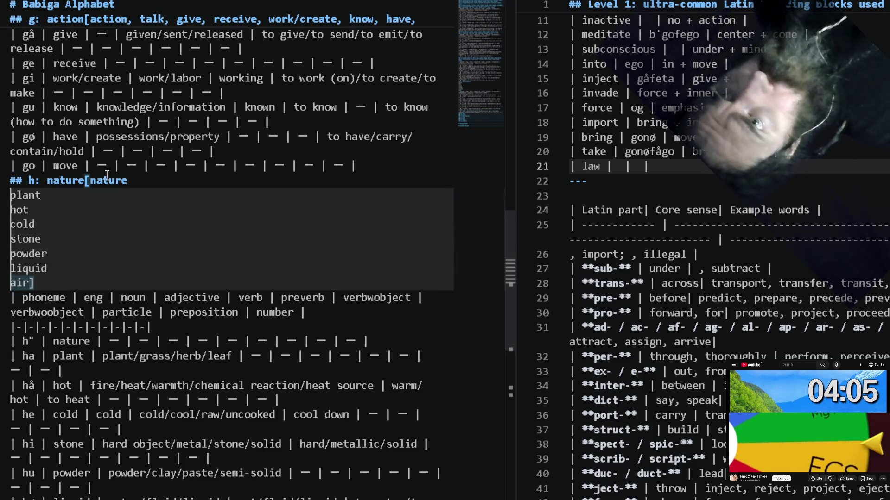
pyautogui.press('Home')
pyautogui.press('BackSpace')
pyautogui.write(',')
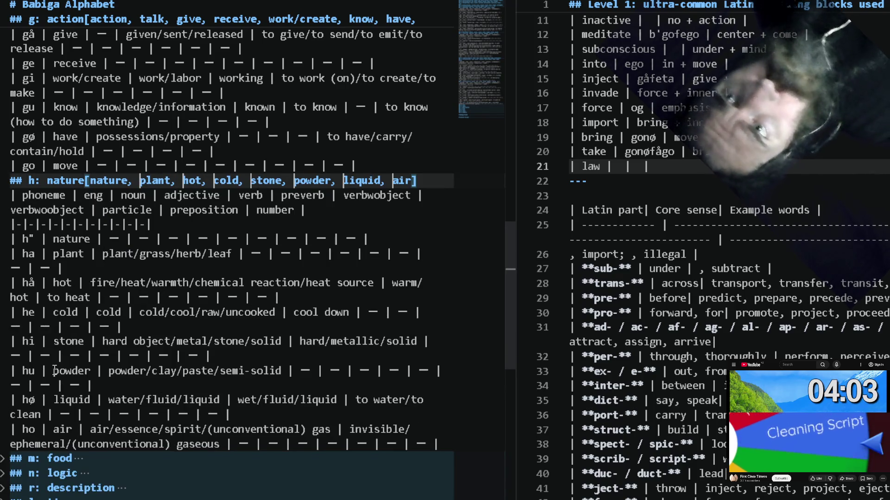
pyautogui.click(3, 459)
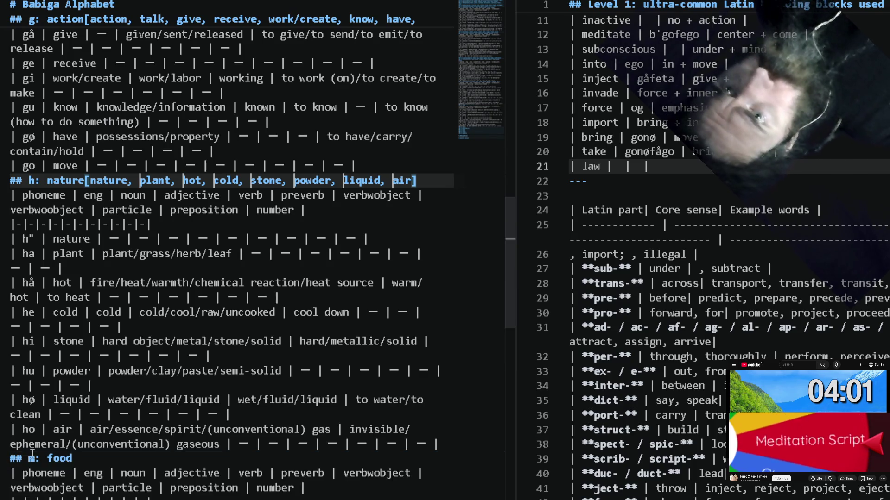
pyautogui.scroll(-2, 35, 436)
pyautogui.scroll(-3, 35, 437)
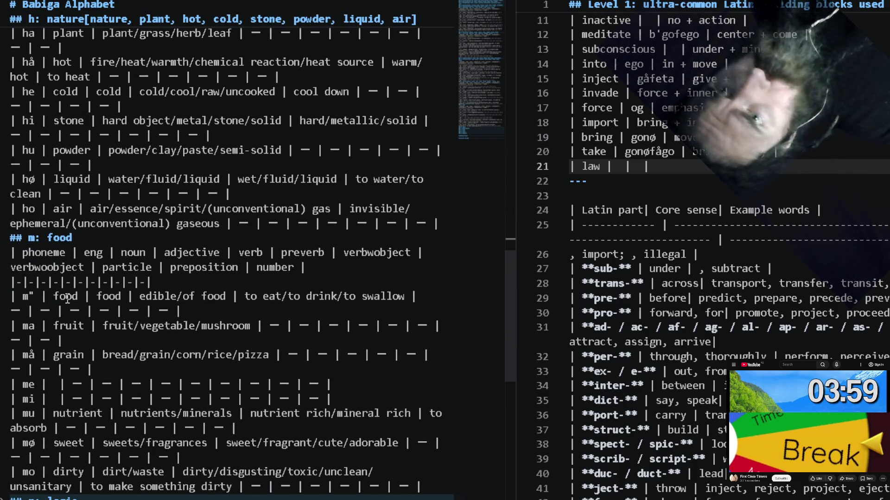
# Multi-select and copy the food table's words: food, fruit, grain, dashes, nutrient, sweet, dirty.
pyautogui.doubleClick(65, 297)
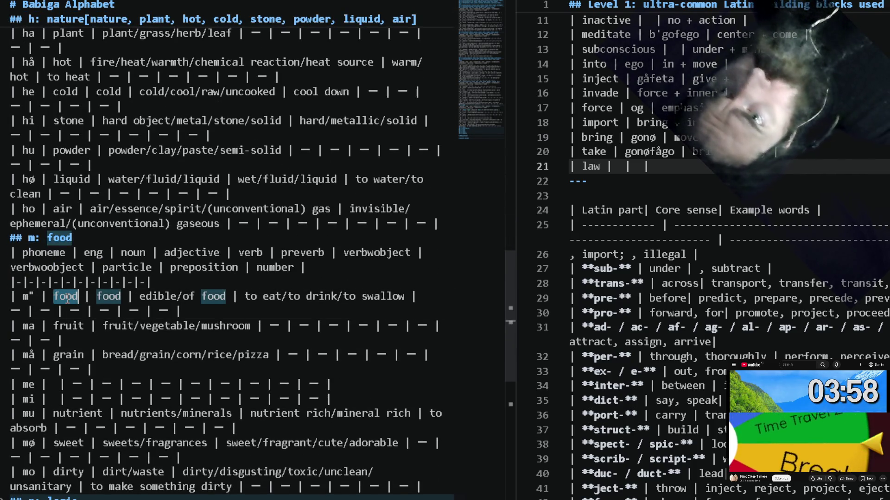
pyautogui.doubleClick(70, 325)
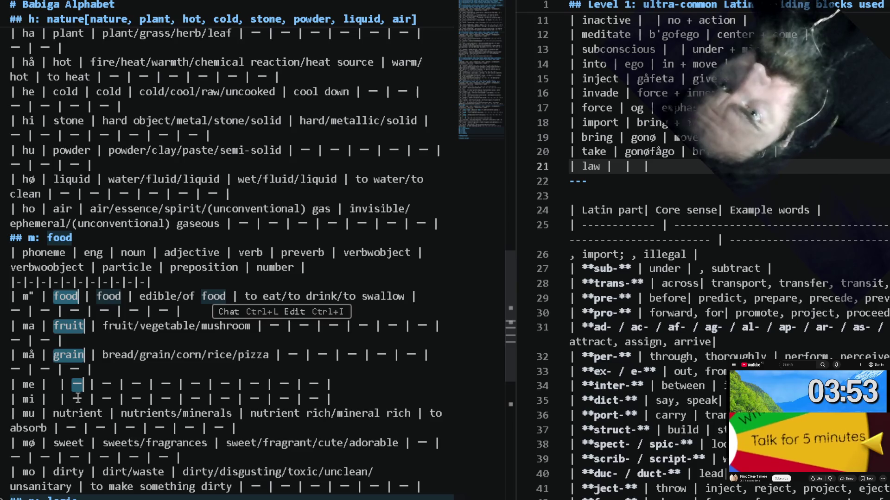
pyautogui.doubleClick(77, 414)
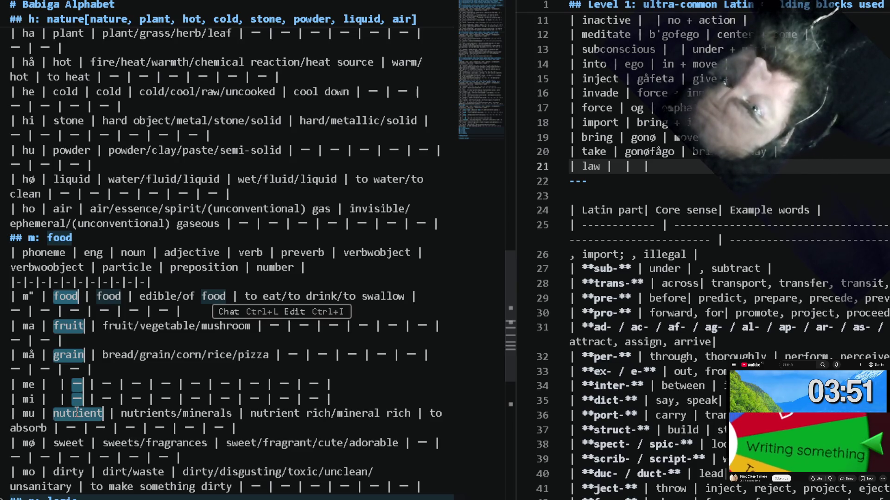
pyautogui.doubleClick(71, 442)
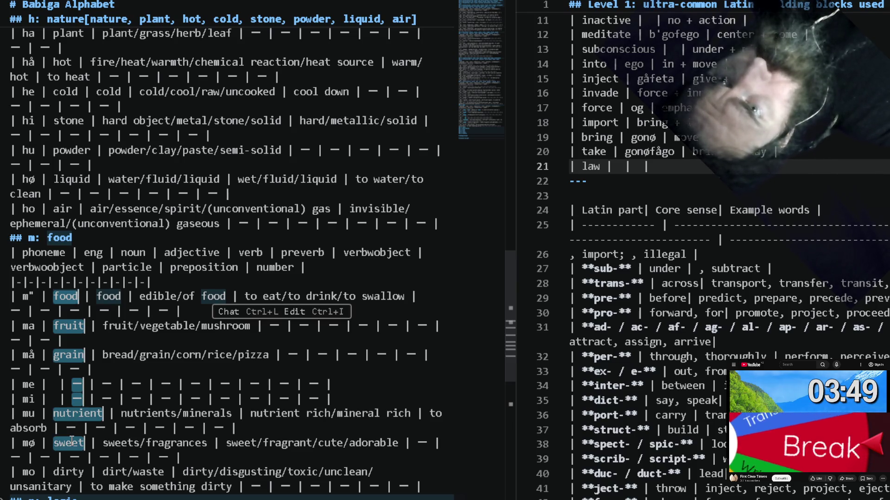
pyautogui.doubleClick(70, 471)
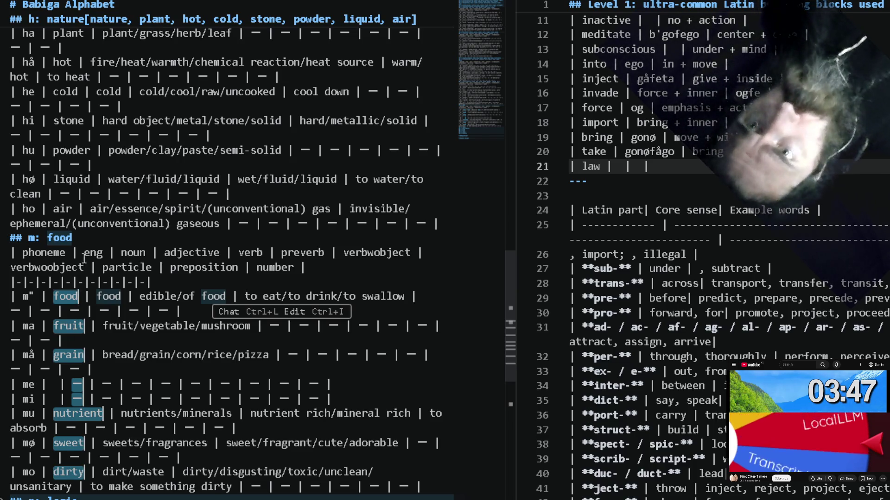
pyautogui.hotkey('ctrl', 'c')
# Paste them in brackets after the '## m: food' heading joined into one comma-separated line.
pyautogui.click(86, 240)
pyautogui.write('[')
pyautogui.hotkey('ctrl', 'v')
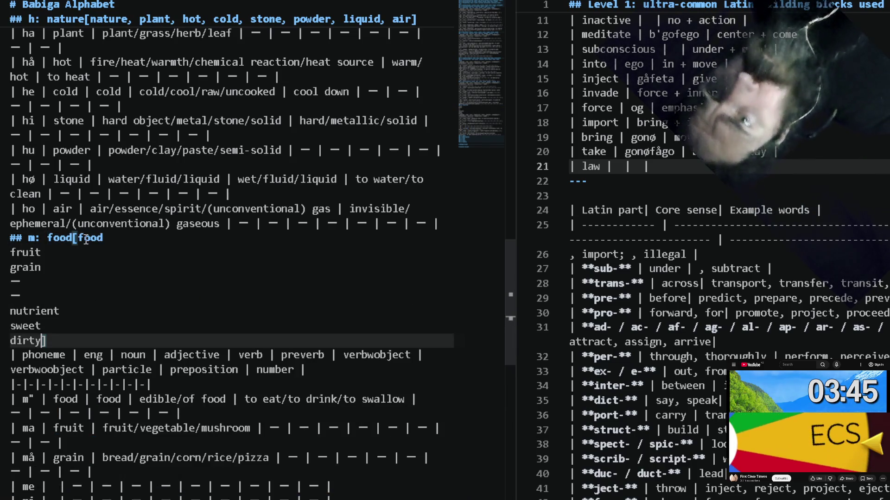
pyautogui.press('Home')
pyautogui.hotkey('ctrl', 'alt', 'Up')
pyautogui.hotkey('ctrl', 'alt', 'Up')
pyautogui.hotkey('ctrl', 'alt', 'Up')
pyautogui.hotkey('ctrl', 'alt', 'Up')
pyautogui.hotkey('ctrl', 'alt', 'Up')
pyautogui.hotkey('ctrl', 'alt', 'Up')
pyautogui.press('BackSpace')
pyautogui.write(',')
pyautogui.scroll(-3, 103, 411)
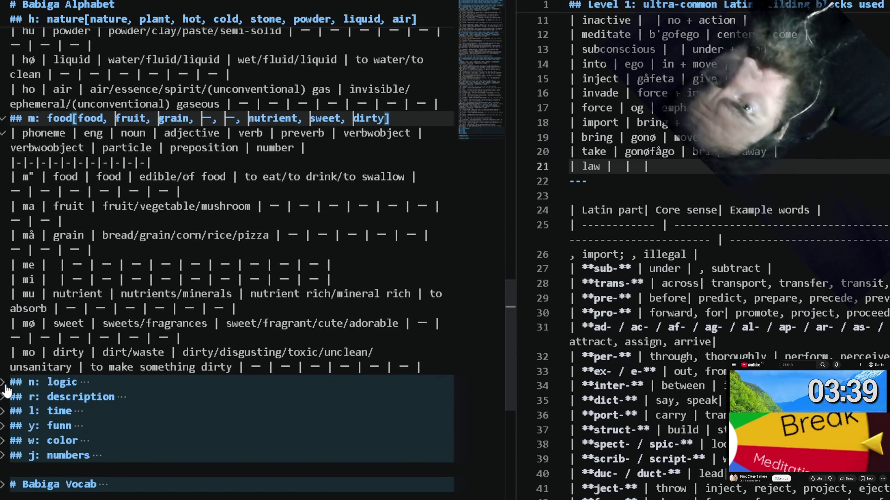
# Unfold the logic table and multi-select logic, but, if, then, and, or, with, repeat.
pyautogui.click(6, 383)
pyautogui.scroll(-2, 72, 424)
pyautogui.scroll(-2, 72, 422)
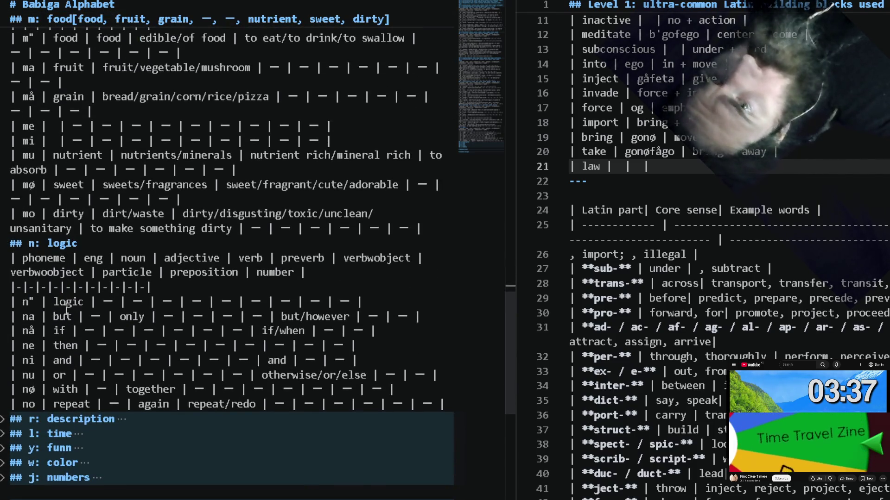
pyautogui.doubleClick(64, 301)
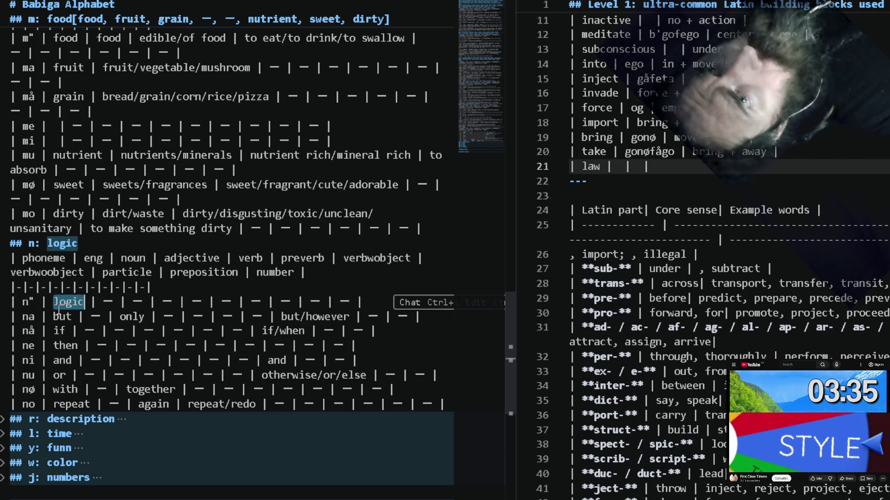
pyautogui.doubleClick(63, 317)
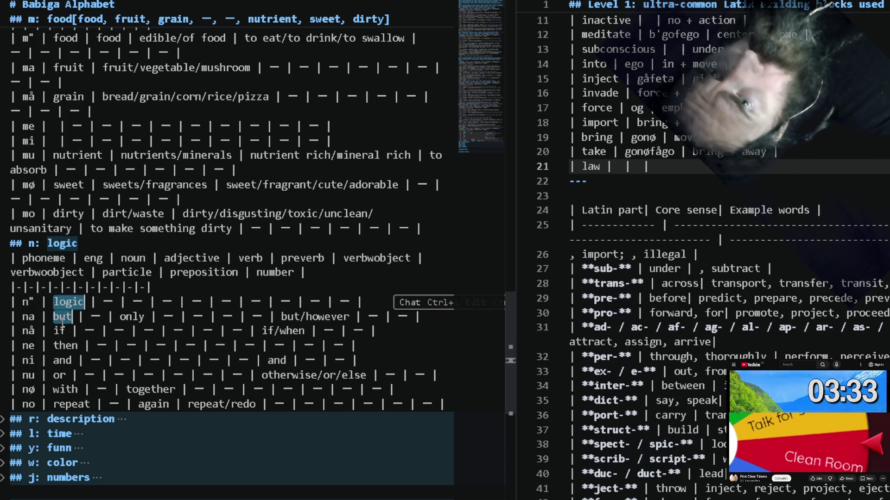
pyautogui.keyDown('alt'); pyautogui.doubleClick(60, 332); pyautogui.keyUp('alt')
pyautogui.keyDown('alt'); pyautogui.doubleClick(67, 345); pyautogui.keyUp('alt')
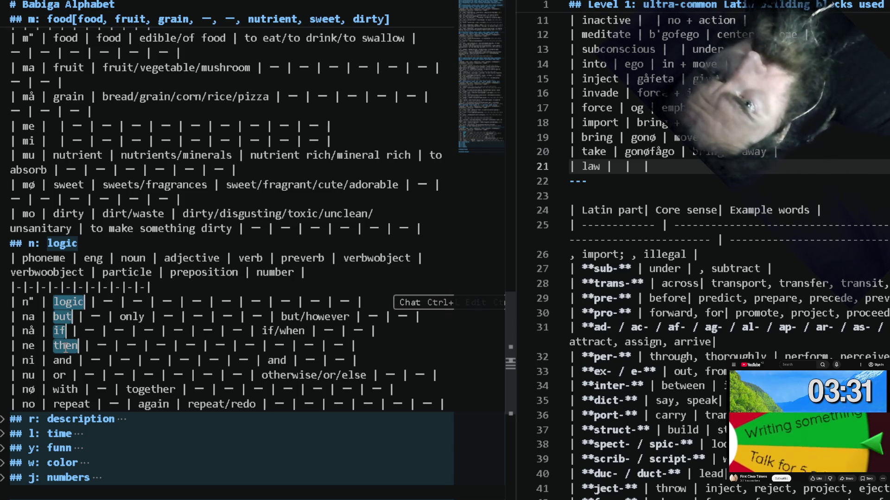
pyautogui.keyDown('alt'); pyautogui.doubleClick(60, 375); pyautogui.keyUp('alt')
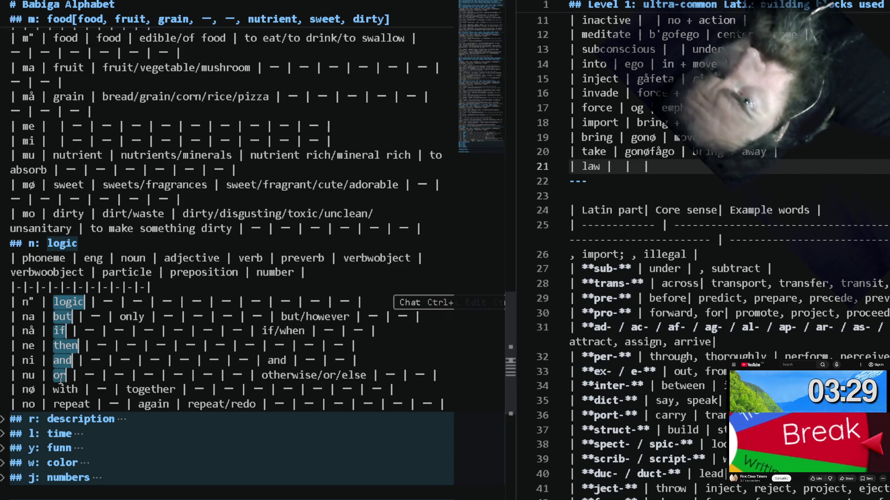
pyautogui.keyDown('alt'); pyautogui.doubleClick(63, 390); pyautogui.keyUp('alt')
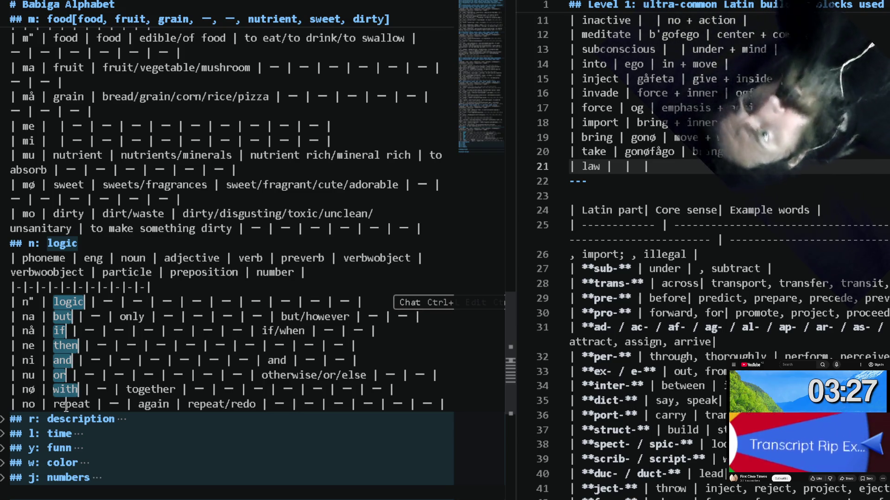
pyautogui.keyDown('alt'); pyautogui.doubleClick(72, 404); pyautogui.keyUp('alt')
# Paste the words inside the '## n: logic' brackets and join them onto one comma-separated line.
pyautogui.click(102, 245)
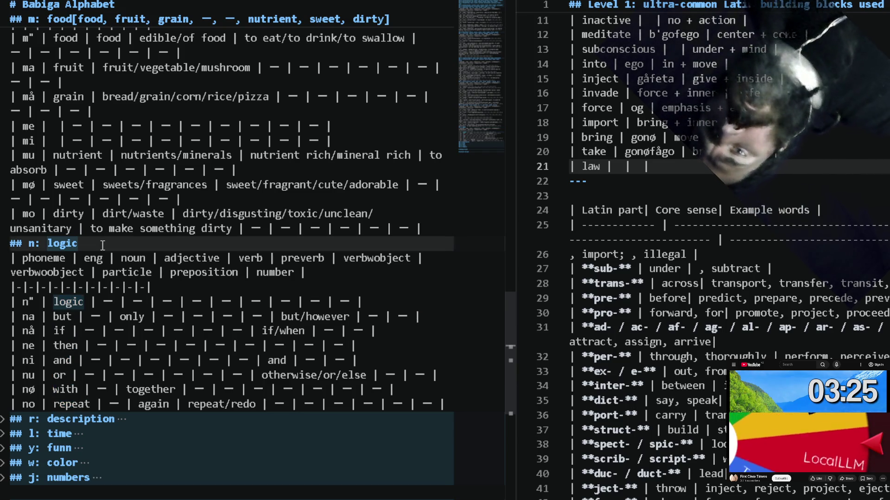
pyautogui.write('[')
pyautogui.press('Return')
pyautogui.press('BackSpace')
pyautogui.press('BackSpace')
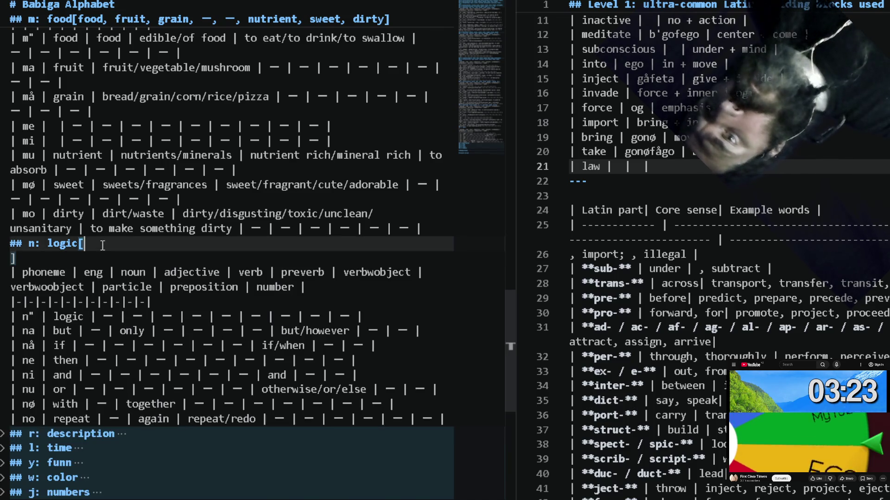
pyautogui.hotkey('ctrl', 'v')
pyautogui.press('BackSpace')
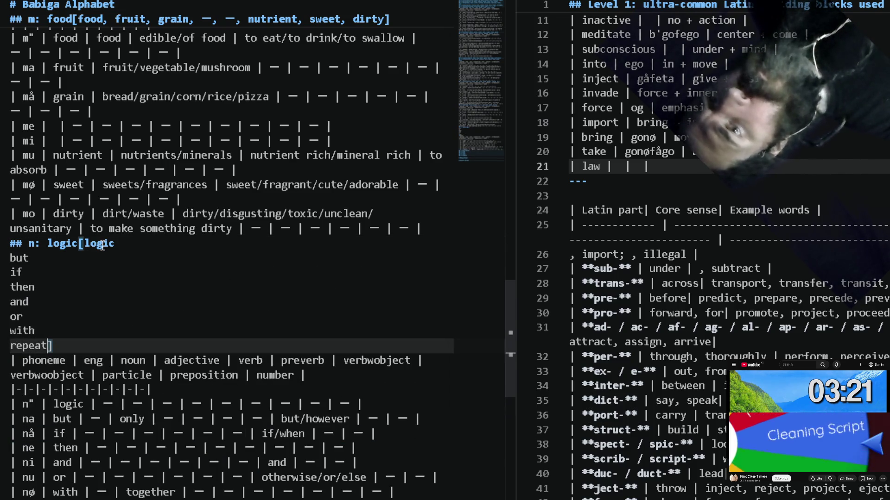
pyautogui.hotkey('shift', 'Home')
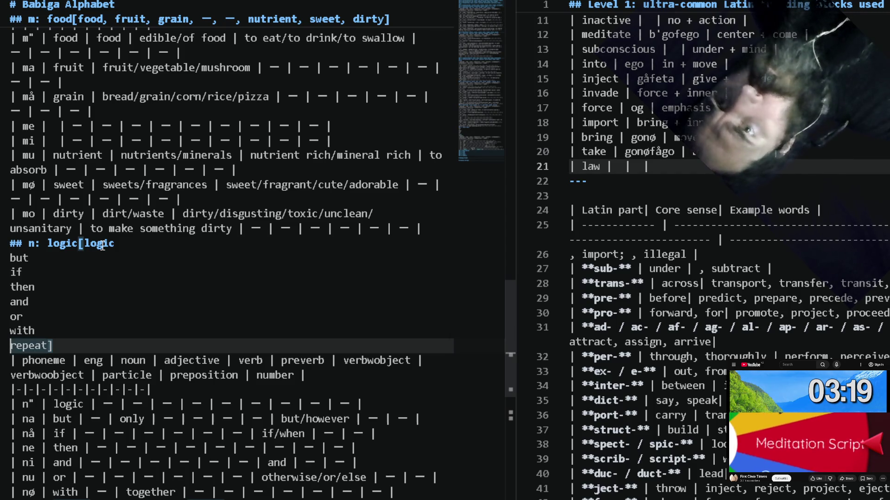
pyautogui.hotkey('shift', 'Up')
pyautogui.hotkey('shift', 'Up')
pyautogui.hotkey('shift', 'Up')
pyautogui.hotkey('shift', 'Up')
pyautogui.hotkey('shift', 'Up')
pyautogui.hotkey('shift', 'alt', 'i')
pyautogui.press('Delete')
pyautogui.write(',')
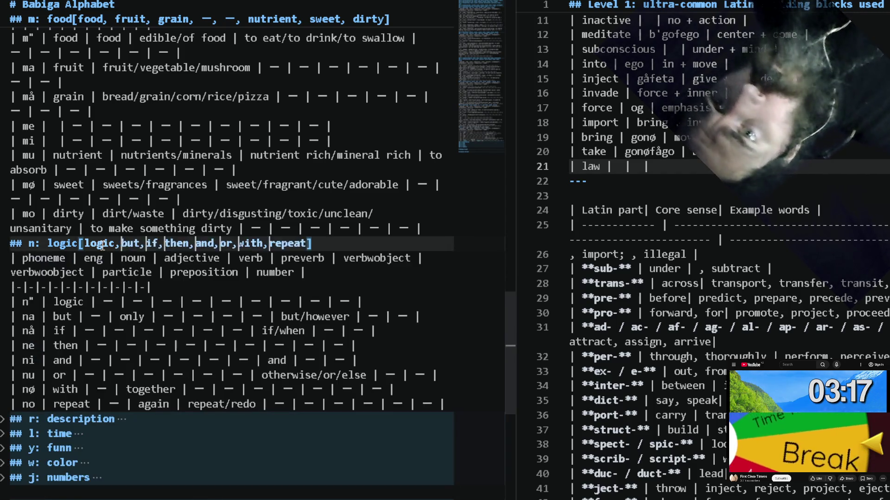
# Unfold the description table and multi-select shape, corner, side, dimension, size, amount, curve, long.
pyautogui.click(4, 419)
pyautogui.scroll(-1, 36, 451)
pyautogui.click(5, 389)
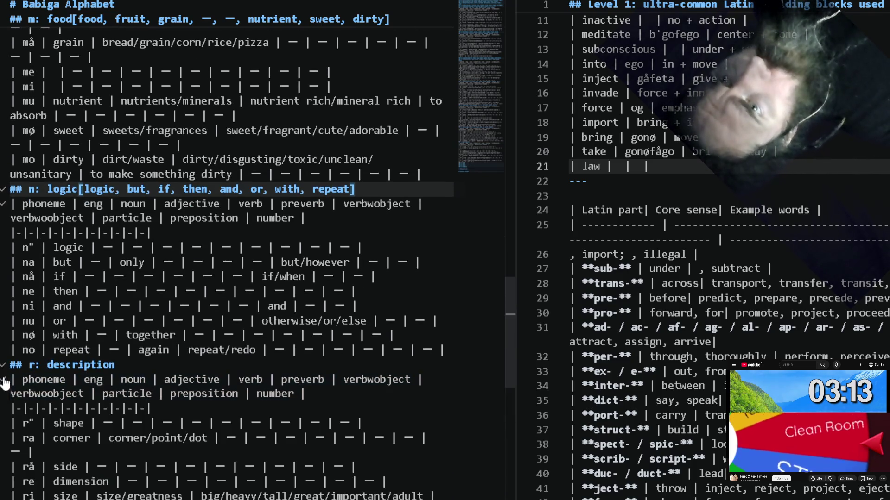
pyautogui.scroll(-2, 6, 389)
pyautogui.scroll(-2, 7, 384)
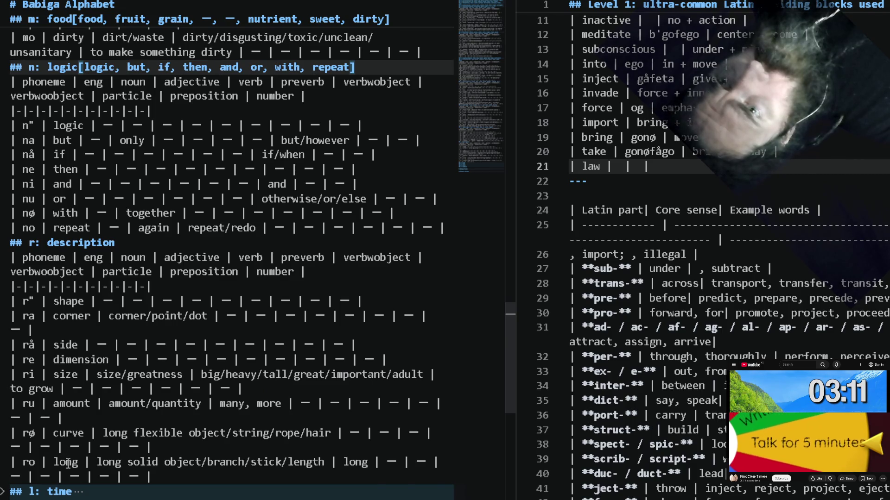
pyautogui.doubleClick(66, 462)
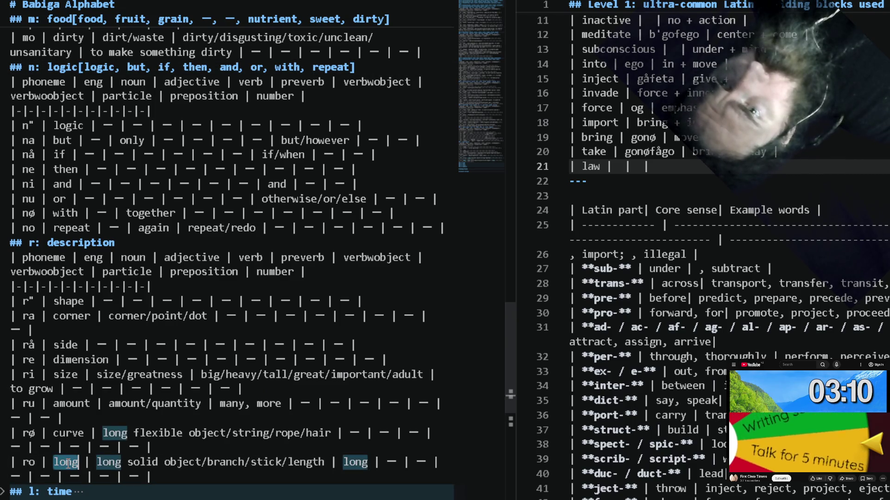
pyautogui.doubleClick(72, 404)
pyautogui.doubleClick(66, 375)
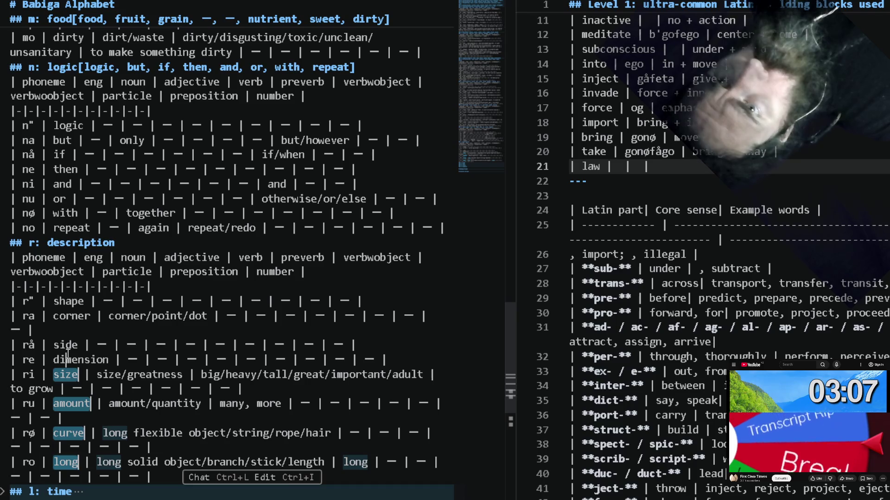
pyautogui.doubleClick(68, 359)
pyautogui.doubleClick(72, 316)
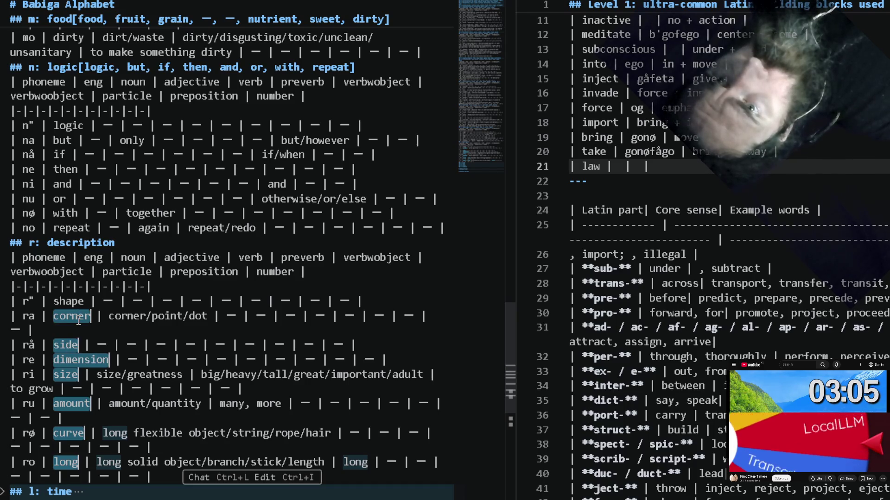
pyautogui.doubleClick(68, 301)
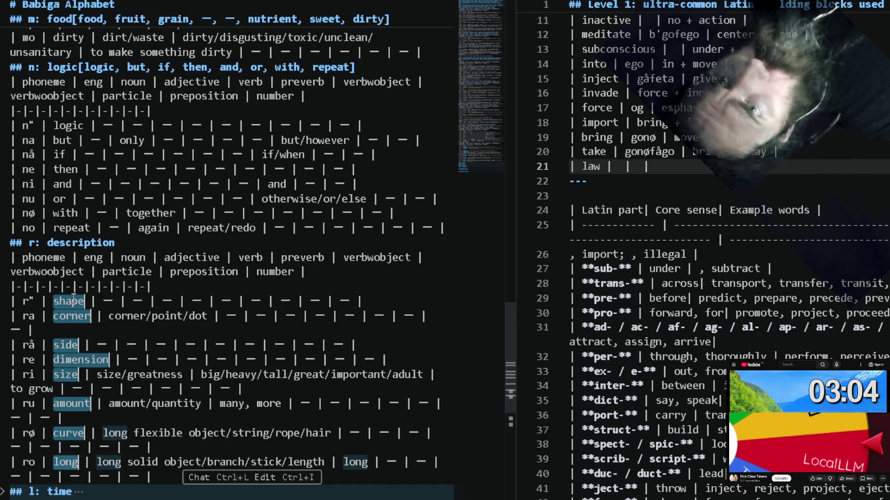
# Paste them in brackets after the '## r: description' heading joined into one comma-separated line.
pyautogui.click(142, 244)
pyautogui.write('[')
pyautogui.hotkey('ctrl', 'v')
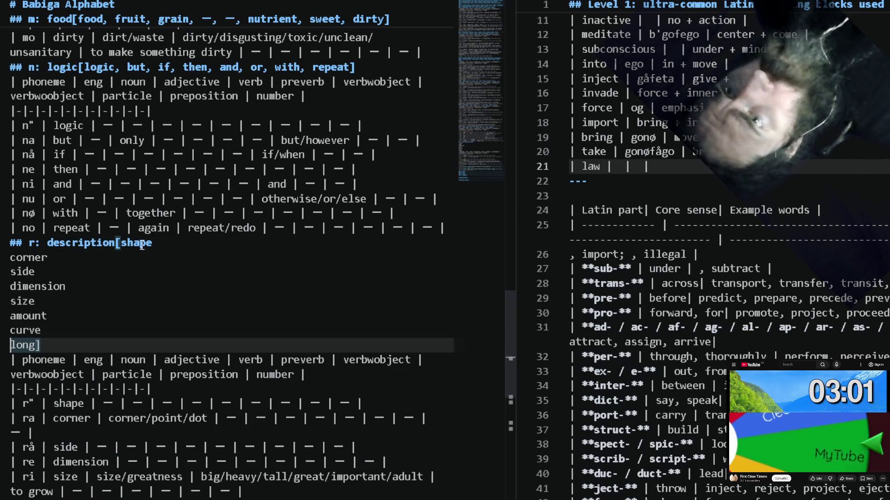
pyautogui.hotkey('ctrl', 'alt', 'Up')
pyautogui.hotkey('ctrl', 'alt', 'Up')
pyautogui.hotkey('ctrl', 'alt', 'Up')
pyautogui.hotkey('ctrl', 'alt', 'Up')
pyautogui.hotkey('ctrl', 'alt', 'Up')
pyautogui.press('BackSpace')
pyautogui.write(',')
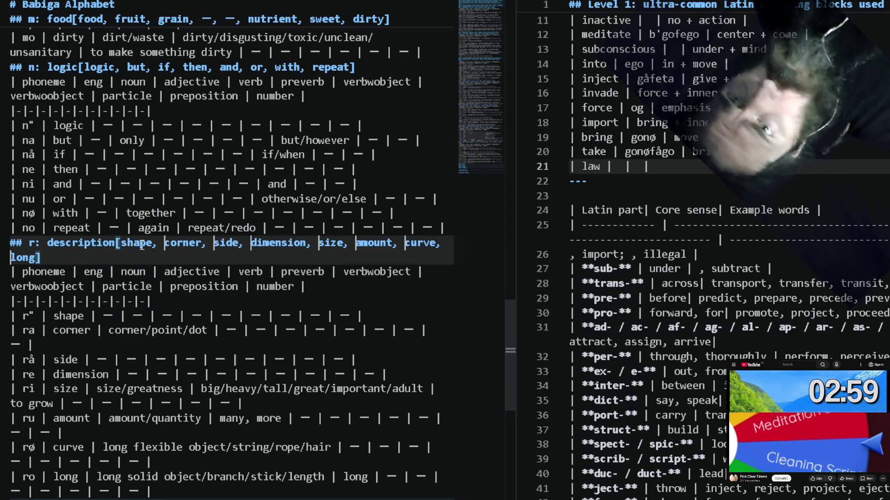
pyautogui.scroll(-4, 1, 353)
pyautogui.scroll(-1, 1, 353)
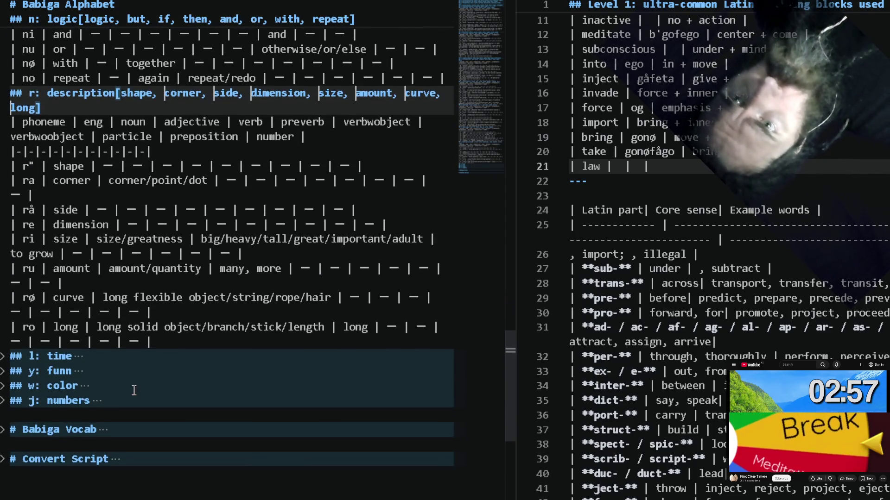
# Unfold the time table and multi-select time, dash placeholders, start, end, new, event.
pyautogui.click(3, 355)
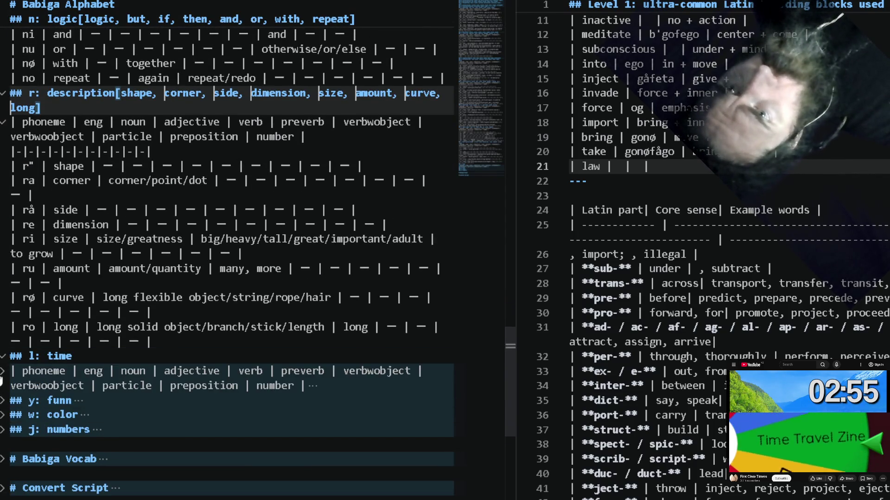
pyautogui.click(3, 373)
pyautogui.scroll(-3, 61, 429)
pyautogui.scroll(-1, 62, 430)
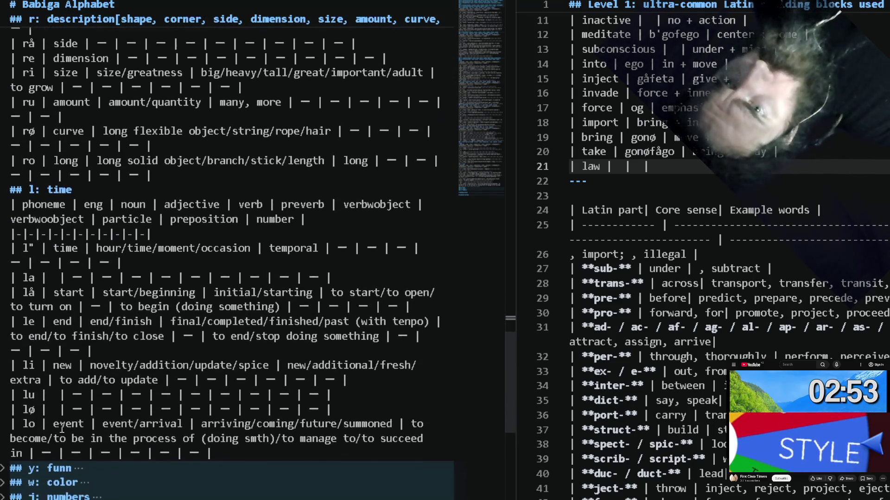
pyautogui.doubleClick(68, 417)
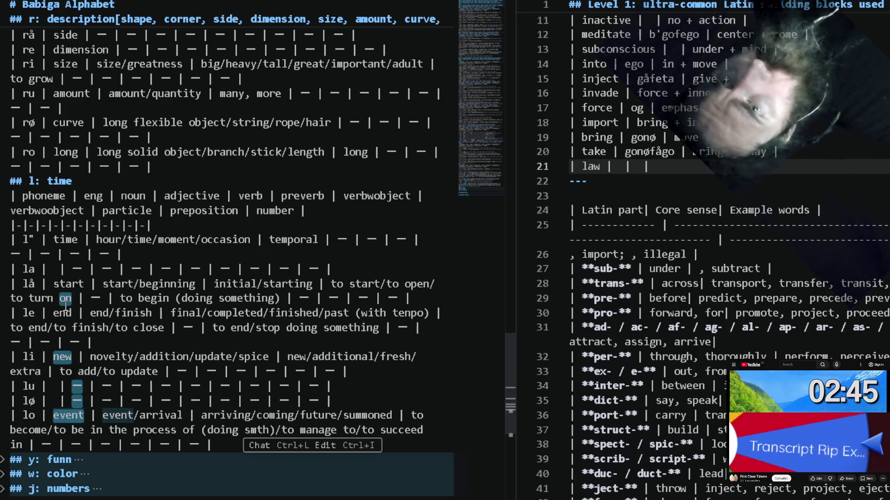
pyautogui.keyDown('alt'); pyautogui.doubleClick(72, 284); pyautogui.keyUp('alt')
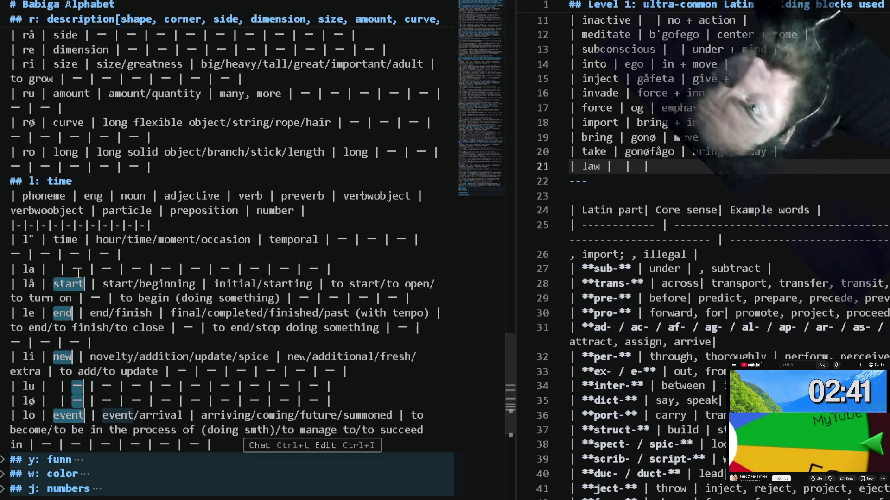
pyautogui.keyDown('alt'); pyautogui.doubleClick(78, 269); pyautogui.keyUp('alt')
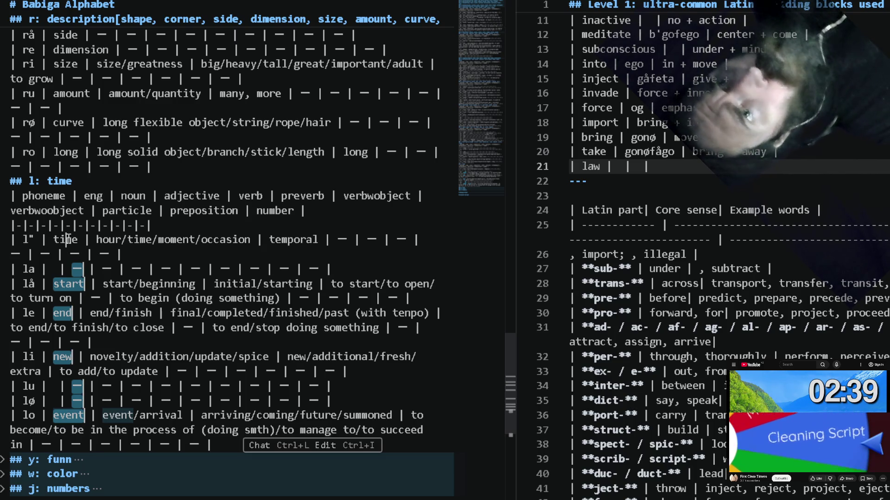
pyautogui.keyDown('alt'); pyautogui.doubleClick(64, 239); pyautogui.keyUp('alt')
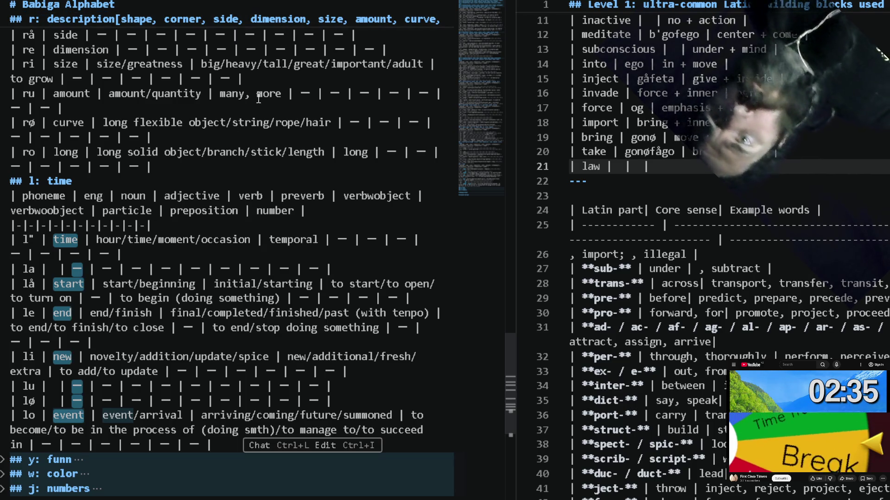
# Paste them in brackets after the '## l: time' heading joined into one comma-separated line.
pyautogui.click(120, 184)
pyautogui.write('[')
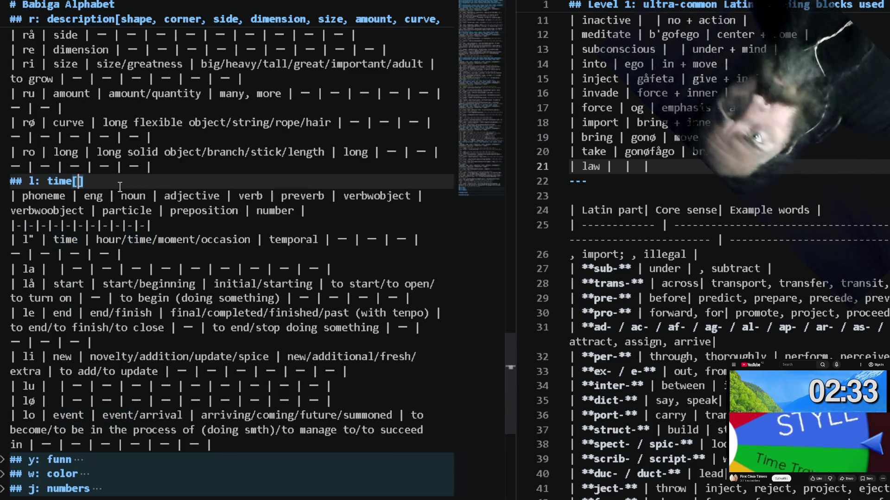
pyautogui.write('time — start end new — — event')
pyautogui.hotkey('shift', 'Home')
pyautogui.hotkey('shift', 'Up')
pyautogui.hotkey('shift', 'Up')
pyautogui.hotkey('shift', 'Up')
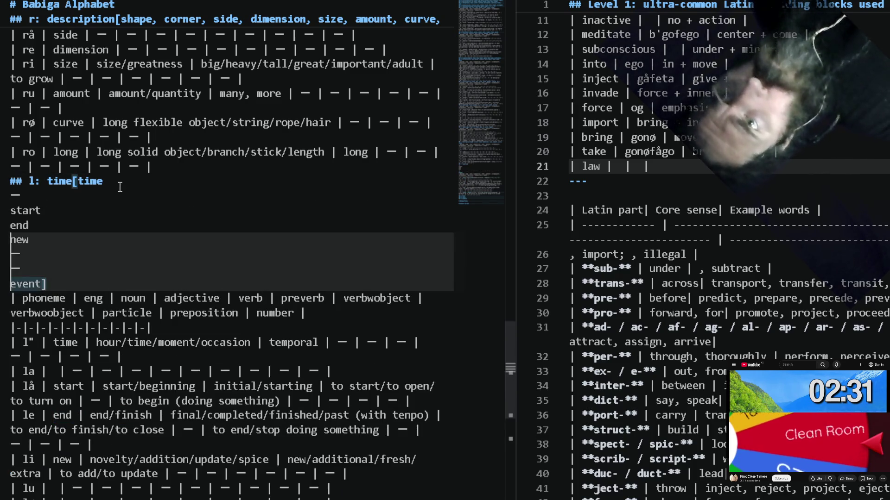
pyautogui.hotkey('shift', 'Up')
pyautogui.hotkey('shift', 'Up')
pyautogui.hotkey('shift', 'Up')
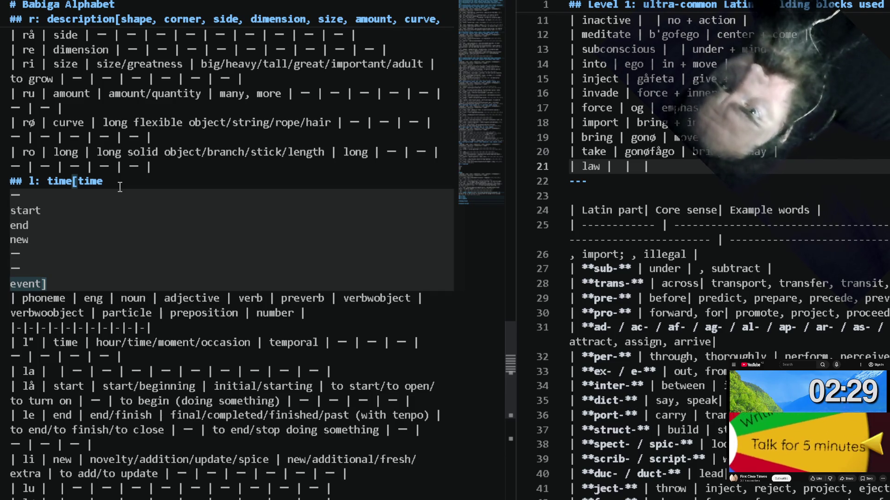
pyautogui.press('BackSpace')
pyautogui.write(',')
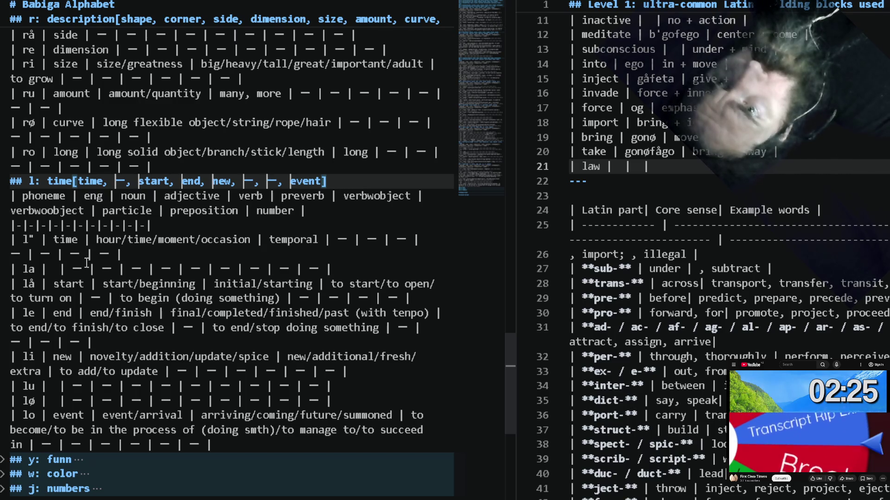
pyautogui.scroll(-5, 203, 289)
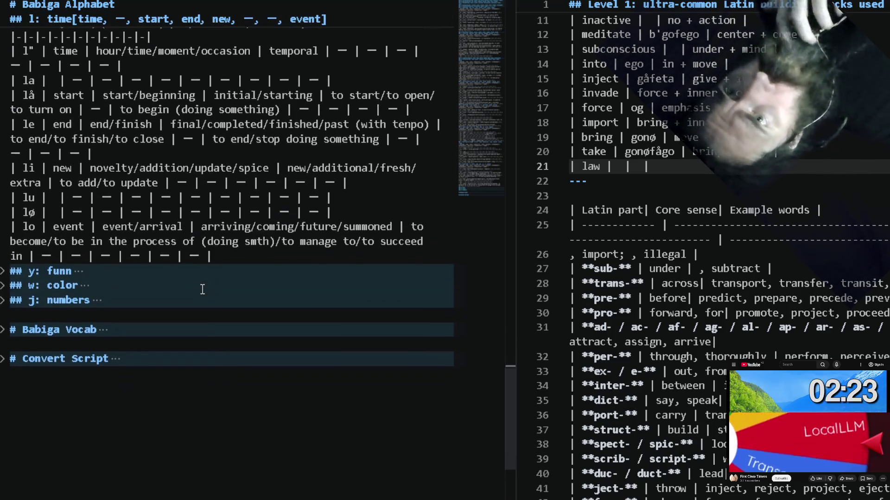
# Fix 'funn' in the heading, unfold the fun table and multi-select fun, practice, love, crazy, chance, sound, write, money.
pyautogui.doubleClick(72, 271)
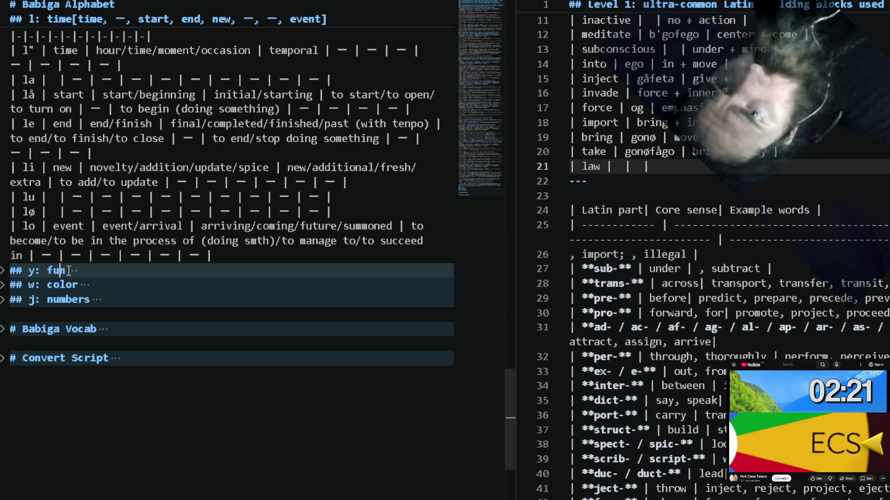
pyautogui.click(3, 275)
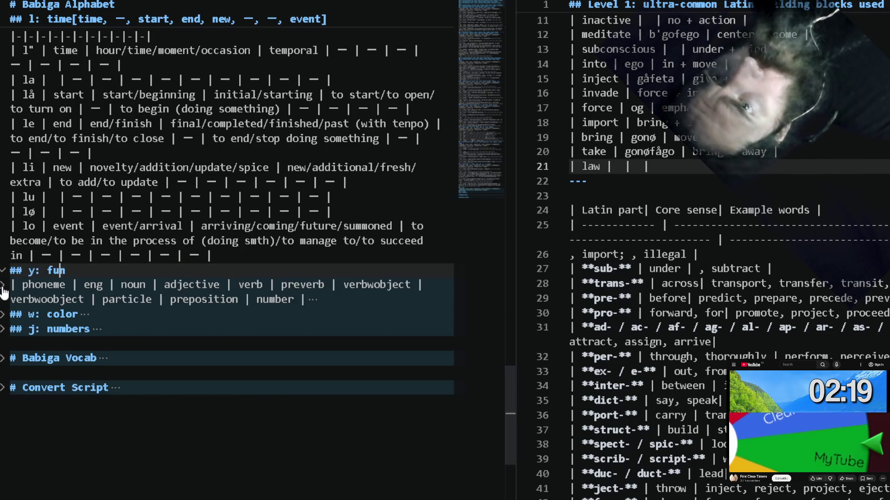
pyautogui.scroll(-2, 54, 359)
pyautogui.scroll(-1, 54, 359)
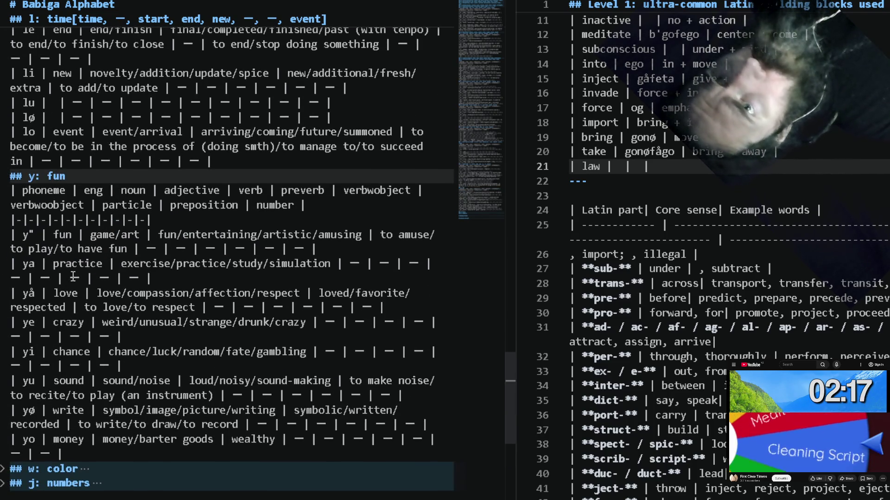
pyautogui.doubleClick(63, 235)
pyautogui.doubleClick(70, 264)
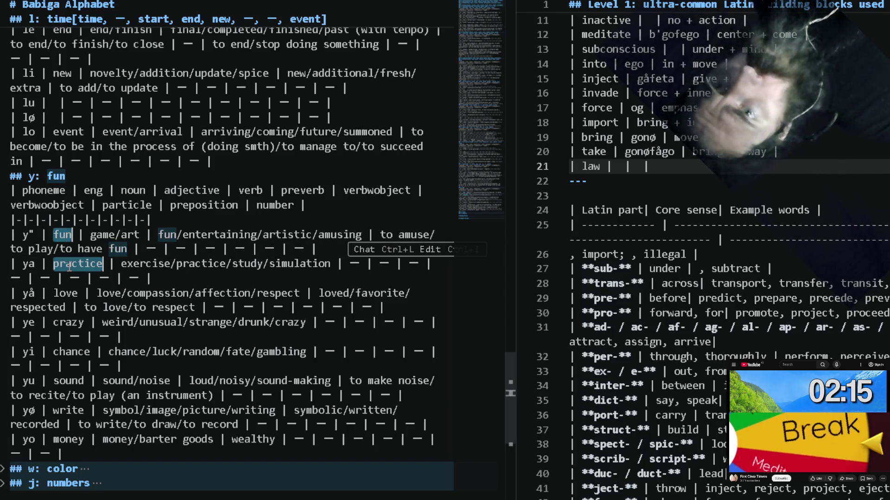
pyautogui.doubleClick(69, 323)
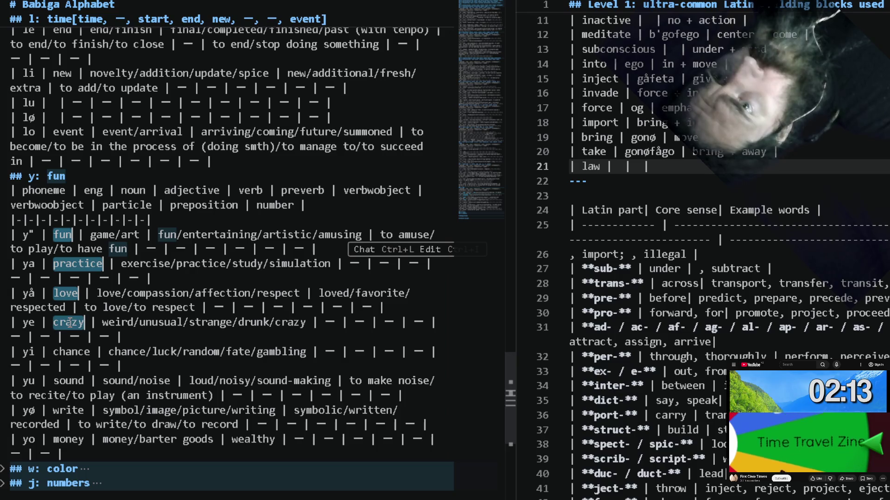
pyautogui.doubleClick(72, 352)
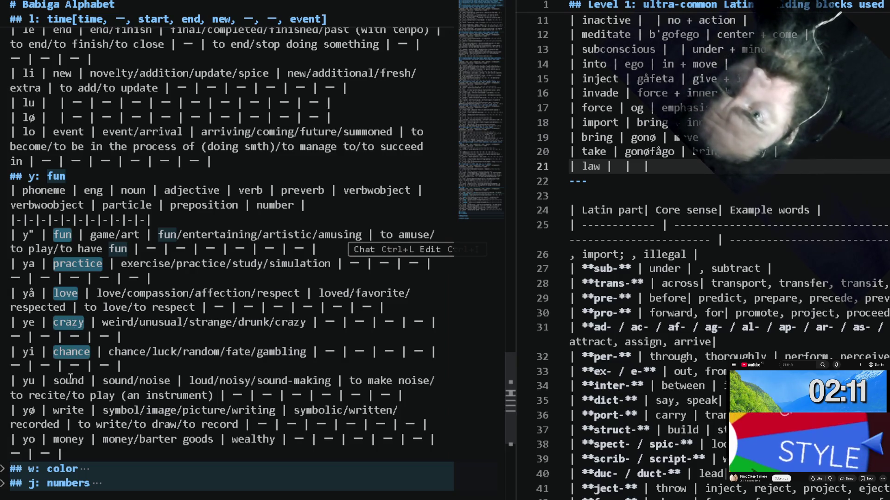
pyautogui.doubleClick(69, 380)
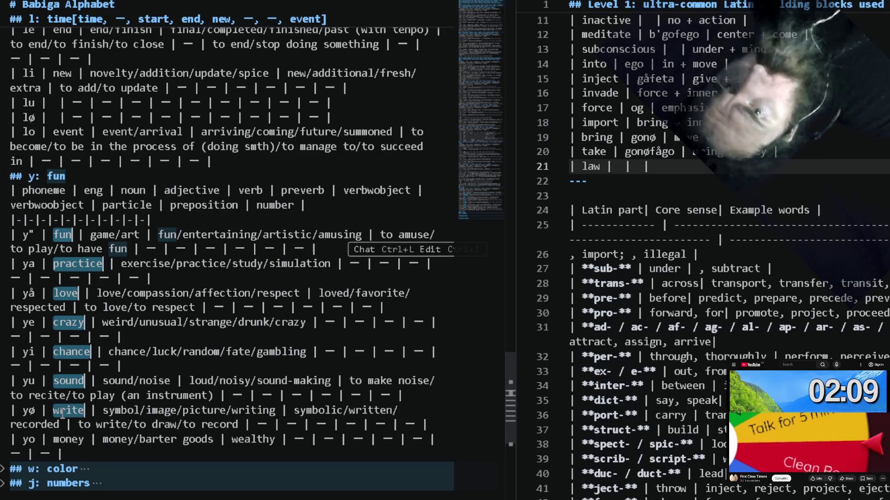
pyautogui.doubleClick(67, 440)
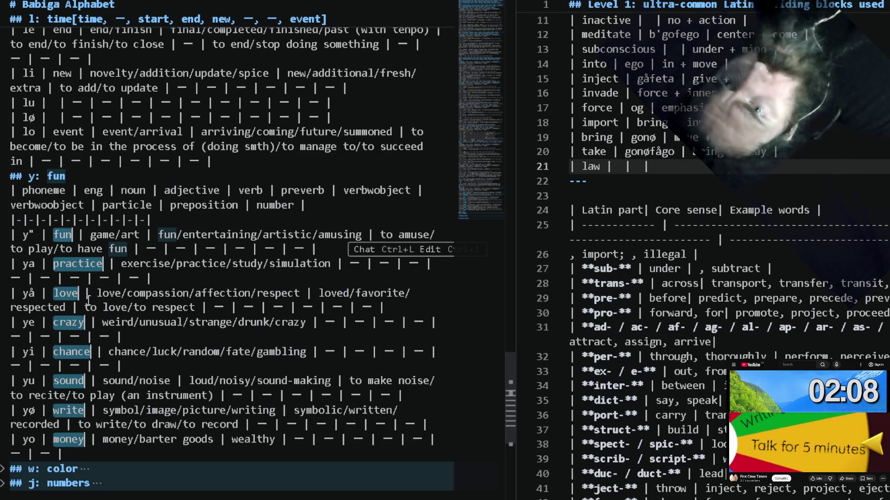
# Paste them after '## y: fun[' and join into one comma-separated bracketed line.
pyautogui.click(102, 176)
pyautogui.write('[')
pyautogui.write('fun practice love crazy chance sound write money')
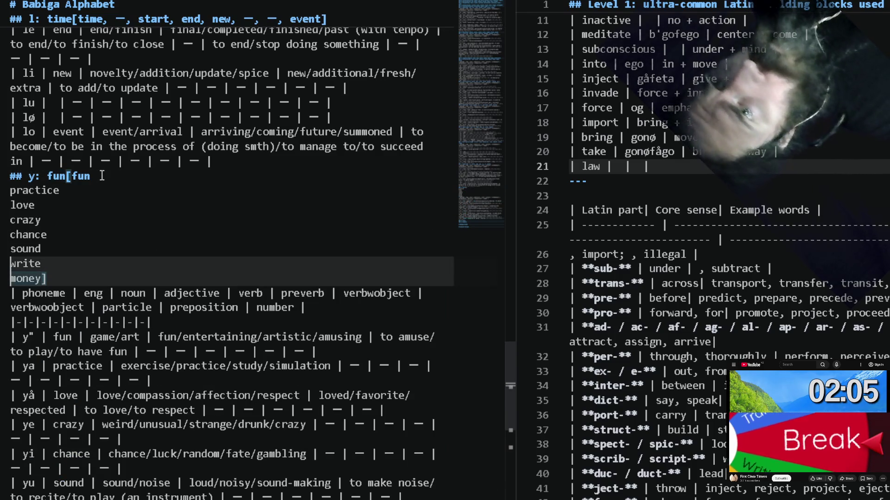
pyautogui.hotkey('shift', 'Up')
pyautogui.hotkey('shift', 'Up')
pyautogui.hotkey('shift', 'Up')
pyautogui.hotkey('shift', 'Up')
pyautogui.hotkey('shift', 'Up')
pyautogui.hotkey('ctrl', 'j')
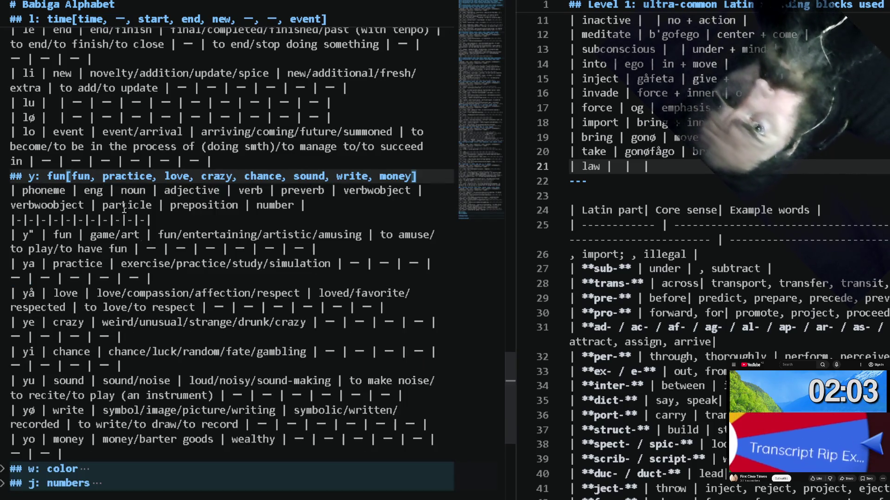
pyautogui.scroll(-3, 70, 278)
pyautogui.click(4, 363)
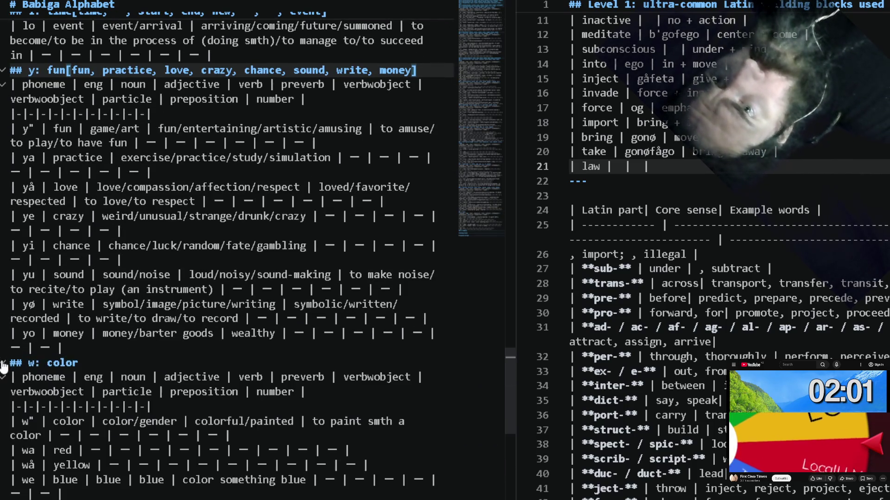
# Add '[' to the color heading and multi-select color, red, yellow, blue, light, dark, mix, dash.
pyautogui.click(89, 363)
pyautogui.write('[')
pyautogui.scroll(-2, 92, 362)
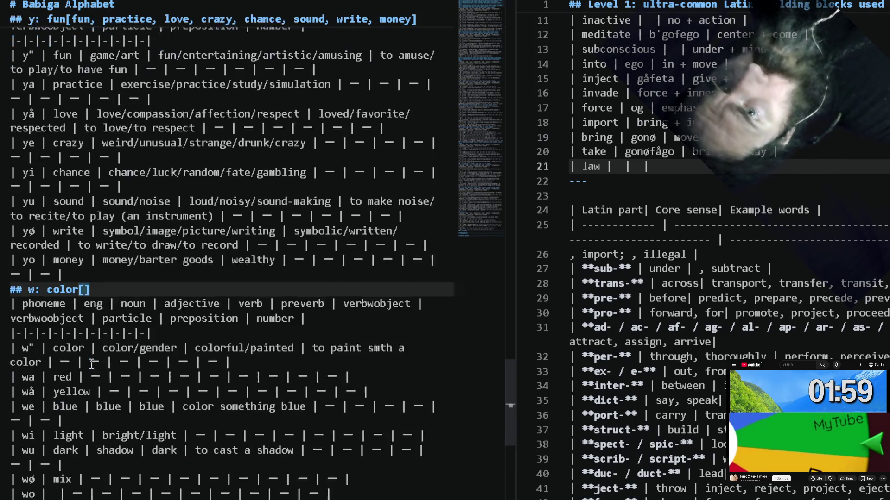
pyautogui.scroll(-1, 93, 362)
pyautogui.doubleClick(61, 329)
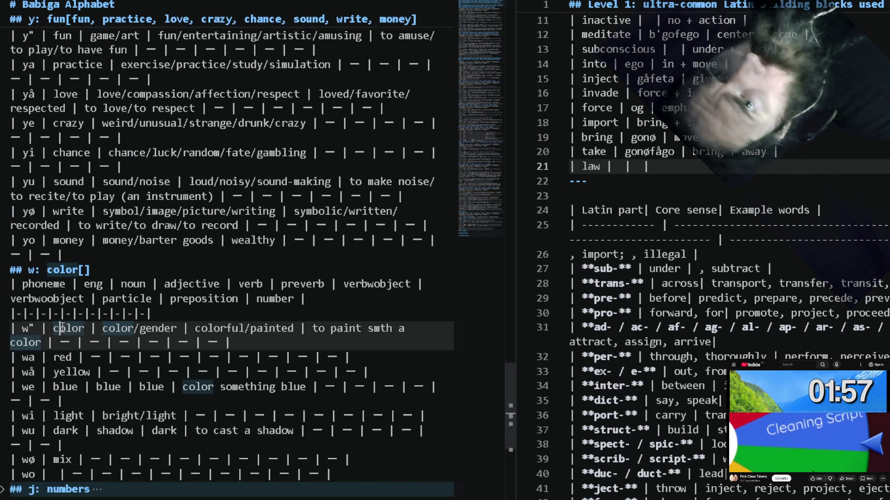
pyautogui.doubleClick(62, 358)
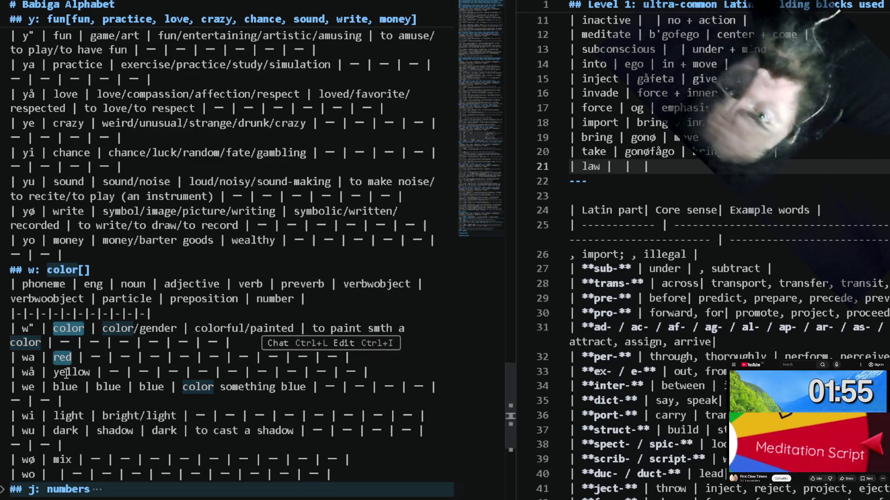
pyautogui.doubleClick(64, 373)
pyautogui.doubleClick(65, 386)
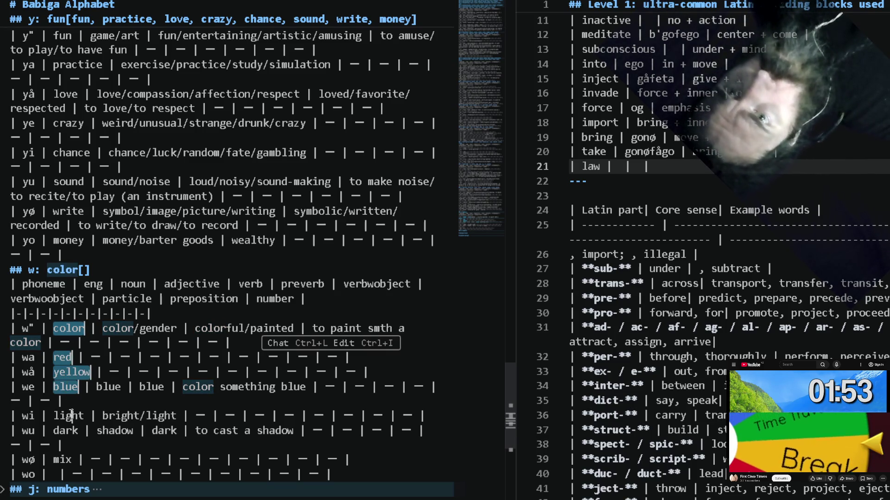
pyautogui.doubleClick(72, 416)
pyautogui.doubleClick(65, 431)
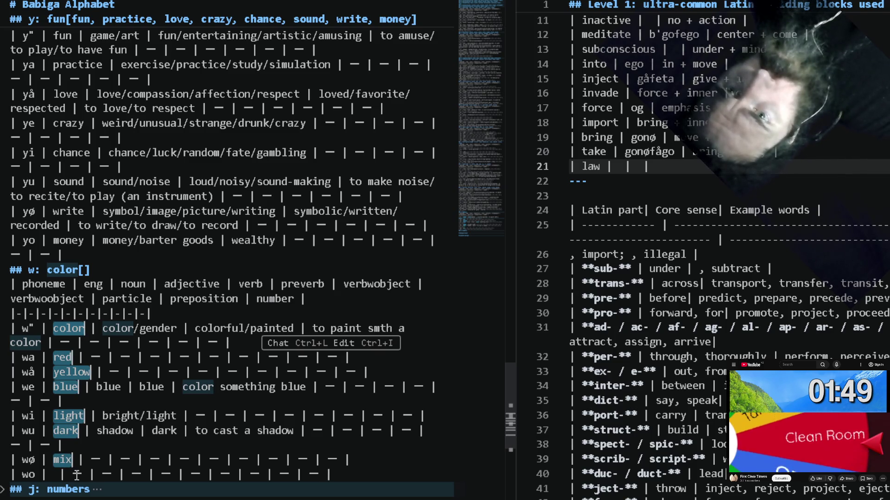
# Paste them inside the '## w: color' brackets joined into one comma-separated line.
pyautogui.click(85, 270)
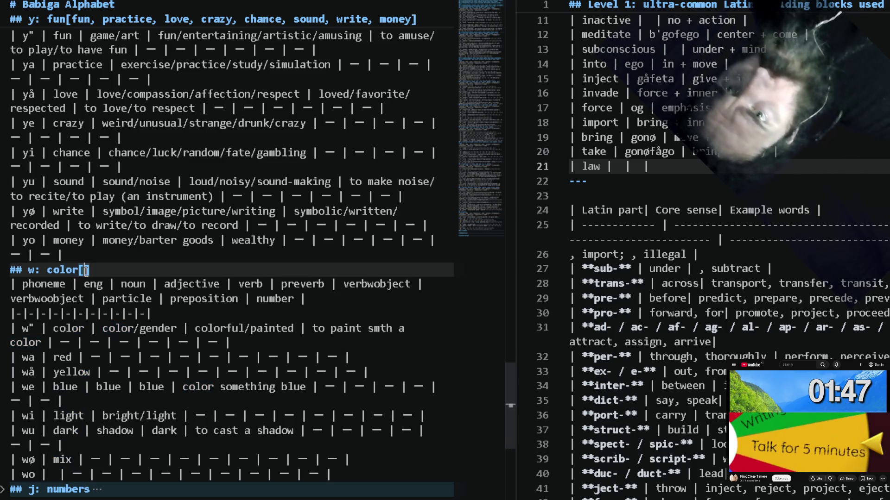
pyautogui.write('color red yellow blue light dark mix —')
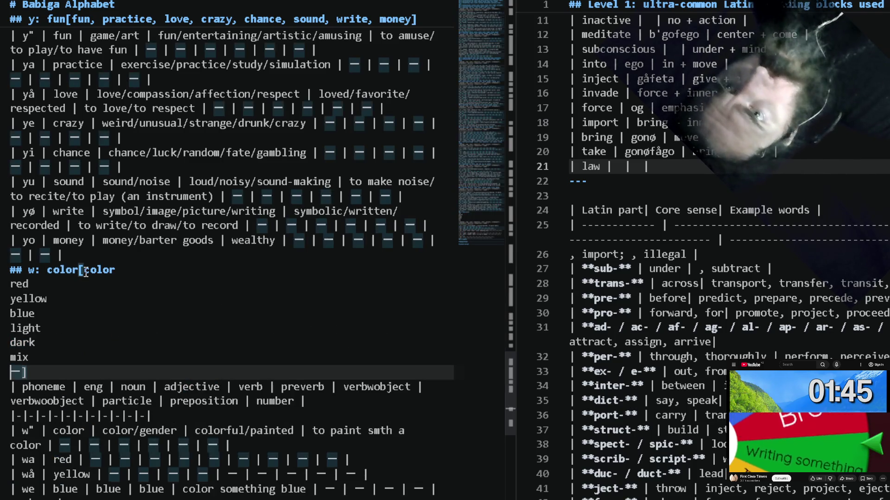
pyautogui.hotkey('shift', 'Up')
pyautogui.hotkey('shift', 'Up')
pyautogui.hotkey('shift', 'Up')
pyautogui.hotkey('shift', 'Up')
pyautogui.hotkey('shift', 'Up')
pyautogui.hotkey('shift', 'Up')
pyautogui.hotkey('shift', 'alt', 'i')
pyautogui.write(',')
pyautogui.press('Delete')
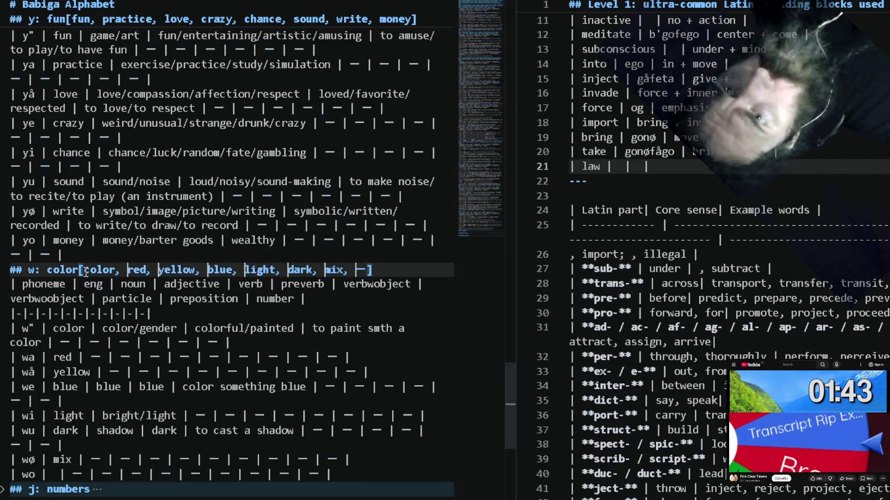
pyautogui.scroll(-3, 39, 359)
pyautogui.click(4, 360)
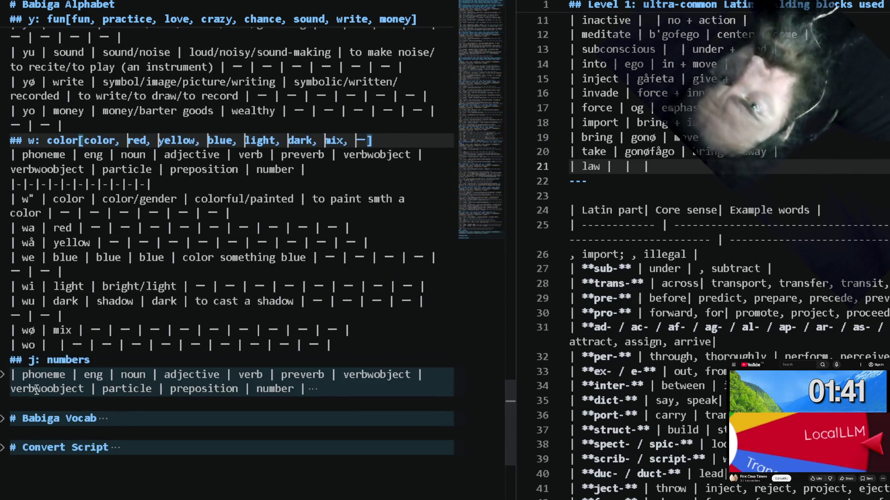
pyautogui.scroll(-2, 19, 318)
# Unfold the numbers table and mark its rows number, 0-5, part for the '## j: numbers' heading list.
pyautogui.click(4, 302)
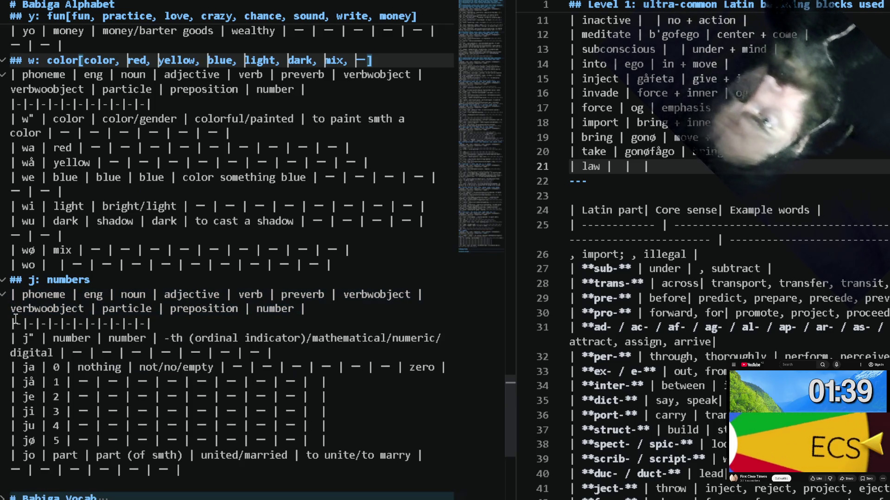
pyautogui.click(57, 454)
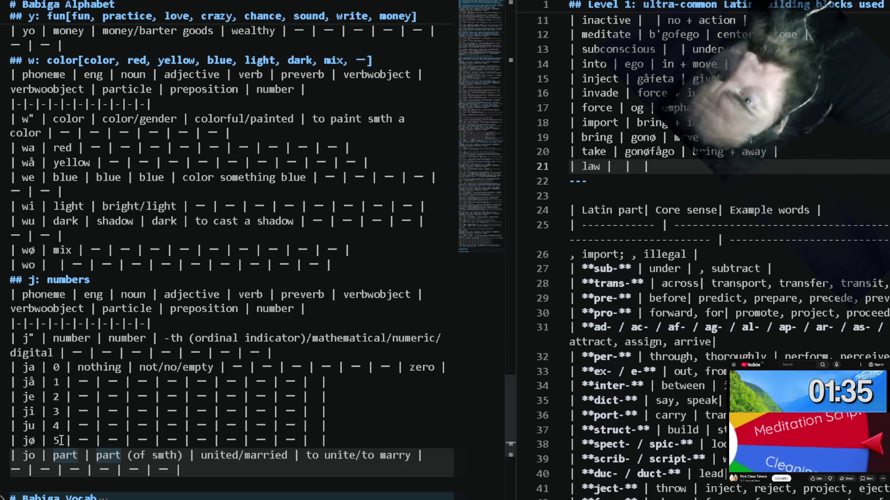
pyautogui.moveTo(59, 441); pyautogui.dragTo(60, 425)
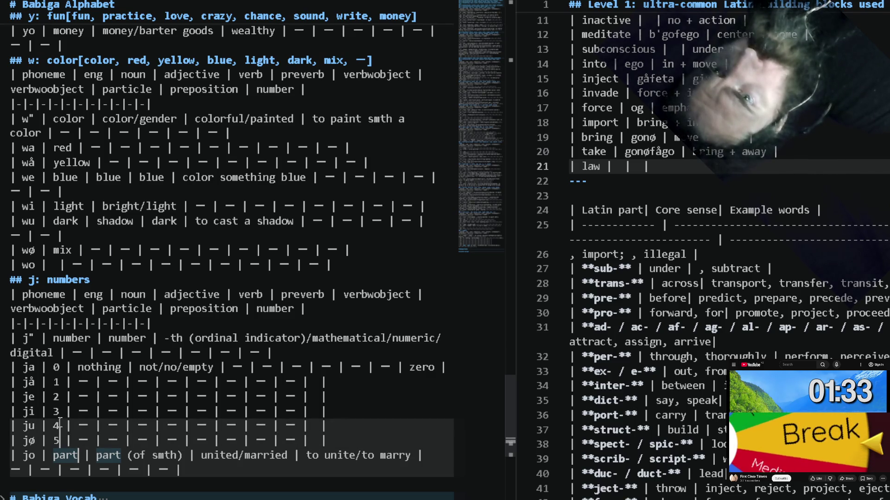
# Fold all sections to headings with Ctrl+K Ctrl+0 and select the duplicate 'universe' to fix it to 'all'.
pyautogui.hotkey('ctrl', 'k')
pyautogui.hotkey('ctrl', '0')
pyautogui.doubleClick(132, 34)
pyautogui.write('al')
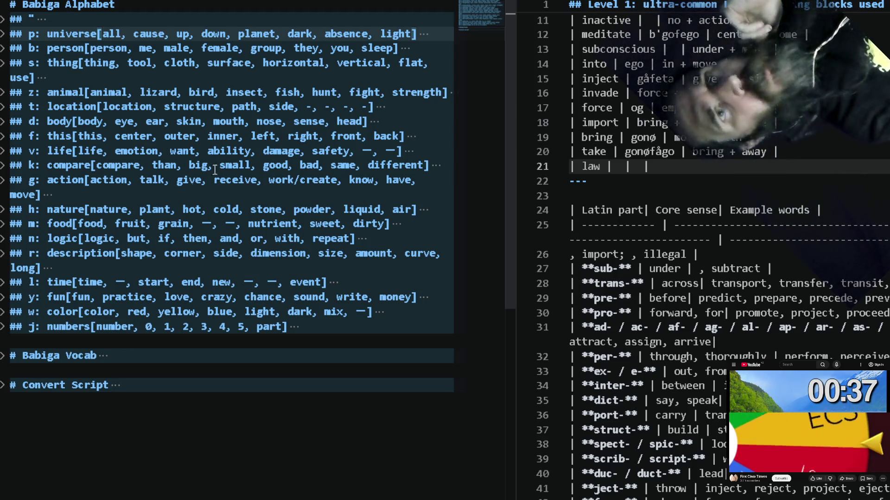
# Copy 'action' from the g heading into the law row of the Latin building-blocks table.
pyautogui.click(115, 180)
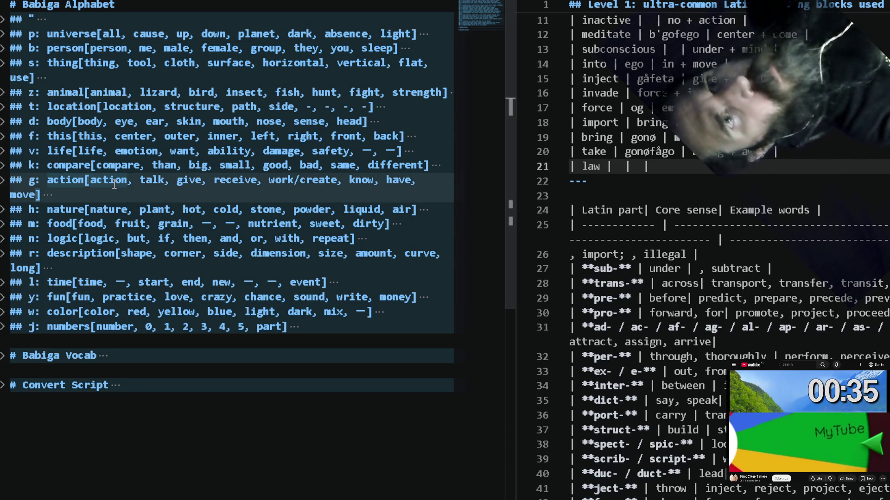
pyautogui.doubleClick(114, 180)
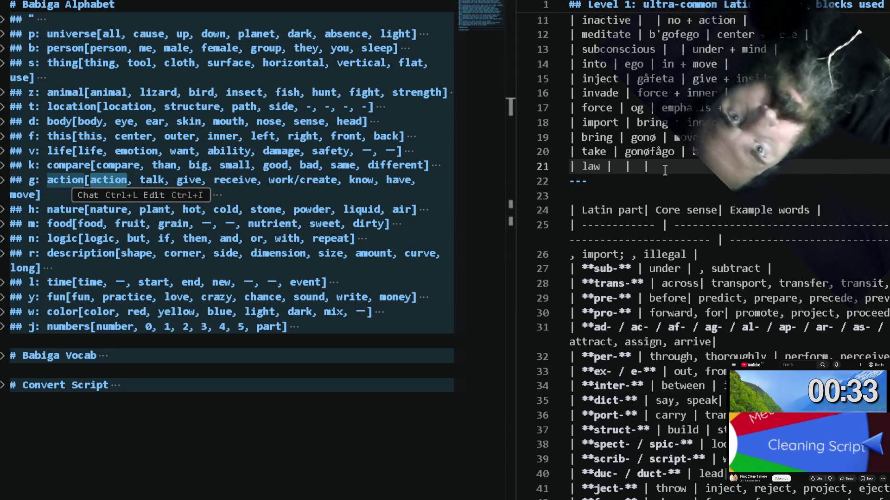
pyautogui.click(638, 166)
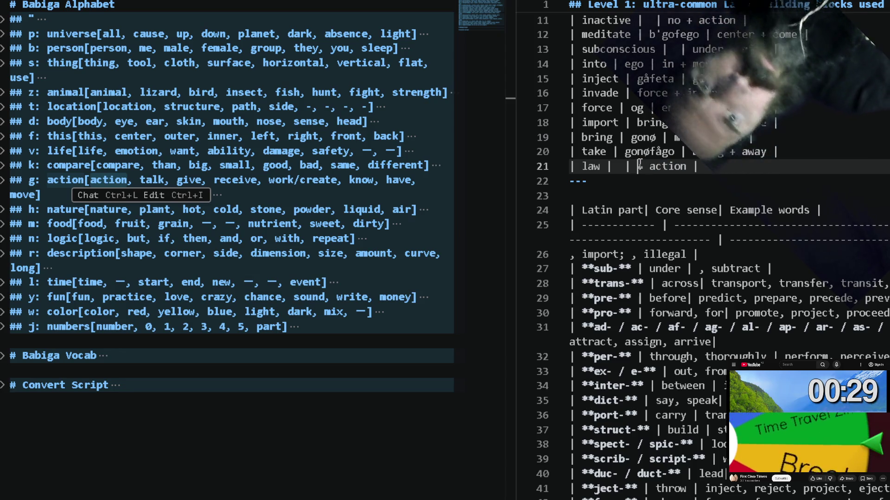
pyautogui.write('+')
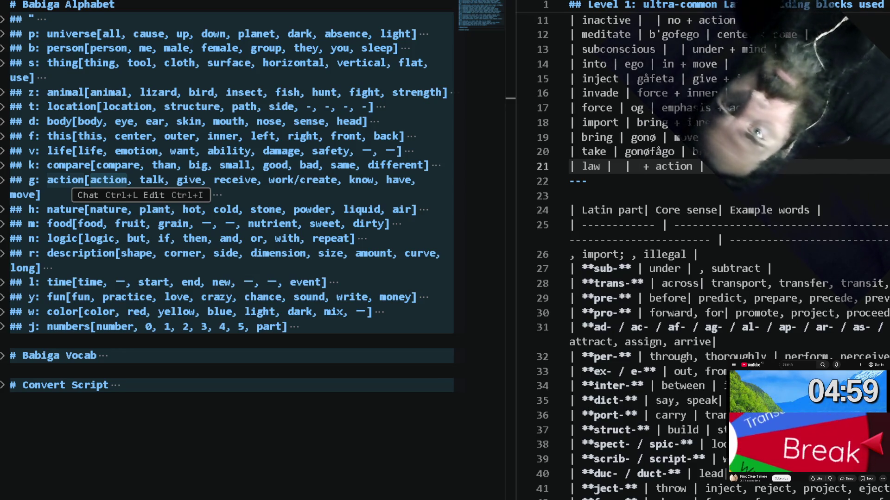
# In File Explorer, browse randomcode's .FromMac images into the babiga folder.
pyautogui.press('super+e')
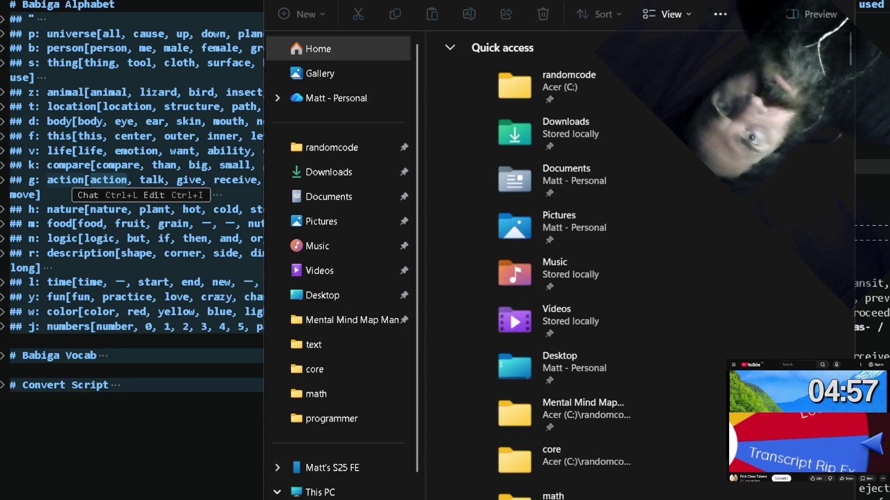
pyautogui.click(347, 152)
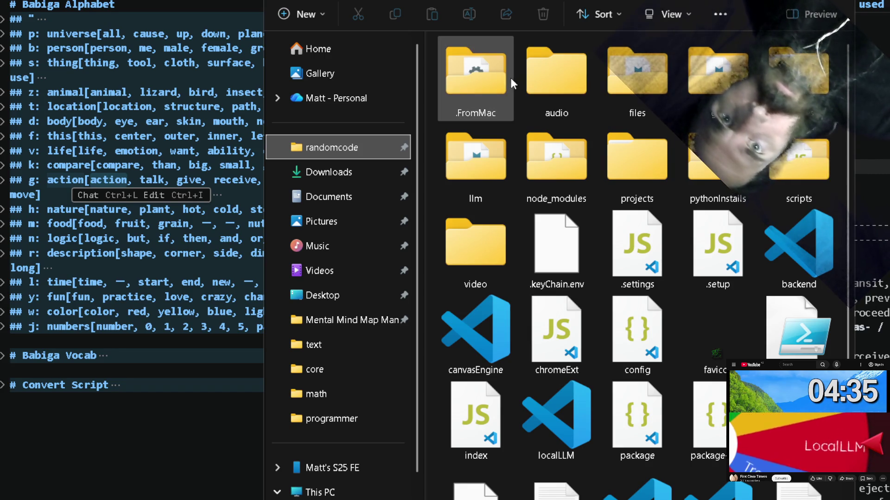
pyautogui.doubleClick(487, 82)
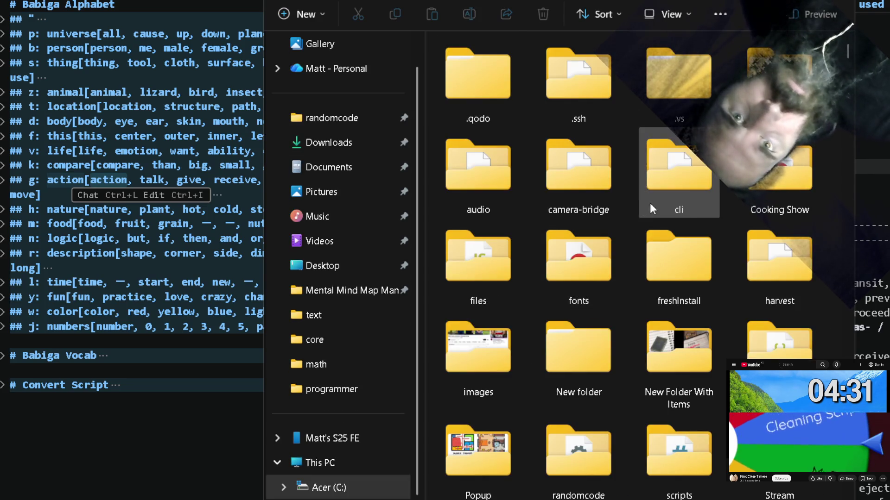
pyautogui.doubleClick(472, 349)
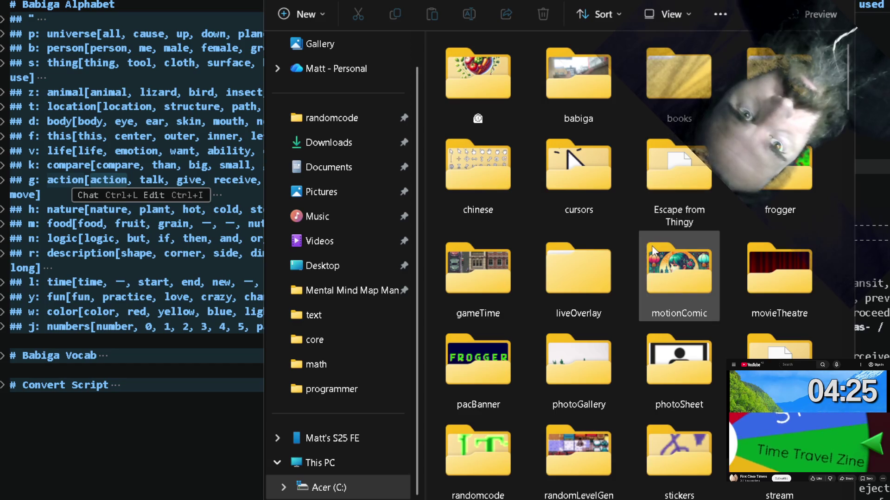
pyautogui.doubleClick(577, 80)
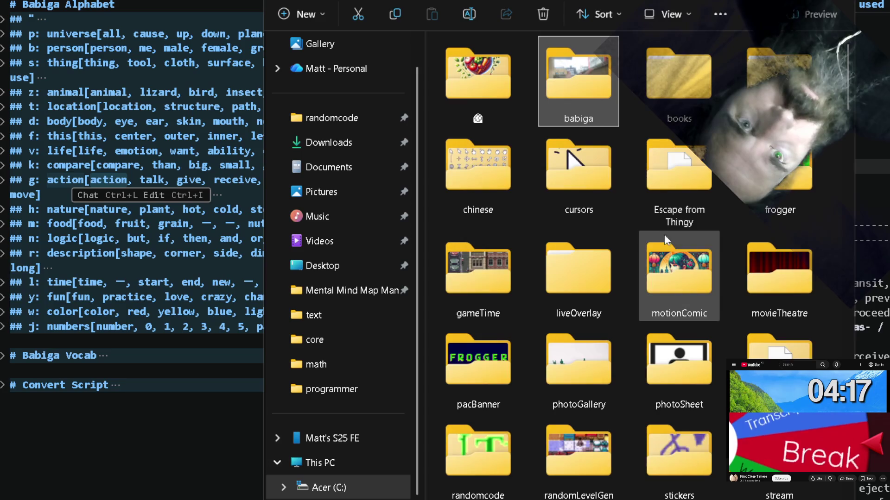
pyautogui.scroll(-1, 629, 255)
pyautogui.scroll(-1, 629, 259)
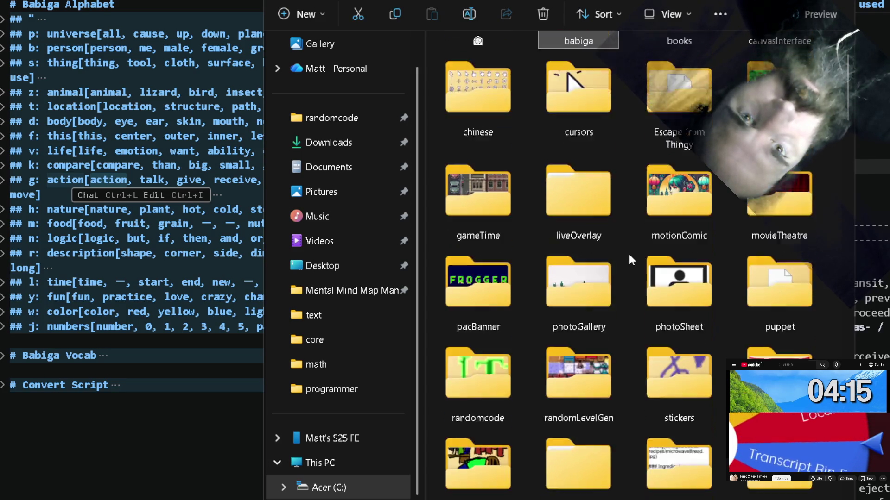
pyautogui.scroll(-1, 629, 259)
pyautogui.scroll(-2, 629, 260)
pyautogui.scroll(-1, 629, 260)
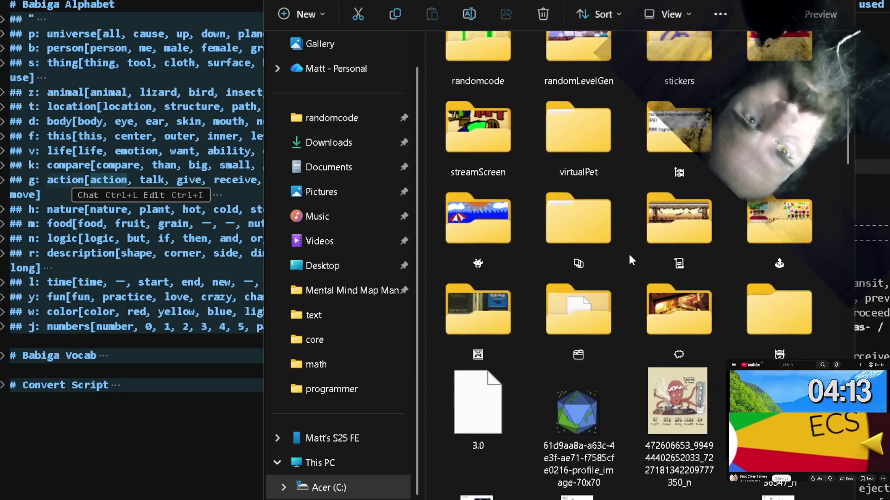
pyautogui.scroll(-1, 629, 259)
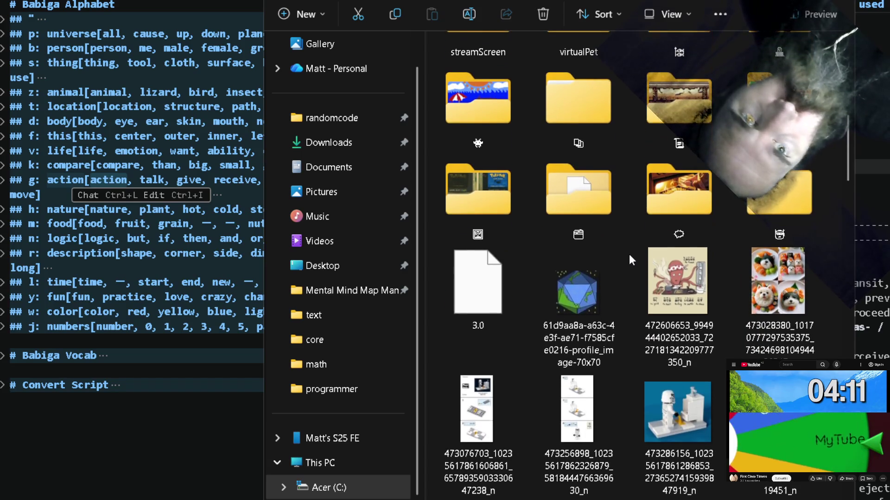
pyautogui.scroll(-2, 629, 259)
pyautogui.scroll(-1, 629, 260)
pyautogui.scroll(-2, 629, 259)
pyautogui.scroll(2, 629, 259)
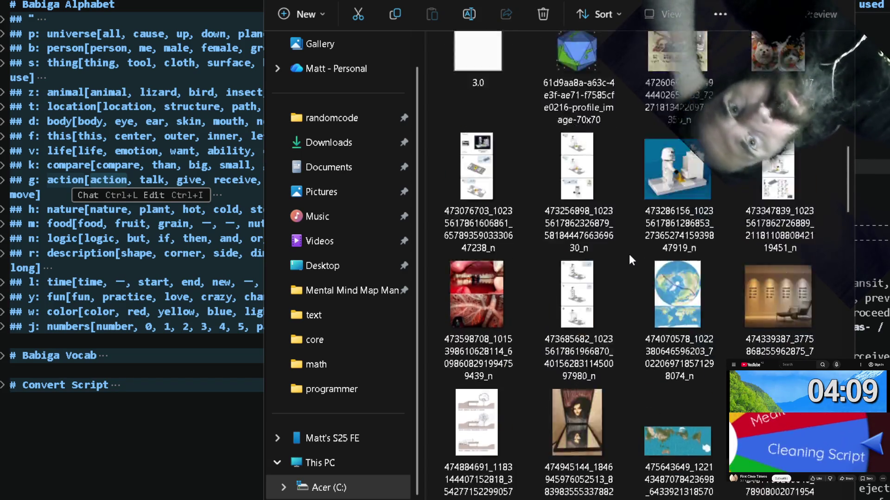
pyautogui.scroll(3, 628, 259)
pyautogui.scroll(1, 629, 259)
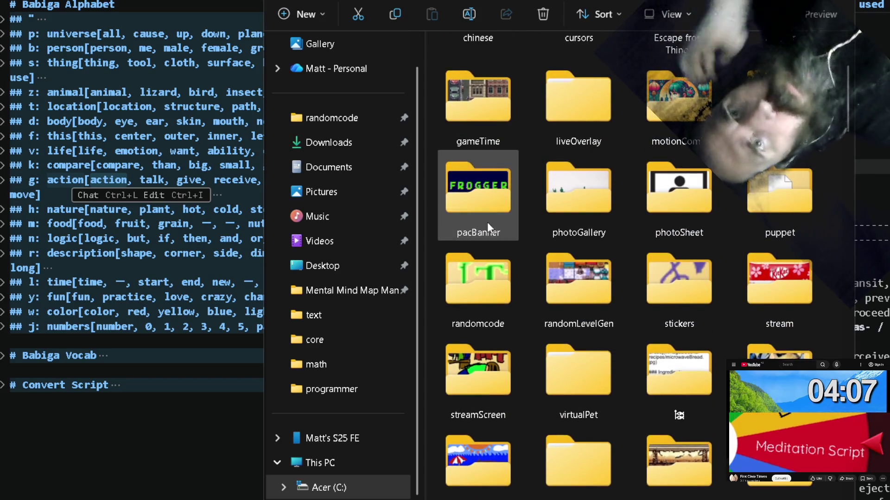
# Go back and navigate projects > babiga > images > babijoga to reach the sound clips.
pyautogui.click(350, 122)
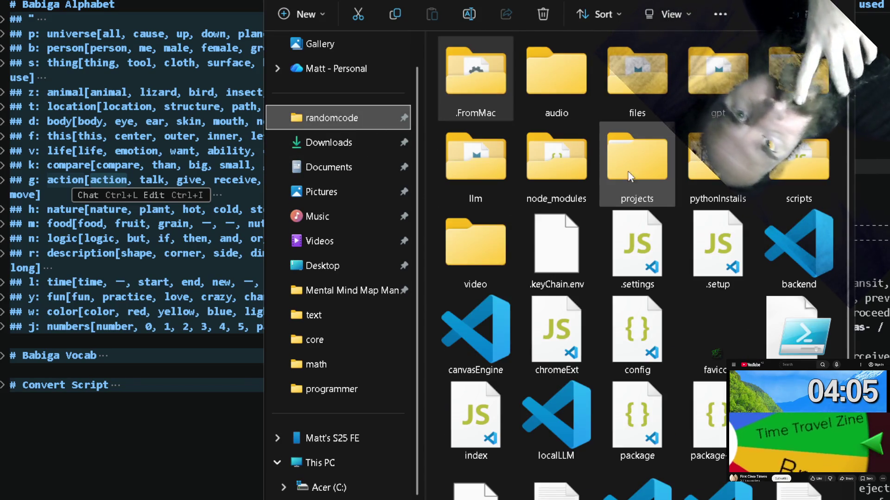
pyautogui.doubleClick(631, 178)
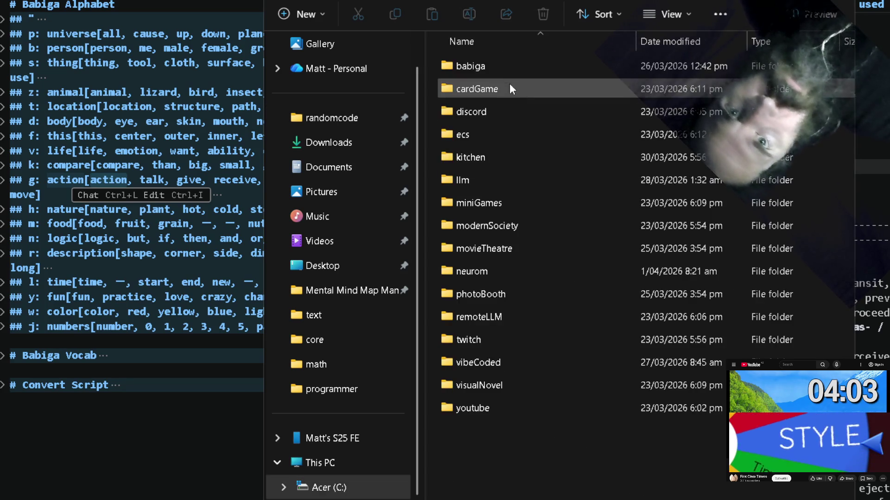
pyautogui.doubleClick(499, 65)
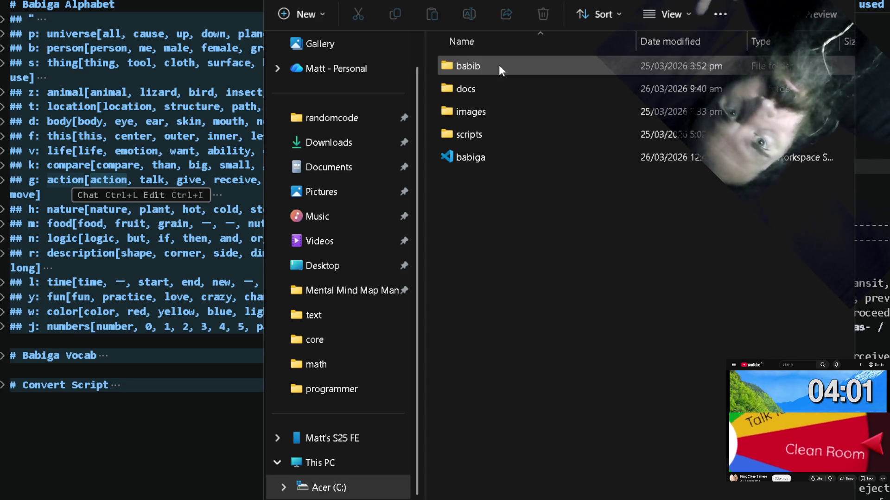
pyautogui.doubleClick(499, 109)
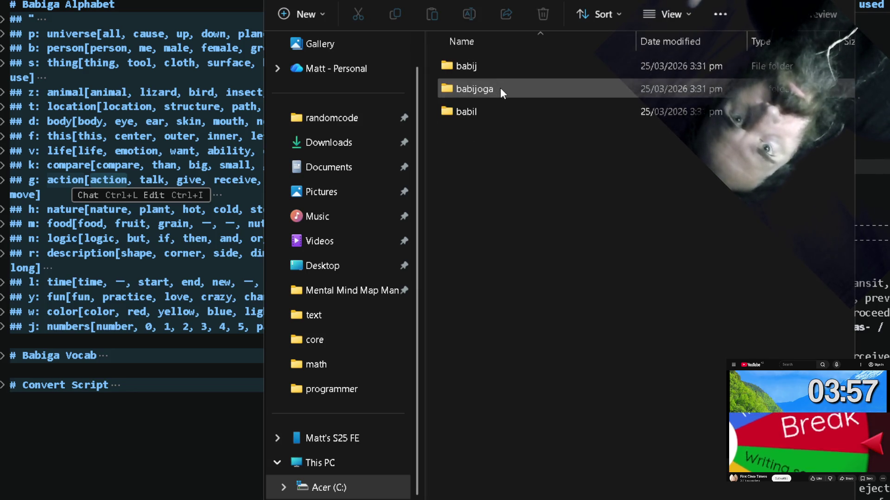
pyautogui.doubleClick(499, 88)
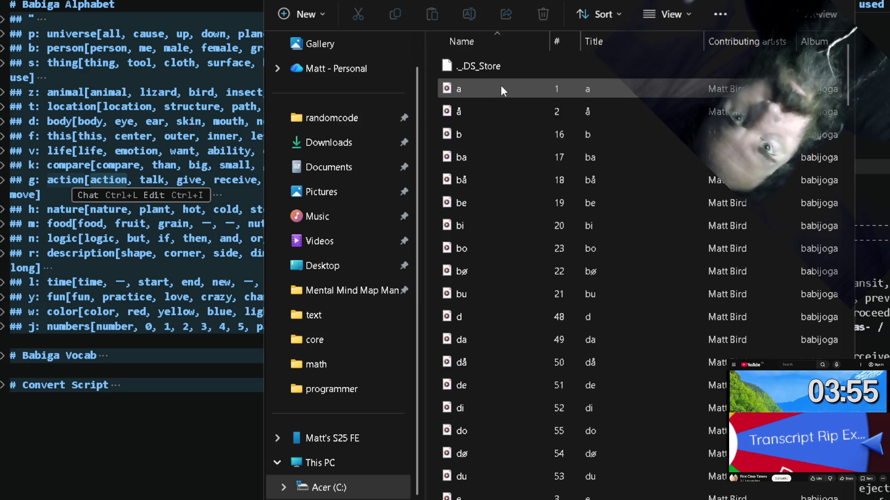
# Select sound file a in the babijoga list, briefly checking its options menu.
pyautogui.click(493, 88)
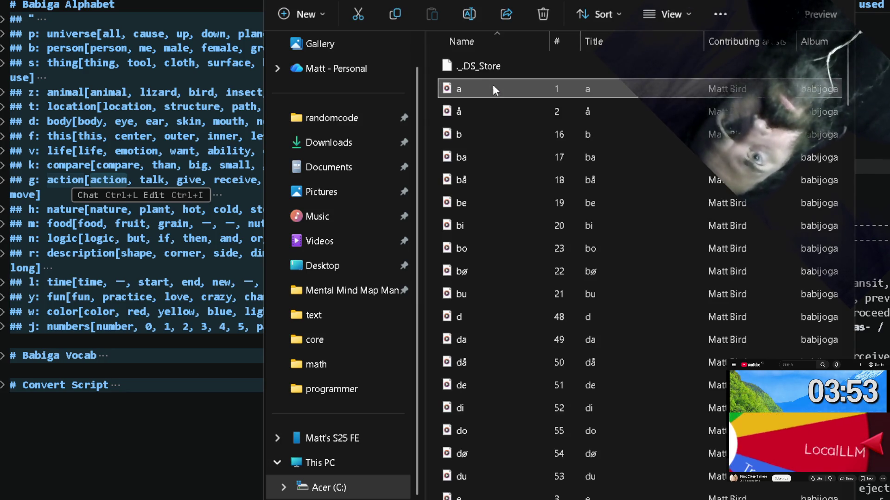
pyautogui.click(487, 69)
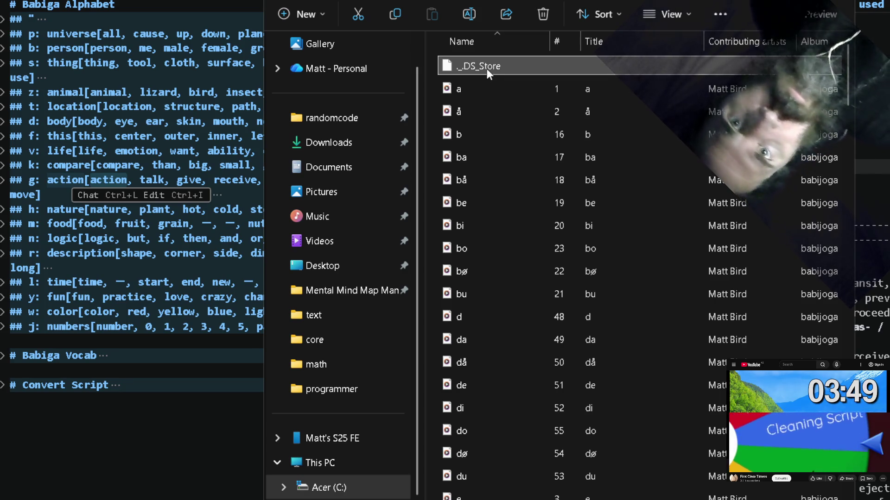
pyautogui.click(486, 88)
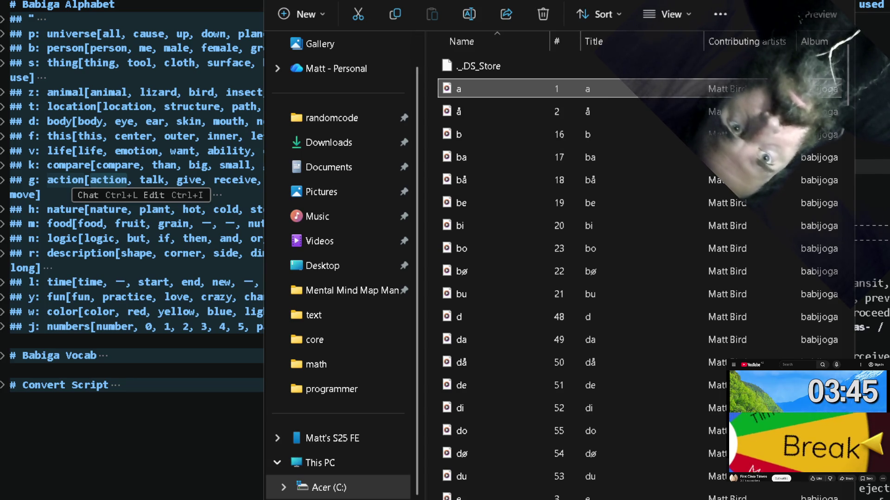
pyautogui.hotkey('shift', 'F10')
pyautogui.press('Escape')
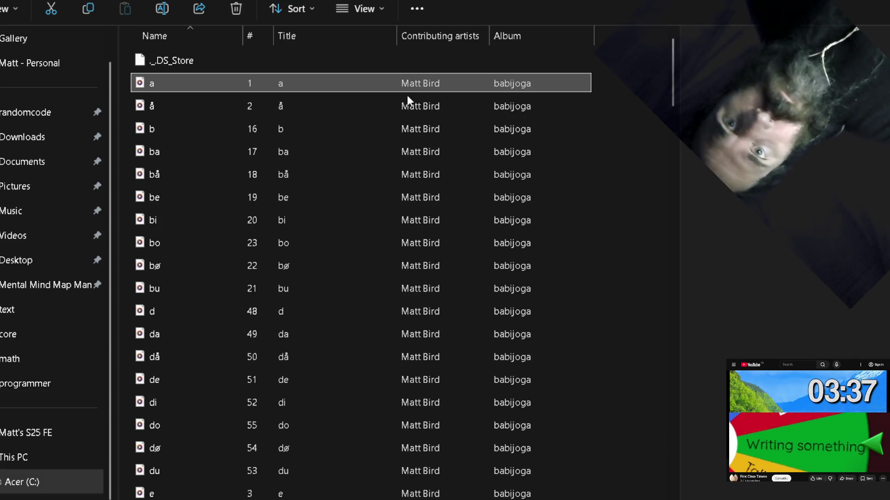
pyautogui.press('Down')
pyautogui.hotkey('shift', 'Up')
# Play sound clip a in Media Player and close the player.
pyautogui.click(248, 86)
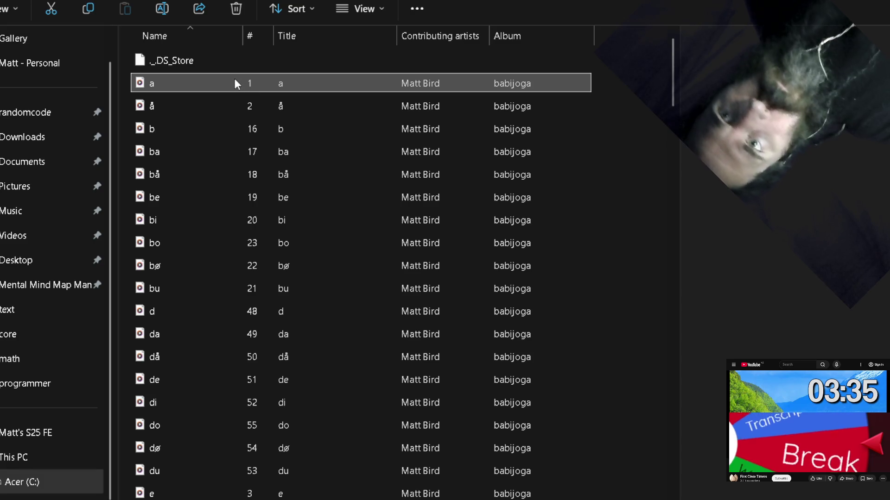
pyautogui.doubleClick(240, 81)
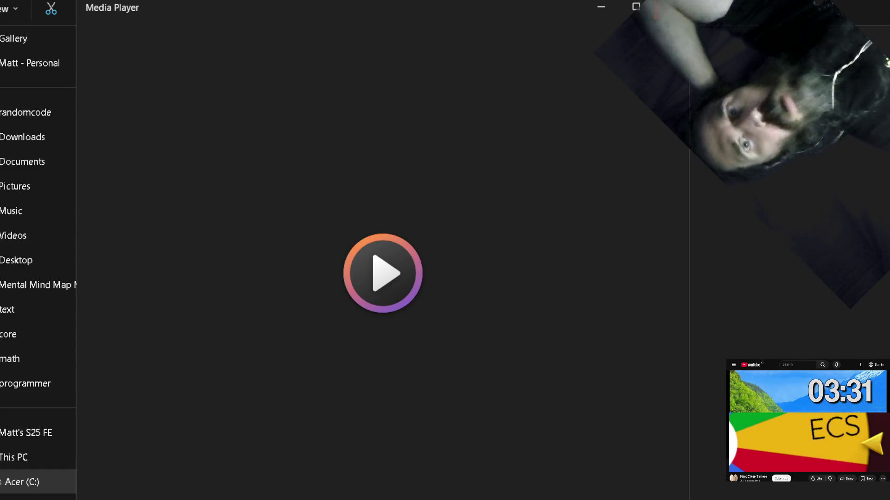
pyautogui.click(660, 8)
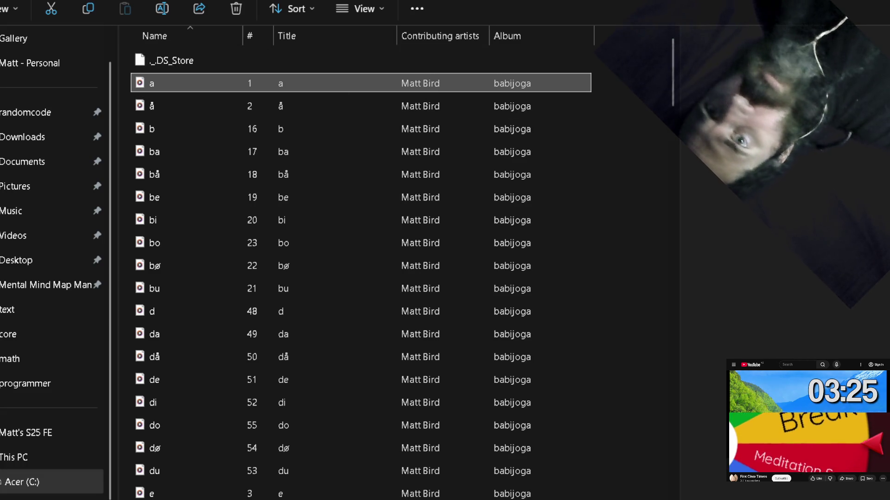
# Peek into the babil and hand-photo image folders, then go back up to the projects folder.
pyautogui.hotkey('alt', 'Left')
pyautogui.doubleClick(173, 109)
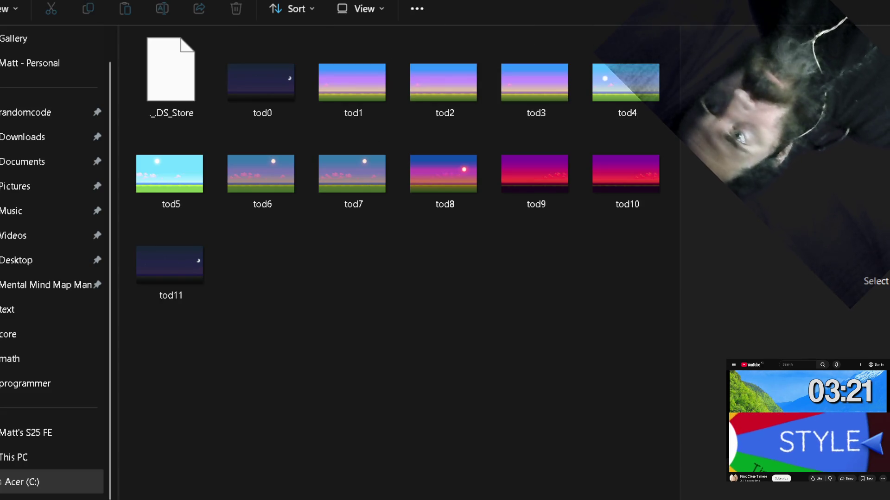
pyautogui.hotkey('alt', 'Left')
pyautogui.doubleClick(179, 58)
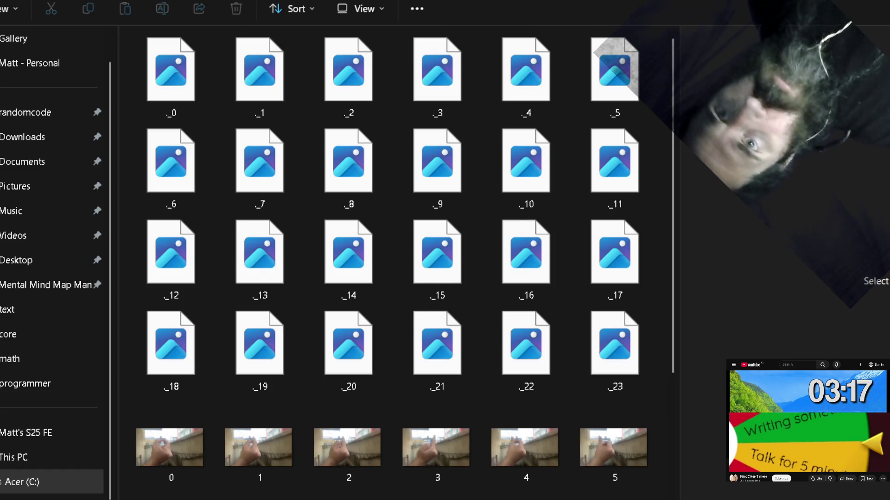
pyautogui.scroll(-2, 298, 236)
pyautogui.scroll(-3, 298, 236)
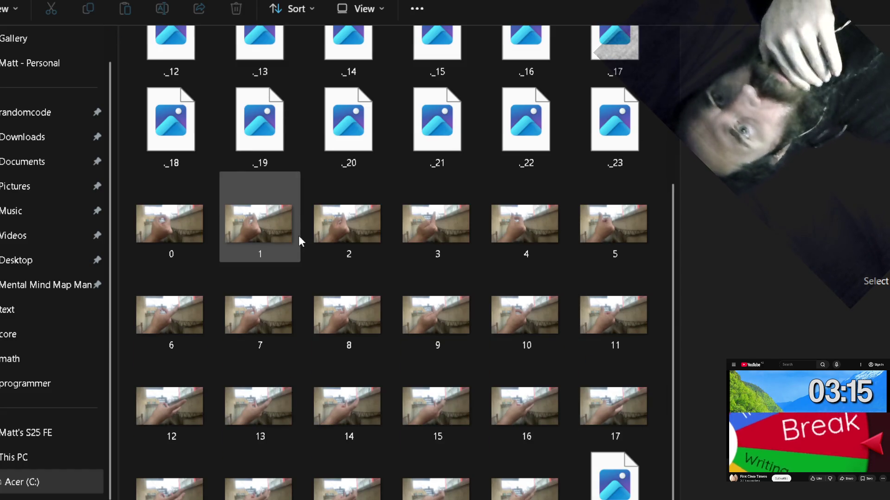
pyautogui.hotkey('alt', 'Left')
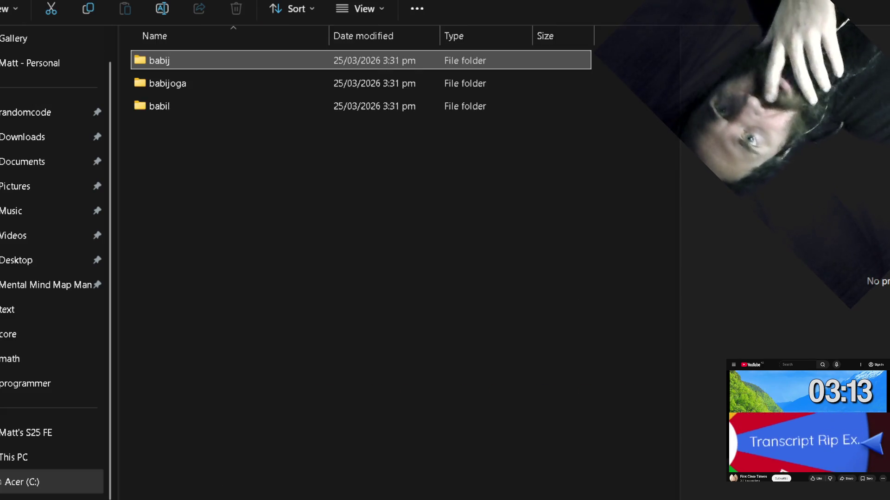
pyautogui.hotkey('alt', 'Left')
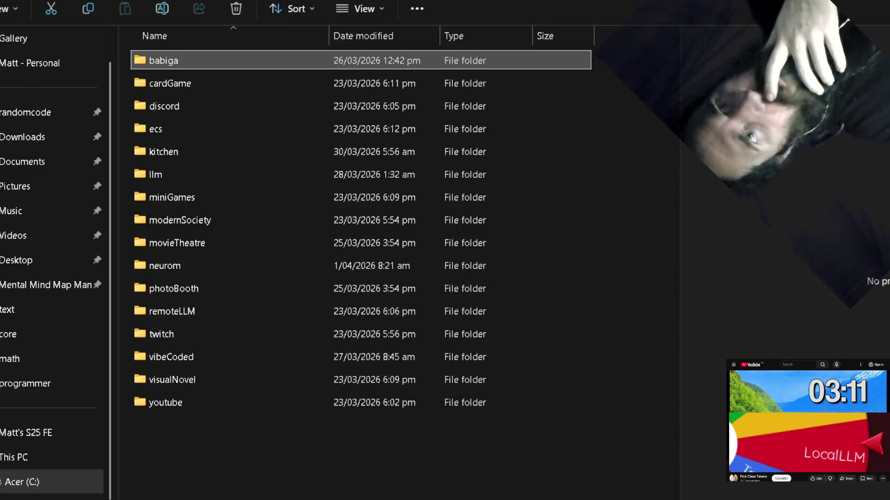
pyautogui.hotkey('alt', 'Left')
pyautogui.hotkey('alt', 'Left')
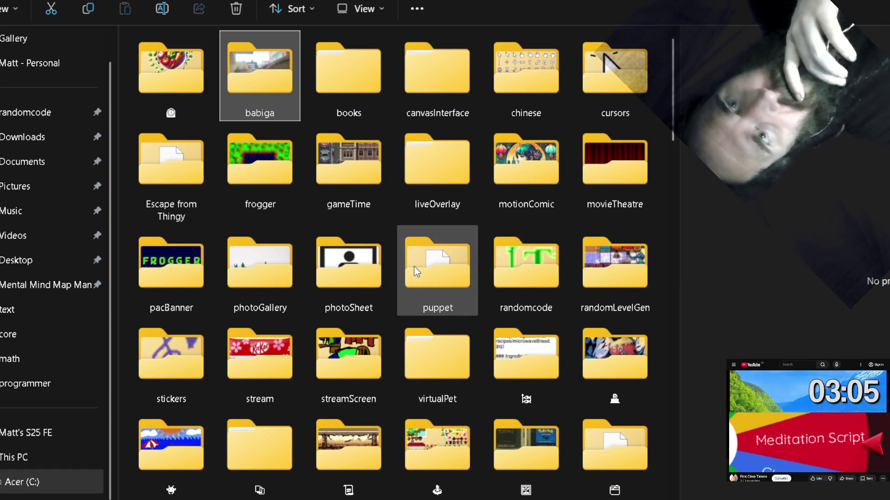
pyautogui.scroll(-1, 414, 240)
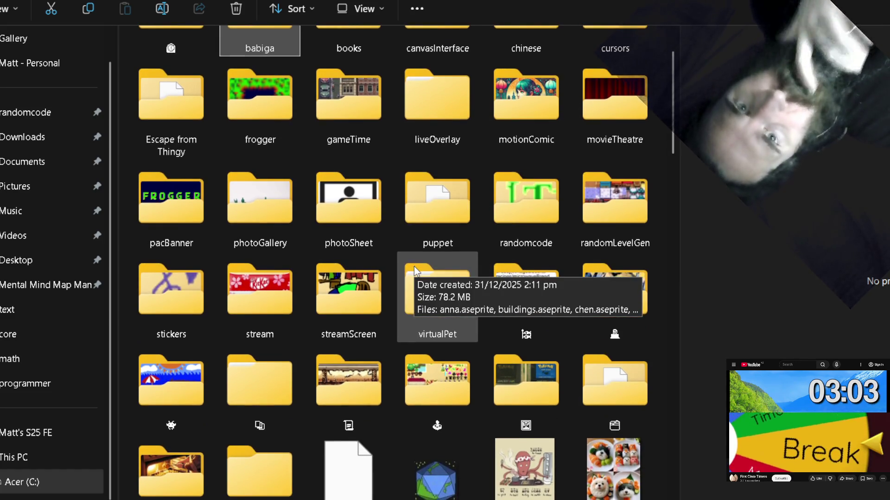
pyautogui.scroll(-1, 617, 154)
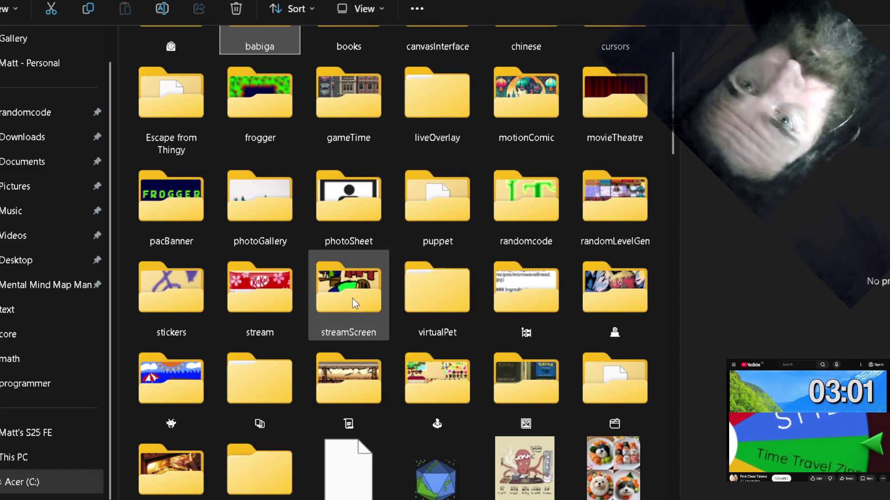
pyautogui.scroll(-1, 419, 333)
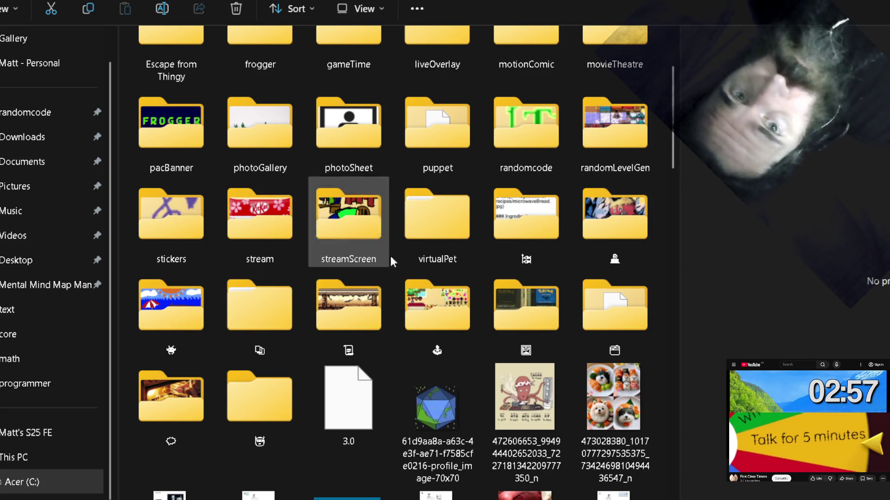
pyautogui.scroll(2, 410, 241)
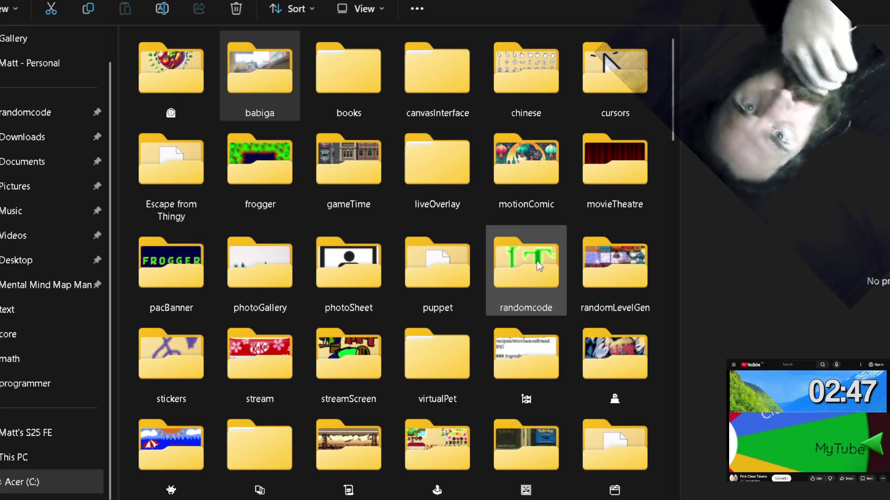
# Open randomcode's preview-image folder and choose the babiga.png glyph chart.
pyautogui.doubleClick(521, 271)
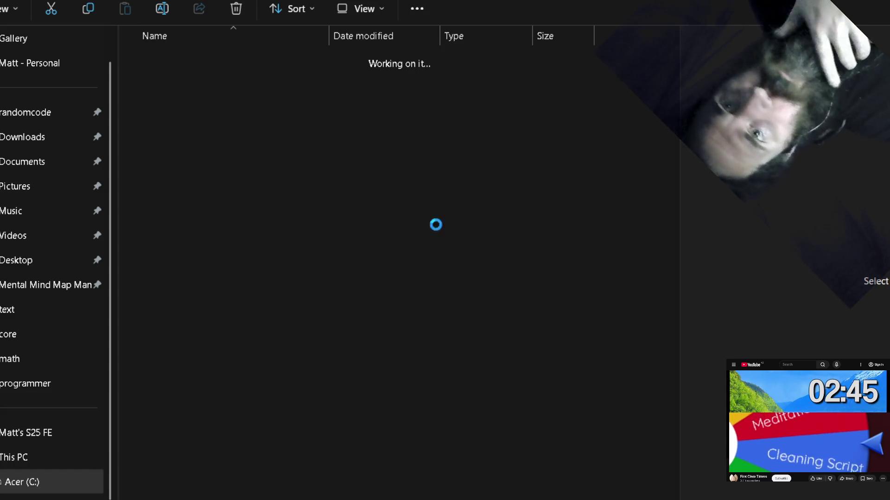
pyautogui.doubleClick(166, 76)
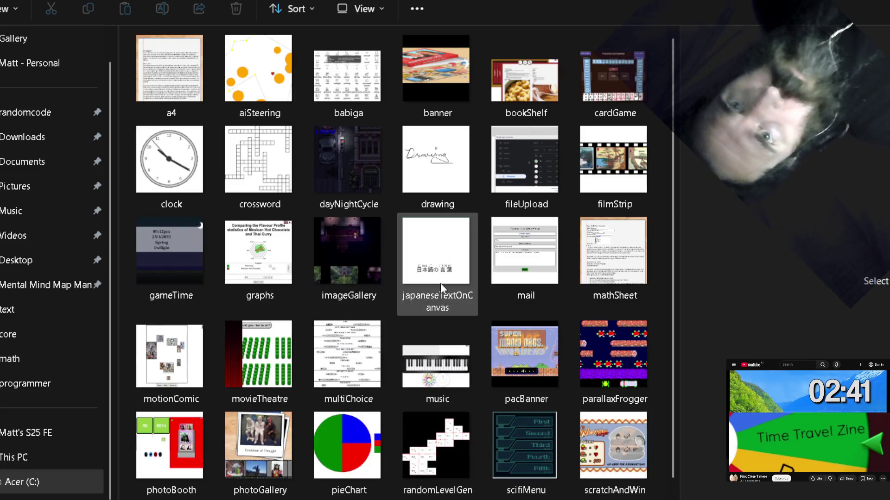
pyautogui.scroll(-1, 440, 283)
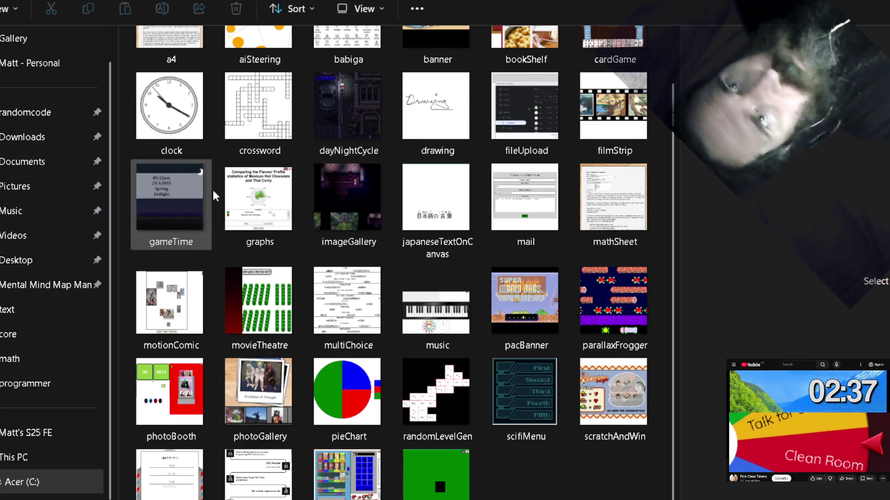
pyautogui.scroll(1, 229, 159)
pyautogui.click(361, 87)
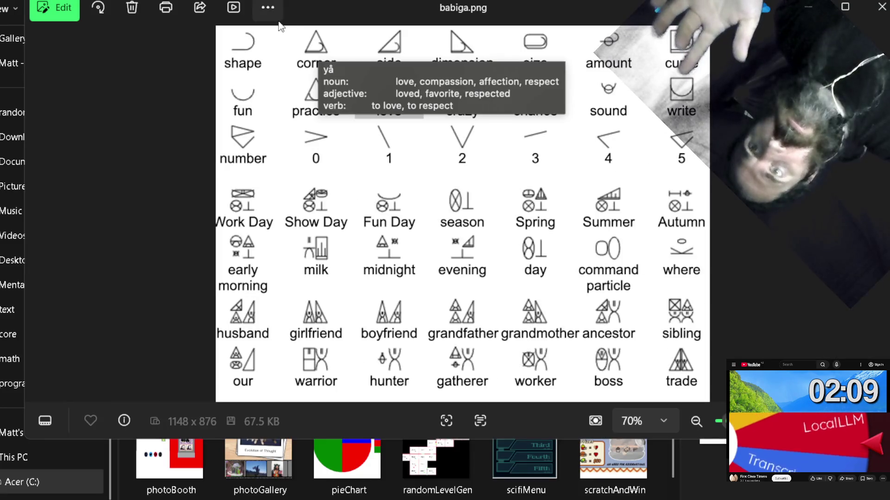
pyautogui.scroll(2, 243, 105)
pyautogui.scroll(2, 242, 106)
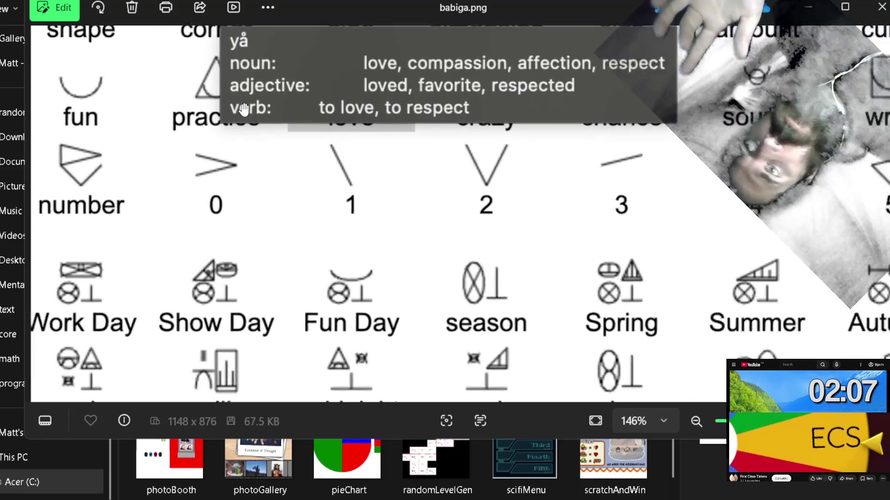
pyautogui.scroll(2, 292, 285)
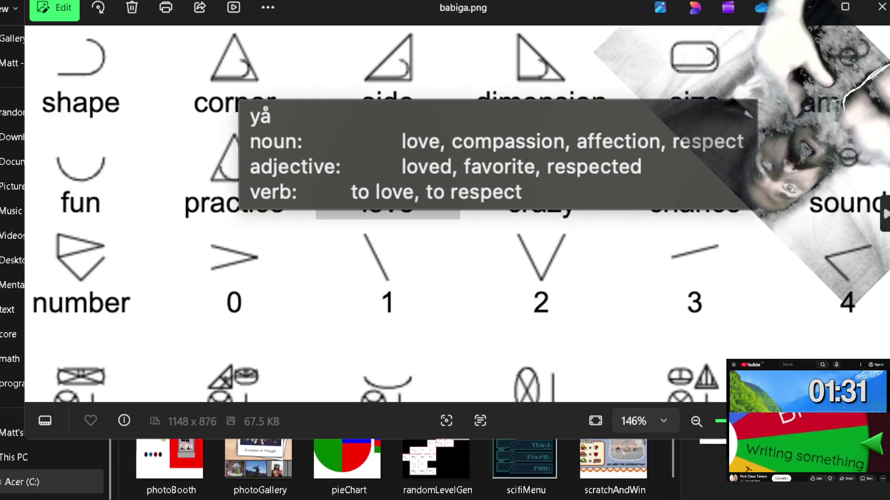
pyautogui.moveTo(851, 32)
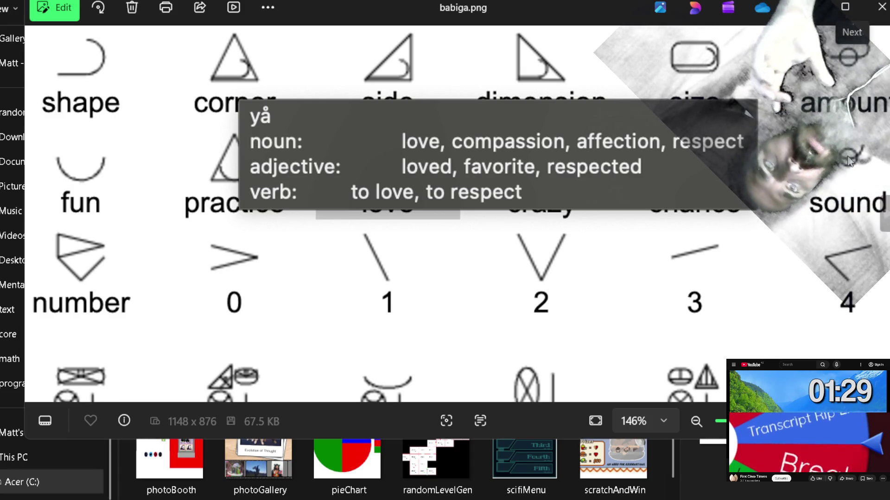
pyautogui.click(882, 212)
pyautogui.click(881, 7)
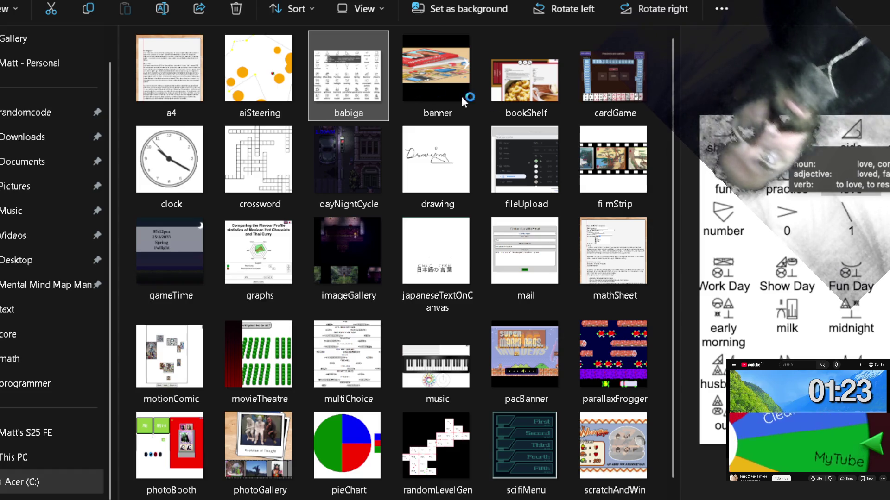
# Reopen babiga.png and pan and zoom over the lower rows of the glyph chart.
pyautogui.doubleClick(375, 89)
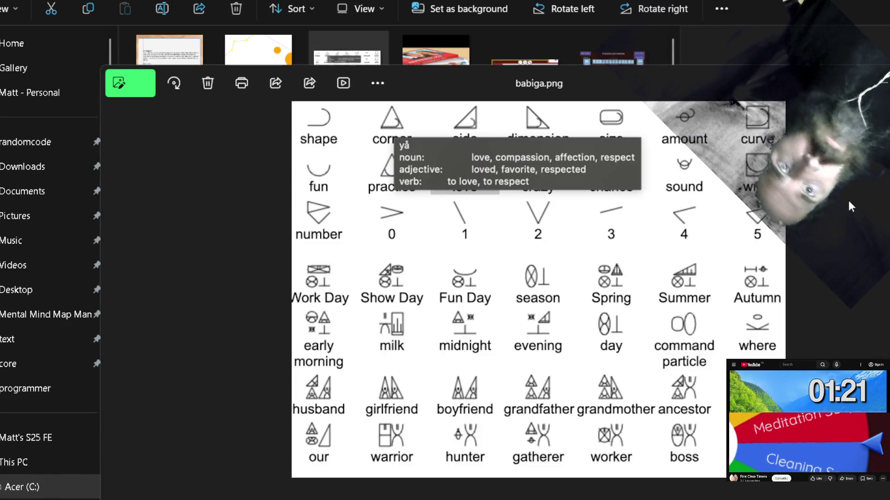
pyautogui.scroll(3, 538, 288)
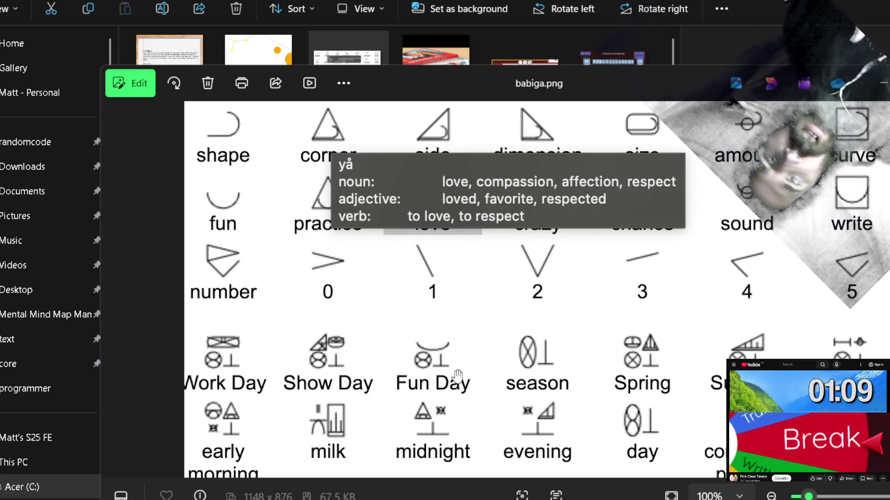
pyautogui.moveTo(460, 369); pyautogui.dragTo(455, 303)
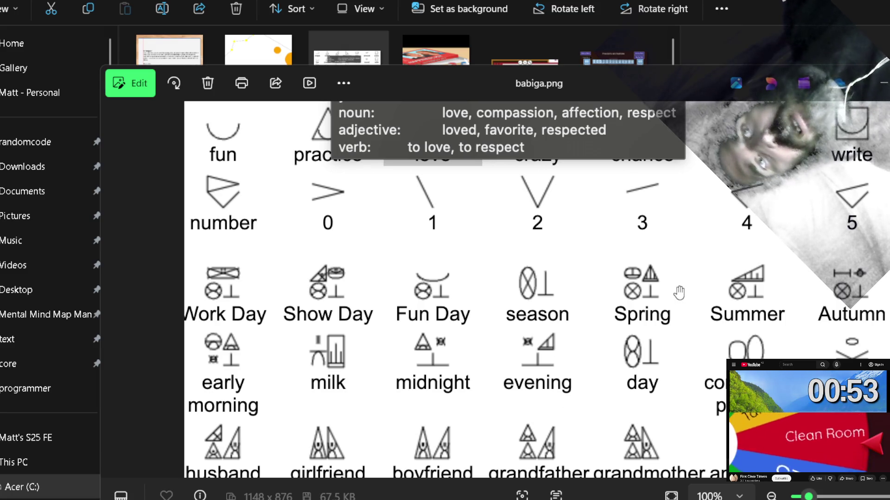
pyautogui.hotkey('ctrl', '+')
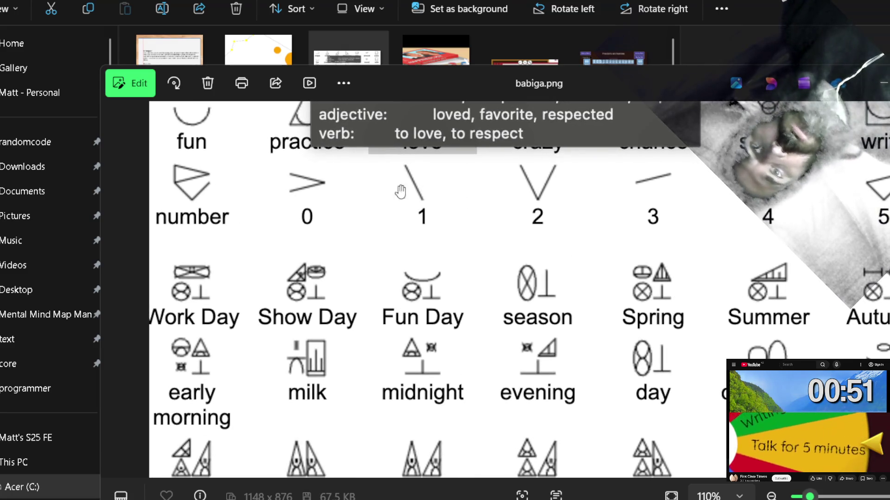
pyautogui.scroll(1, 685, 342)
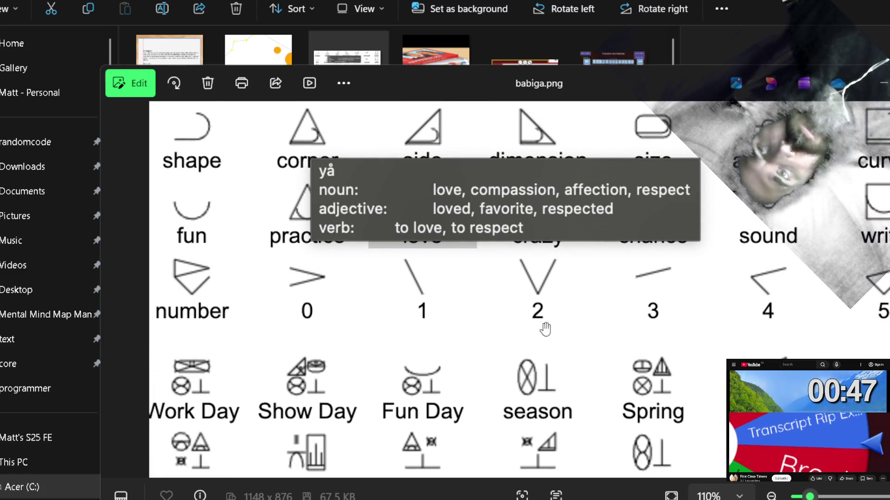
pyautogui.scroll(-2, 817, 312)
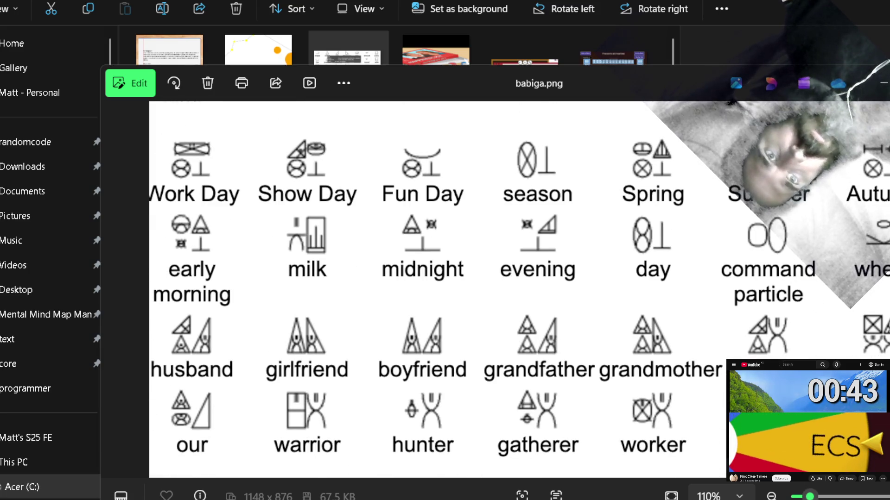
# Open the neighbouring banner.png, then close both viewer windows to return to Cursor.
pyautogui.hotkey('alt', 'Tab')
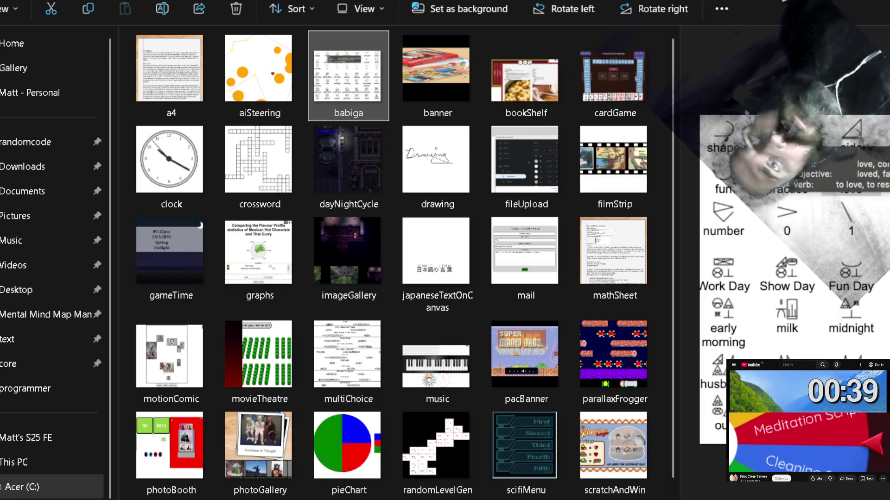
pyautogui.press('Right')
pyautogui.press('Return')
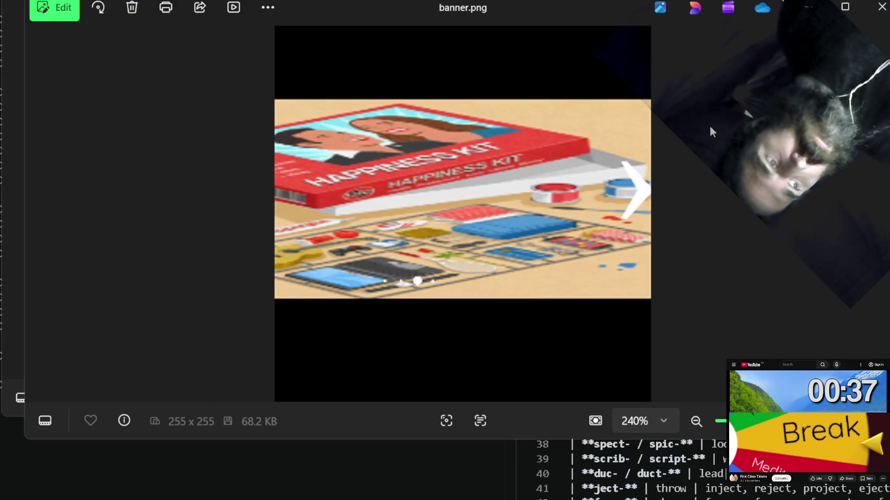
pyautogui.click(865, 13)
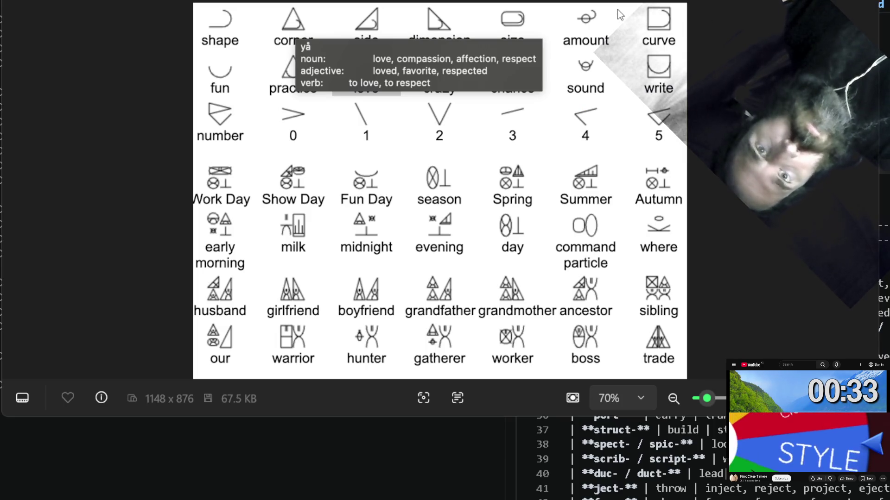
pyautogui.hotkey('alt', 'F4')
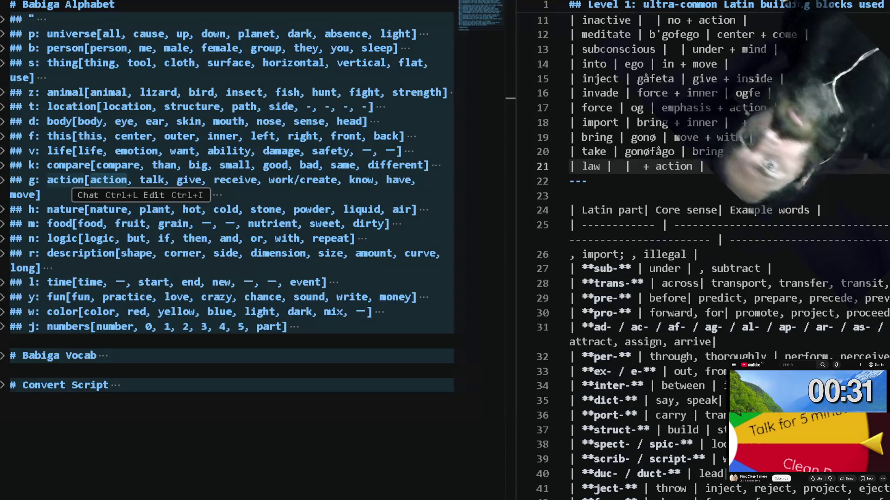
# Copy 'group' from the b: person list into the law row, then start a search for 'good'.
pyautogui.click(277, 238)
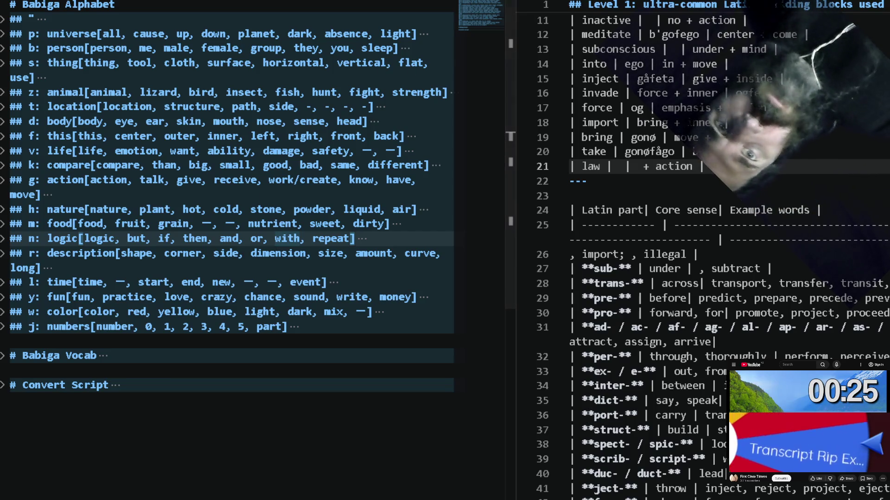
pyautogui.click(777, 183)
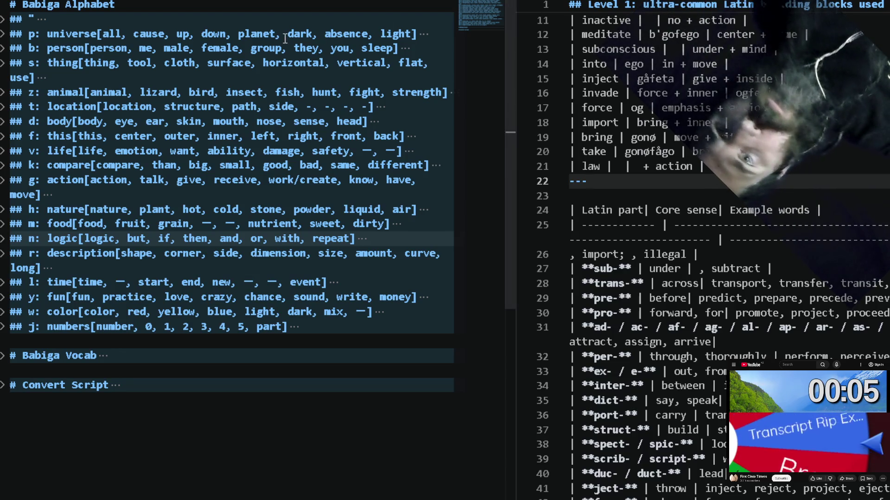
pyautogui.doubleClick(270, 46)
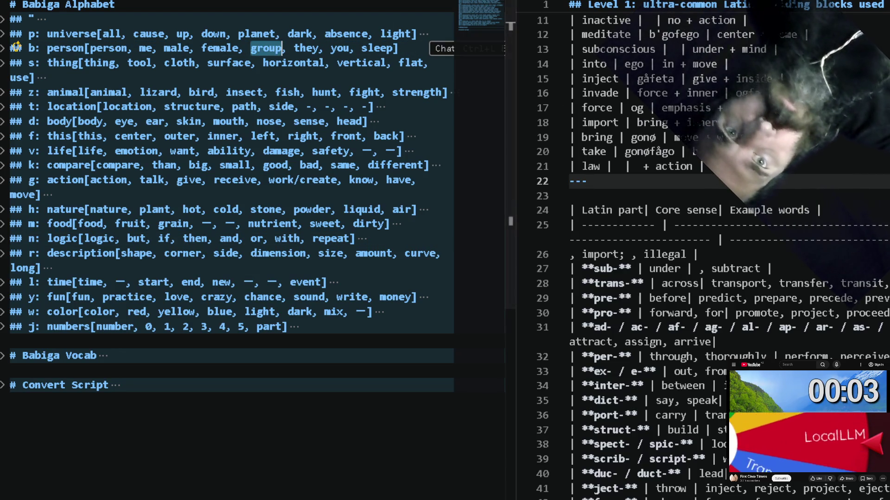
pyautogui.click(638, 170)
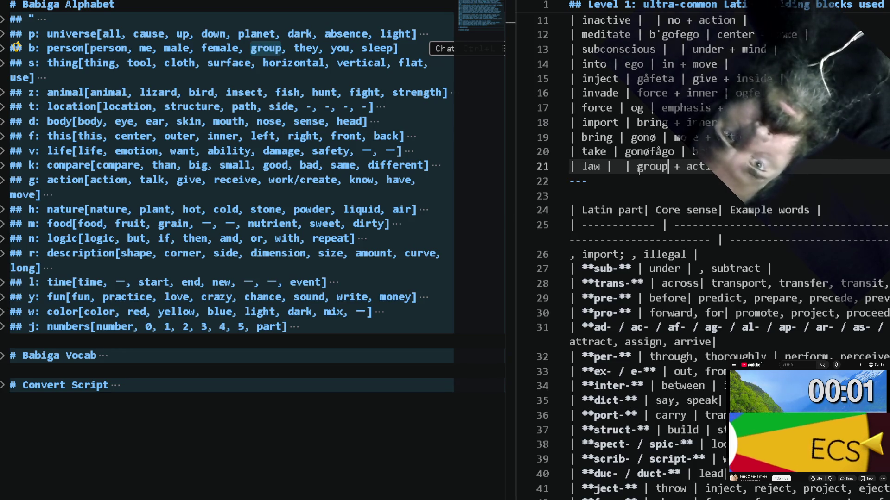
pyautogui.doubleClick(636, 170)
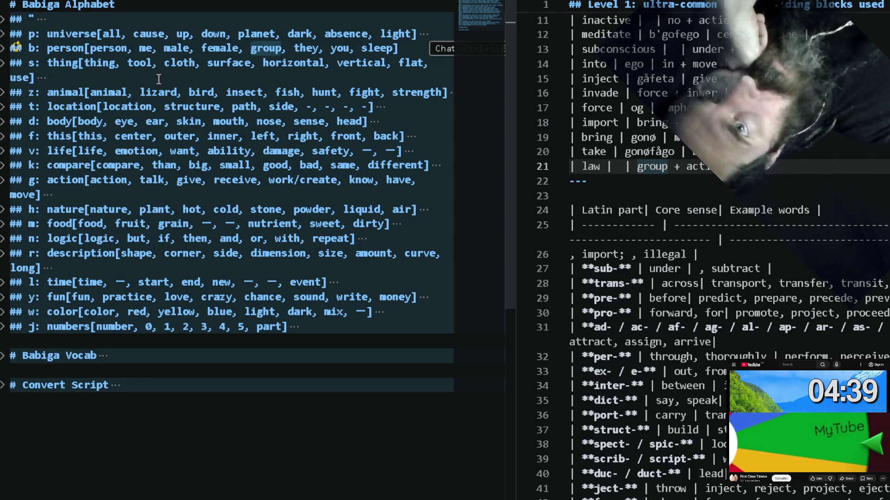
pyautogui.click(226, 83)
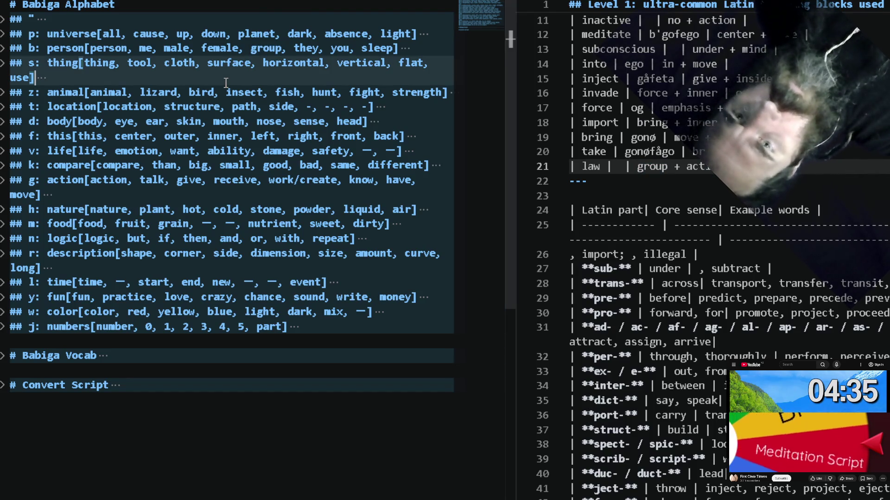
pyautogui.hotkey('ctrl', 'f')
pyautogui.write('good')
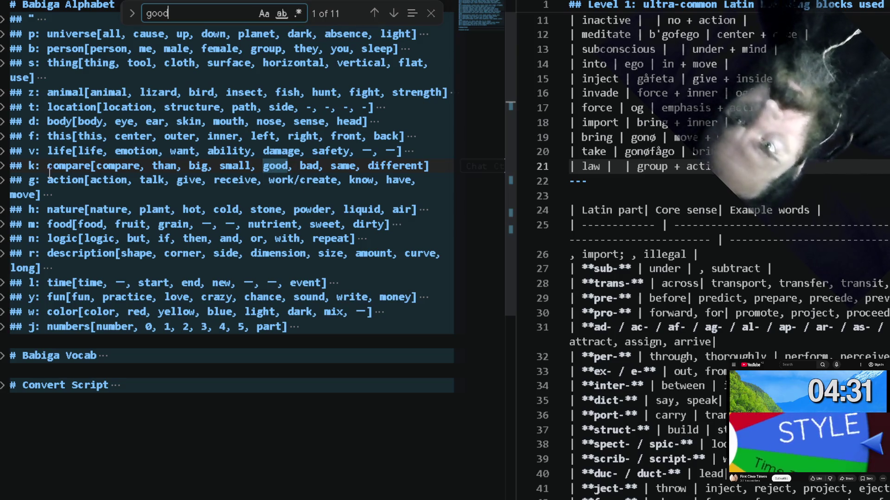
# Take 'ki' from the unfolded compare table so the law row reads ki = good + group, then select the search term.
pyautogui.click(4, 167)
pyautogui.click(4, 193)
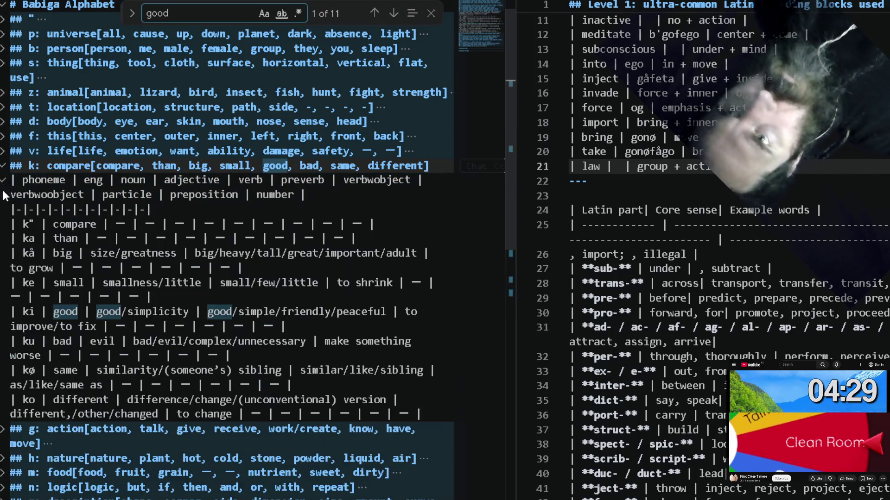
pyautogui.doubleClick(25, 311)
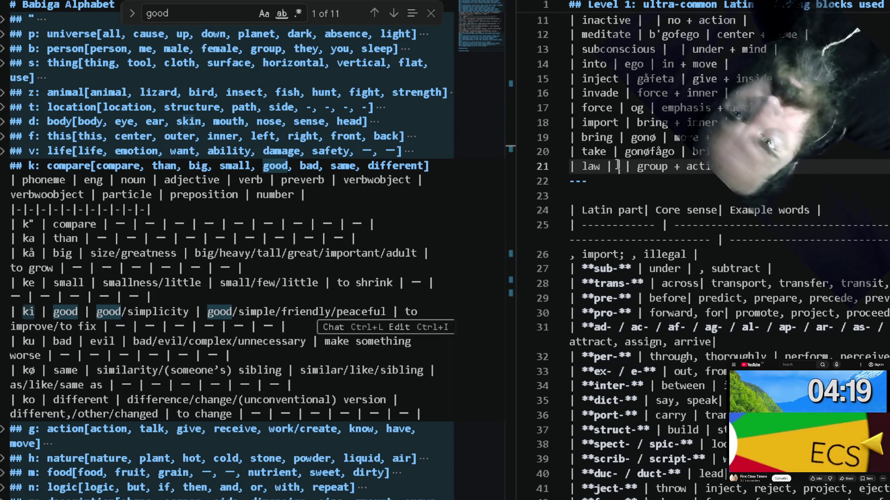
pyautogui.write('ki')
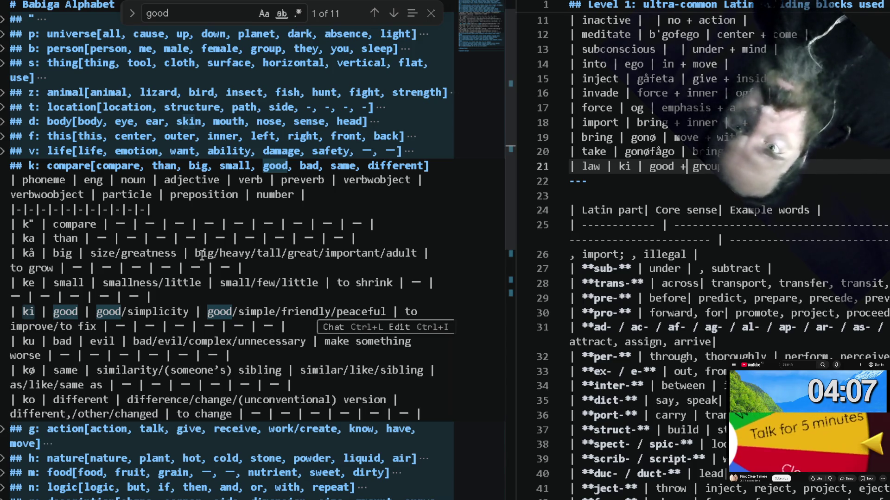
pyautogui.click(202, 255)
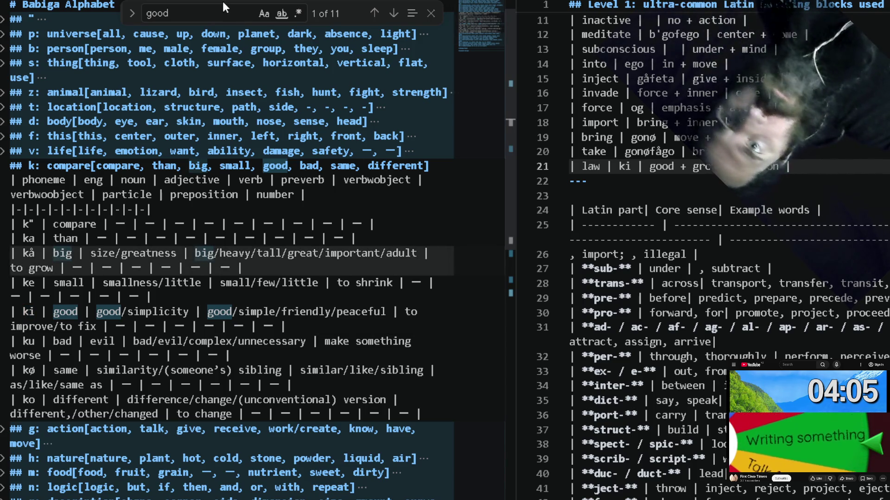
pyautogui.click(230, 13)
pyautogui.hotkey('ctrl', 'a')
pyautogui.write('allow')
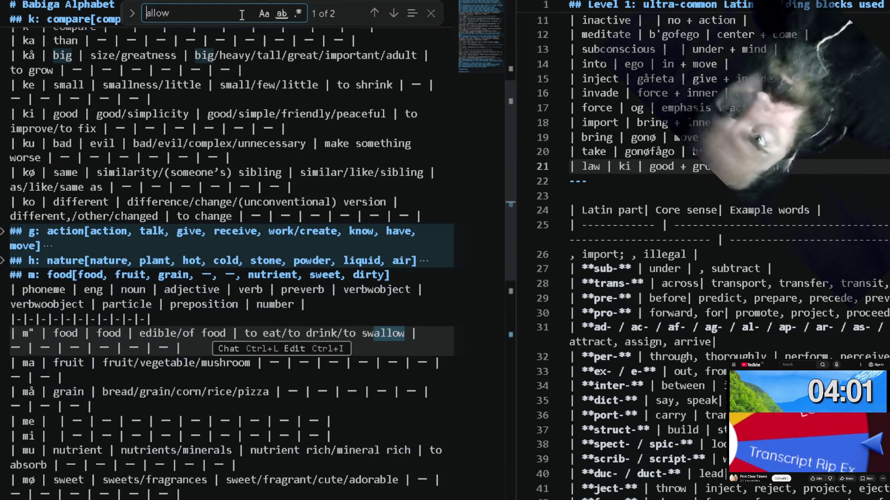
# Search the notes for 'allow' and then 'let', and place the caret at the end of the law row.
pyautogui.press('Home')
pyautogui.write('tp')
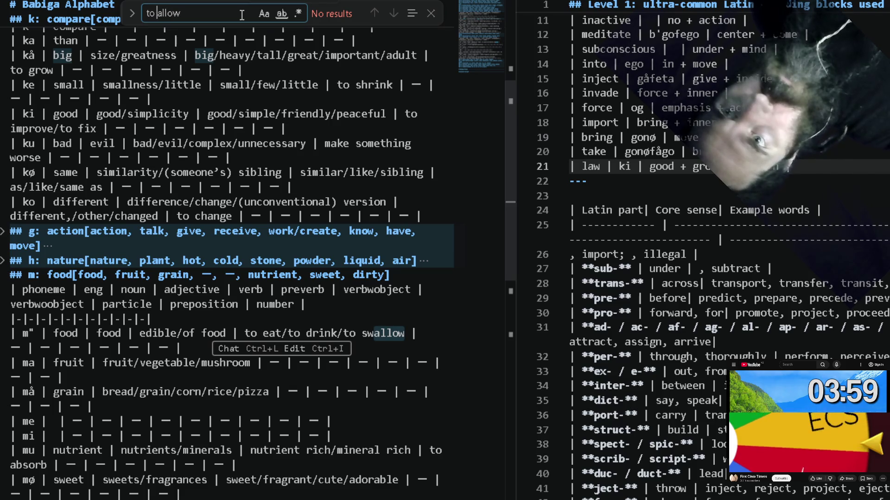
pyautogui.press('BackSpace')
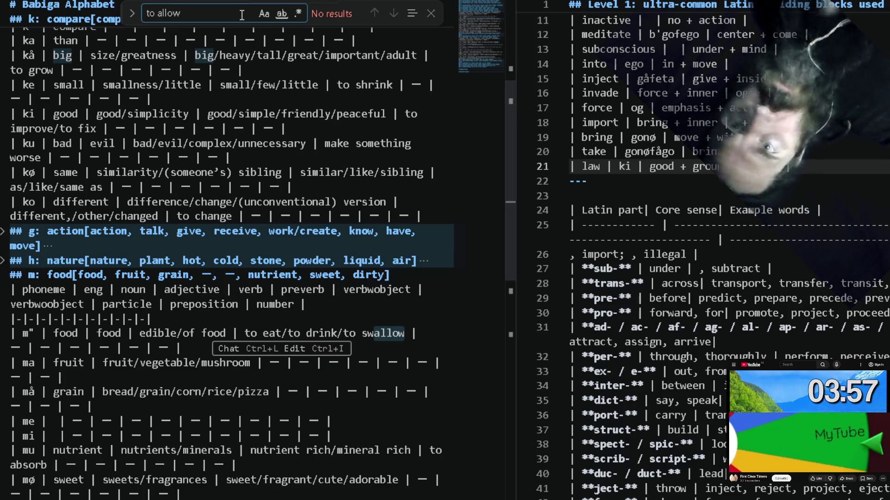
pyautogui.press('BackSpace')
pyautogui.press('BackSpace')
pyautogui.scroll(1, 187, 59)
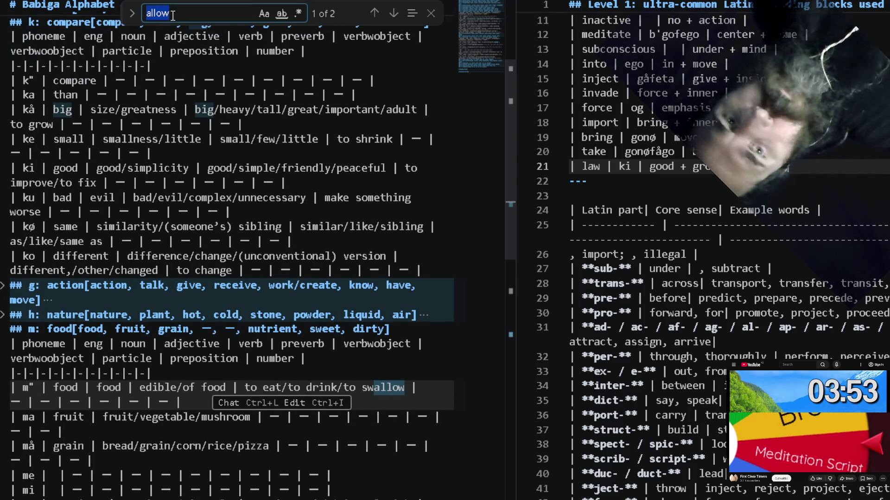
pyautogui.hotkey('ctrl', 'a')
pyautogui.write('let')
pyautogui.scroll(-5, 172, 16)
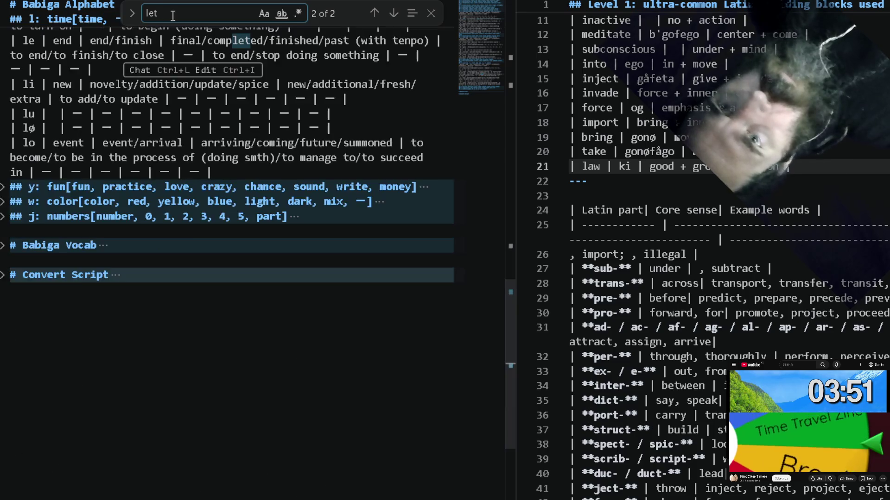
pyautogui.scroll(-5, 172, 16)
pyautogui.scroll(8, 173, 16)
pyautogui.scroll(1, 105, 231)
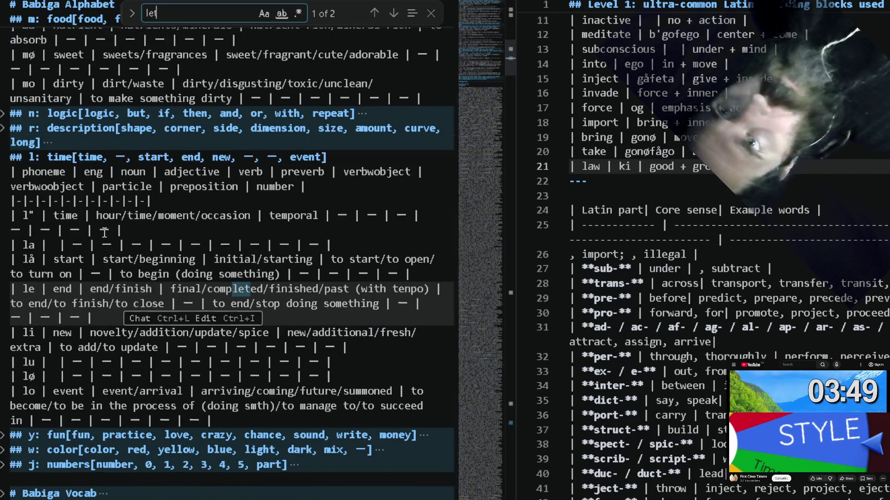
pyautogui.scroll(5, 104, 231)
pyautogui.scroll(3, 105, 231)
pyautogui.scroll(3, 104, 231)
pyautogui.scroll(2, 104, 231)
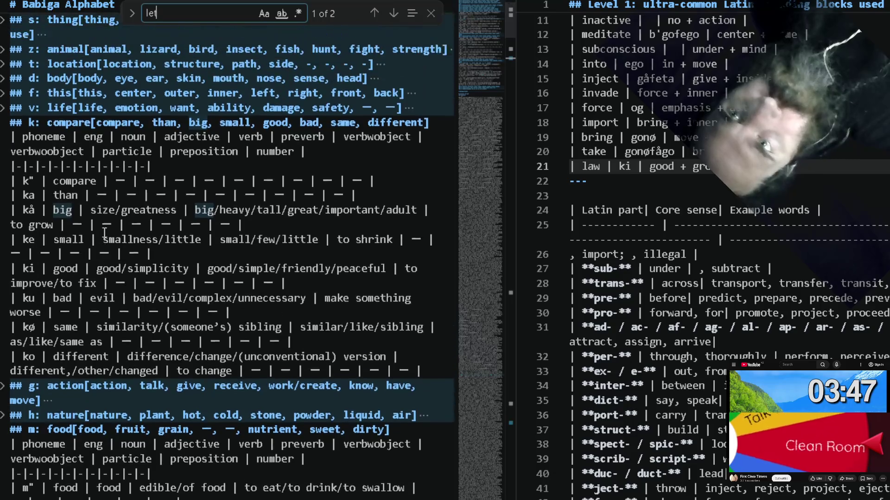
pyautogui.scroll(1, 104, 232)
pyautogui.scroll(1, 104, 232)
pyautogui.scroll(-1, 104, 233)
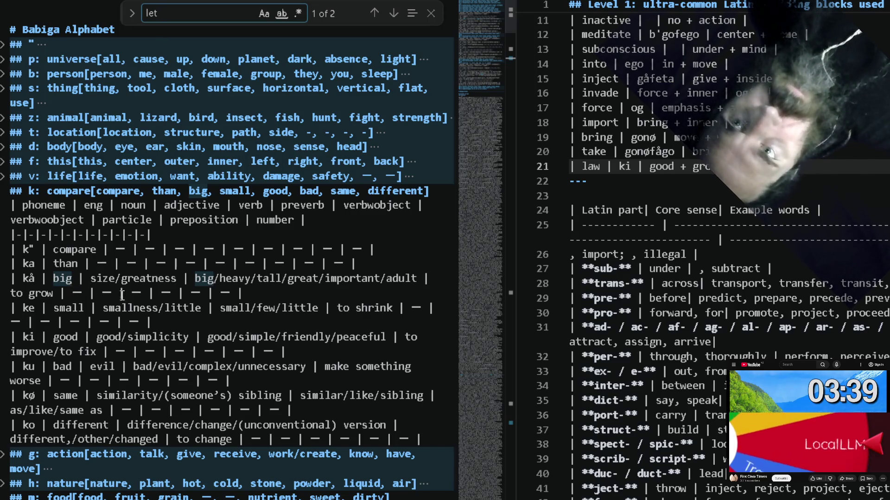
pyautogui.click(803, 165)
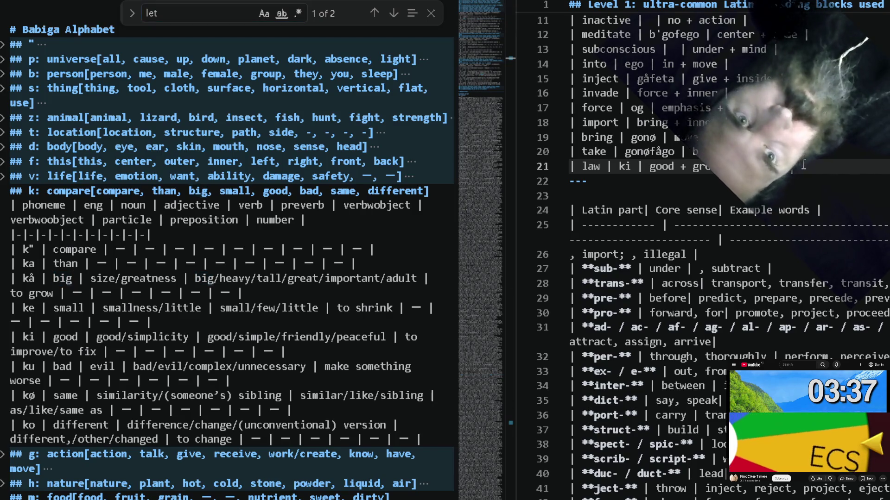
# Add an allow row reading 'give +' below law, then open a new browser window.
pyautogui.press('Return')
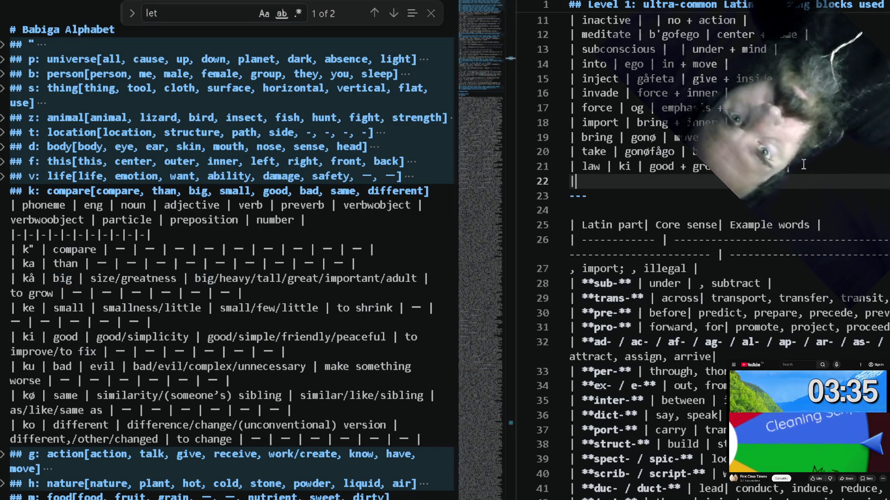
pyautogui.write('| allow')
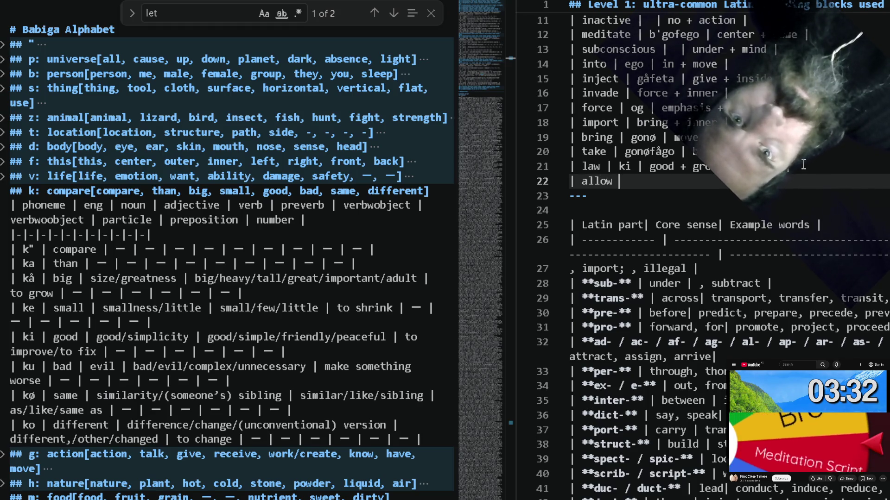
pyautogui.write('| g')
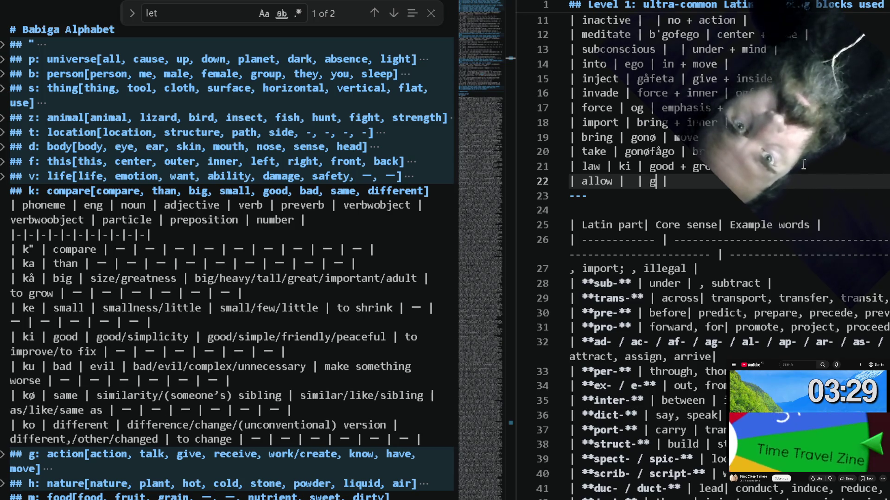
pyautogui.write('ive')
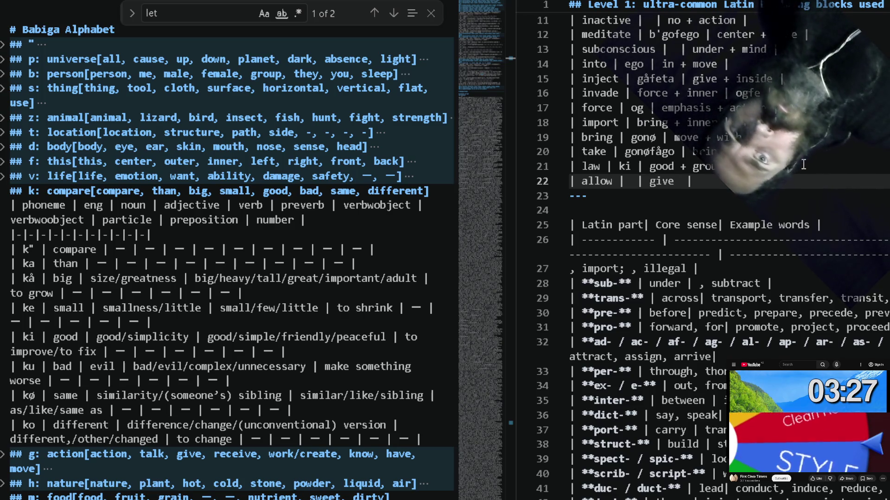
pyautogui.write(' +')
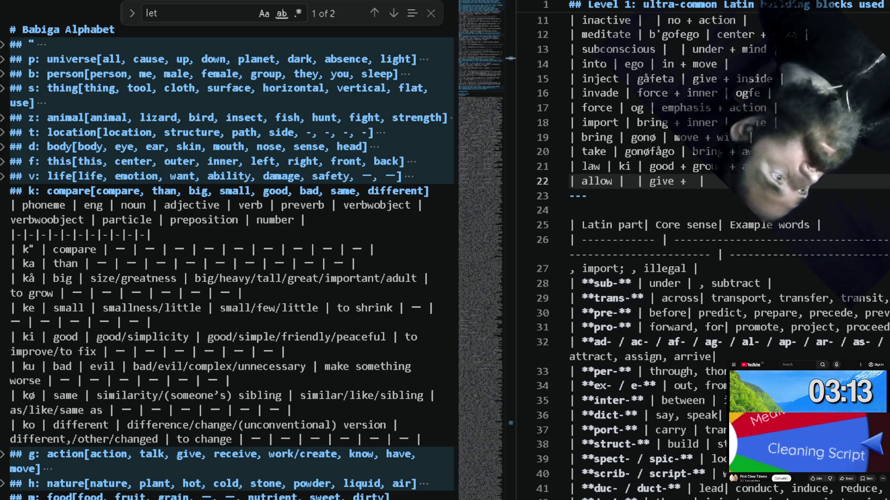
pyautogui.hotkey('ctrl', 'n')
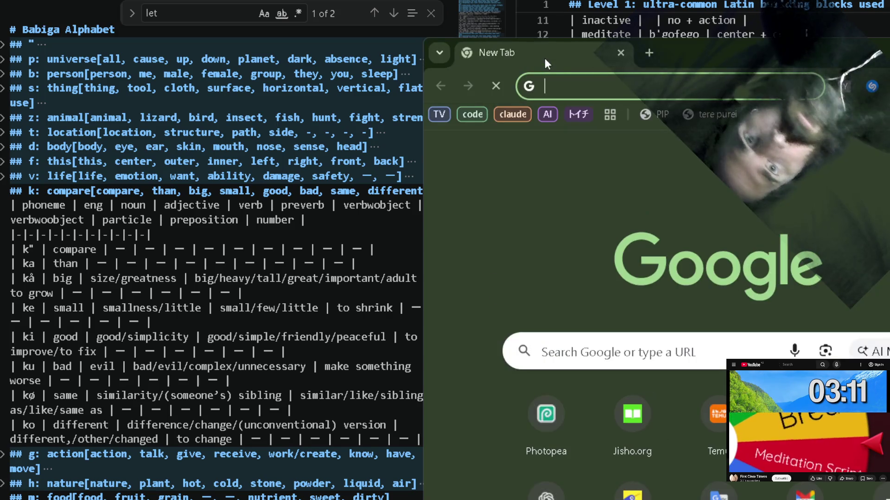
# Maximize Chrome and run a Google search for 'kaktovic numerals'.
pyautogui.doubleClick(709, 55)
pyautogui.write('ko')
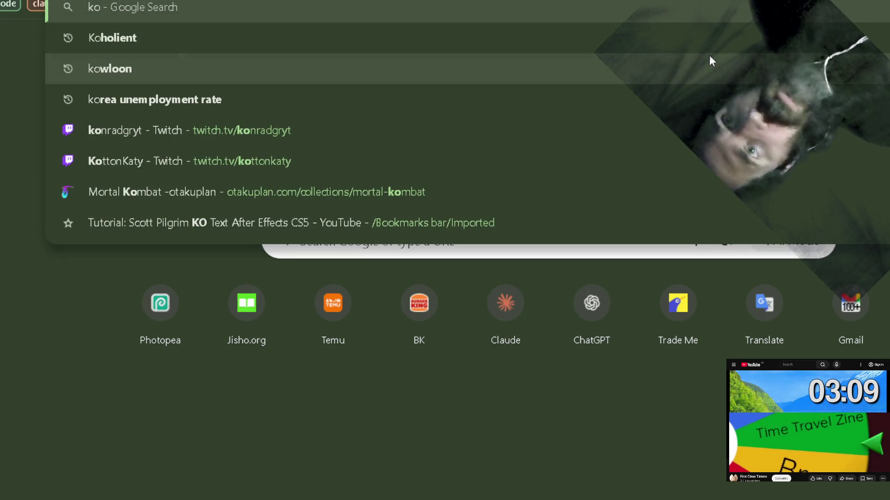
pyautogui.press('BackSpace')
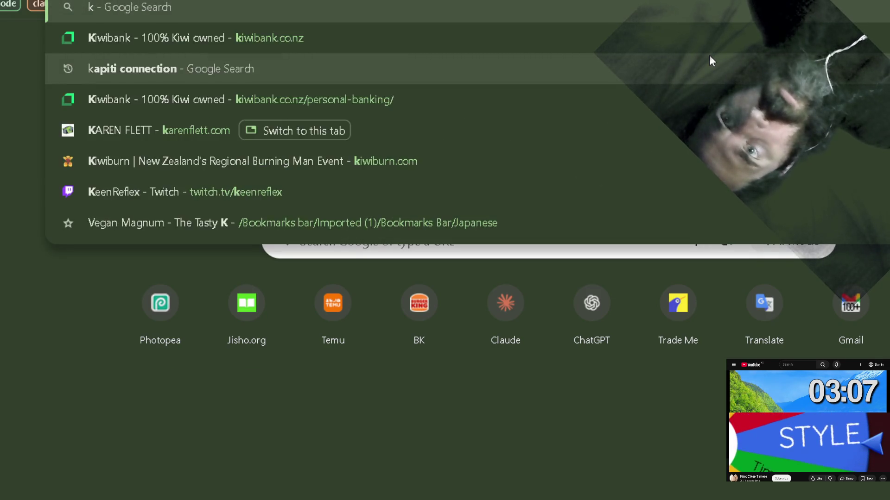
pyautogui.write('aktovic n')
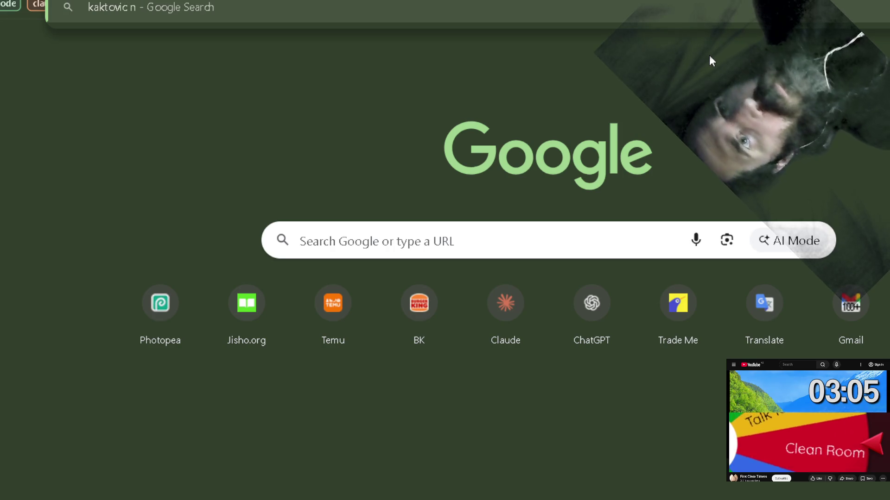
pyautogui.write('umbe')
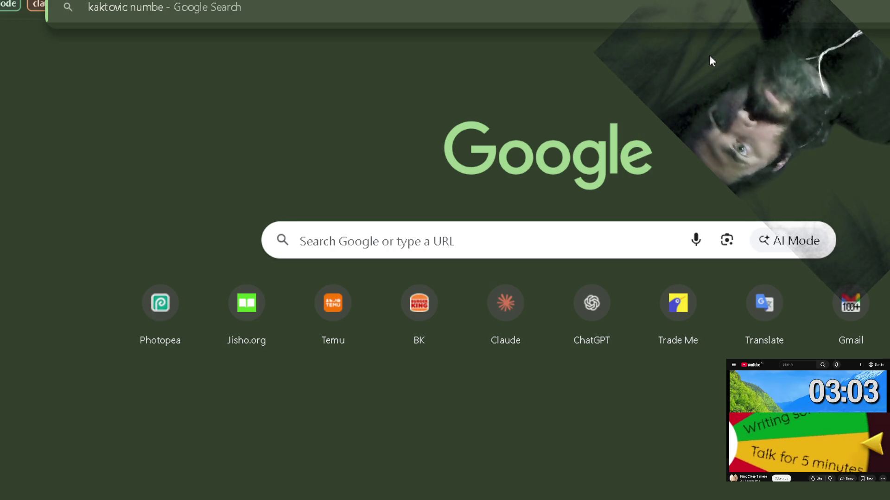
pyautogui.write('rs')
pyautogui.press('BackSpace')
pyautogui.press('BackSpace')
pyautogui.press('BackSpace')
pyautogui.press('BackSpace')
pyautogui.write('era')
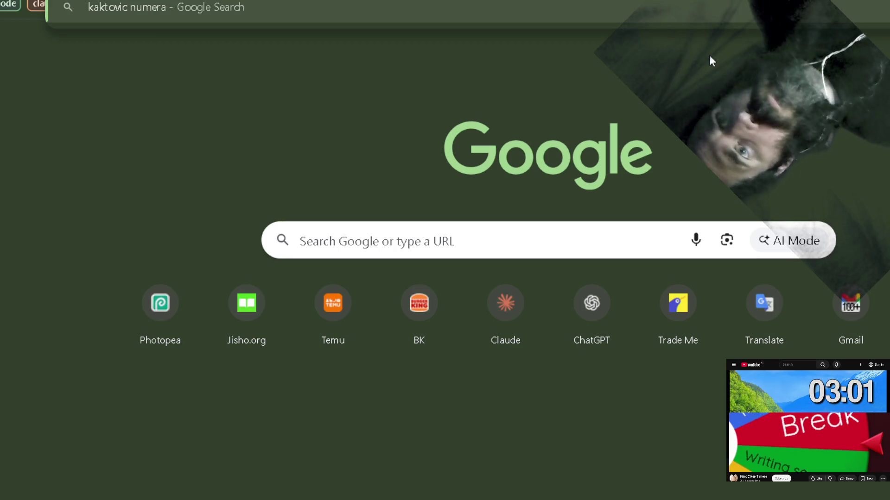
pyautogui.write('ls')
pyautogui.press('Return')
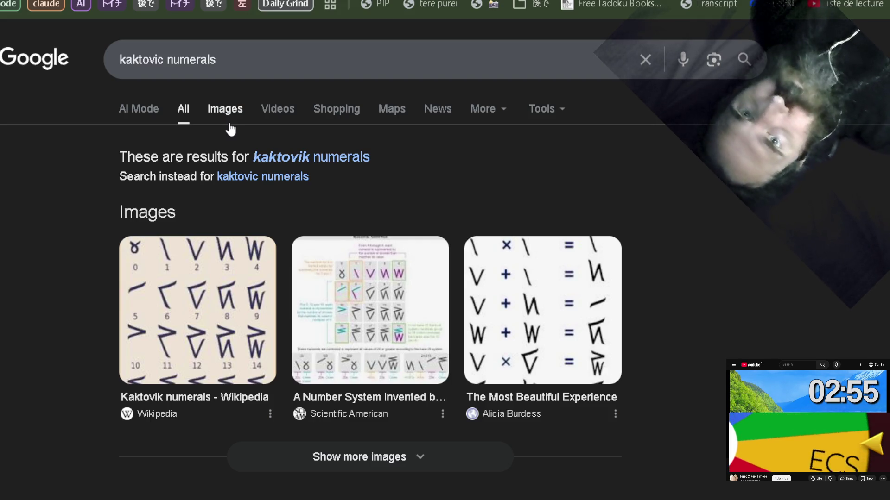
# Switch the Kaktovik numerals search to Images results showing the Wikipedia 0–19 chart.
pyautogui.click(224, 108)
pyautogui.scroll(5, 8, 273)
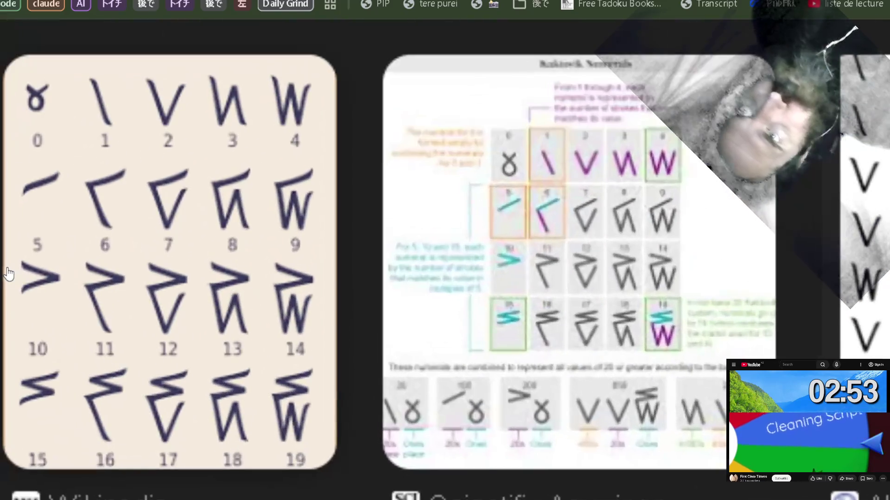
pyautogui.scroll(3, 9, 273)
pyautogui.scroll(1, 8, 274)
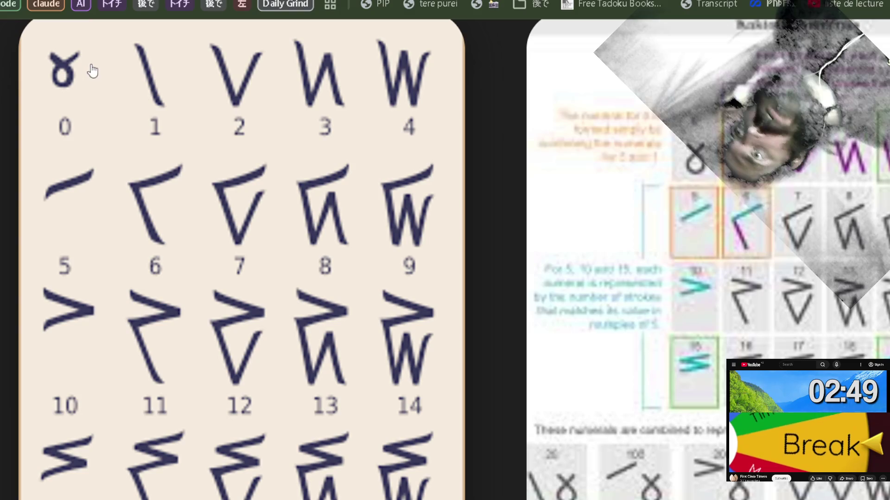
pyautogui.scroll(-1, 75, 82)
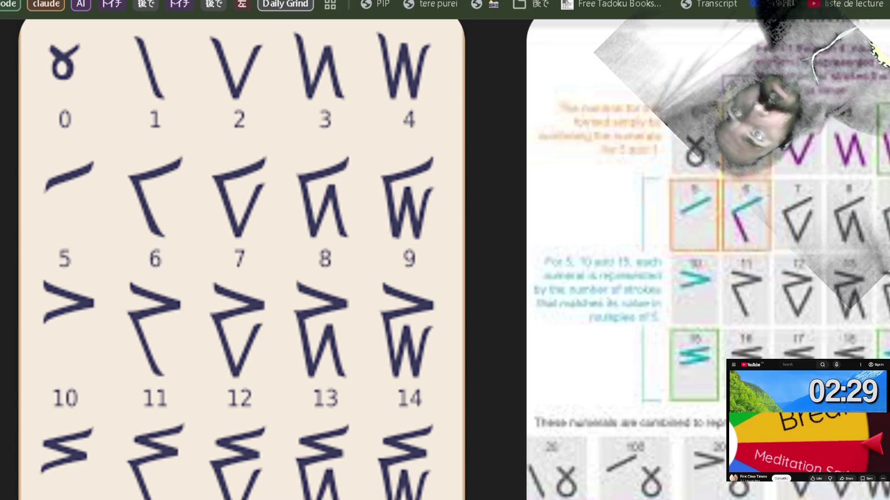
pyautogui.scroll(-1, 177, 293)
pyautogui.scroll(-1, 177, 293)
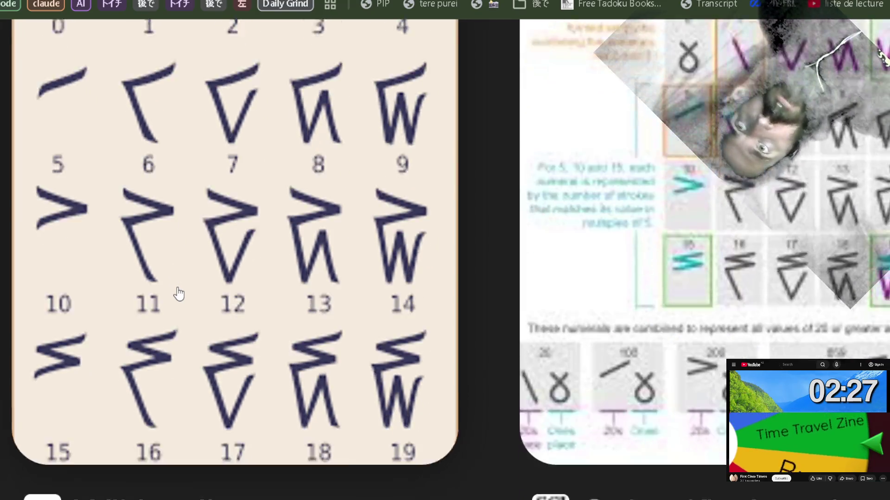
pyautogui.scroll(-2, 177, 294)
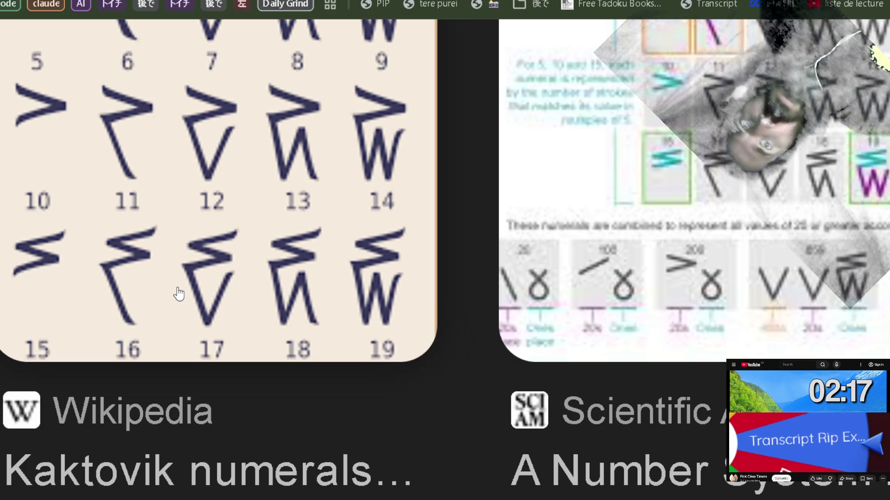
pyautogui.scroll(-1, 179, 293)
pyautogui.scroll(-1, 178, 293)
pyautogui.scroll(-1, 179, 294)
pyautogui.scroll(-1, 179, 293)
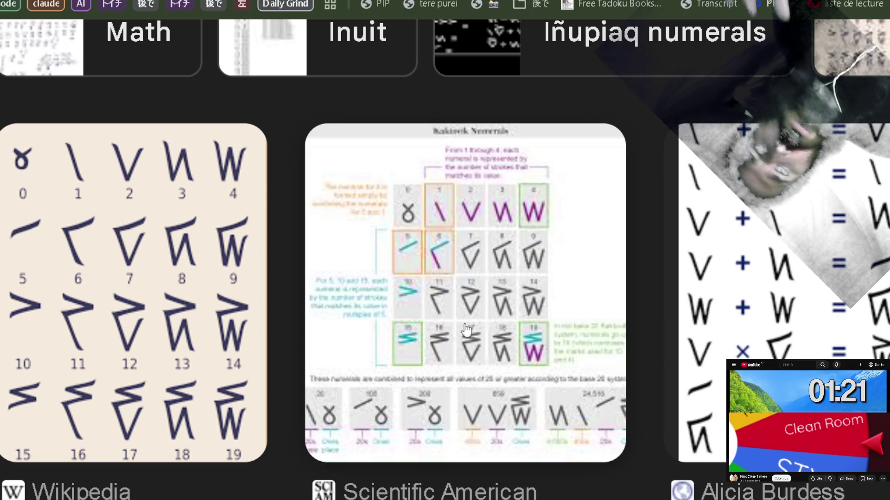
pyautogui.hscroll(3, 495, 267)
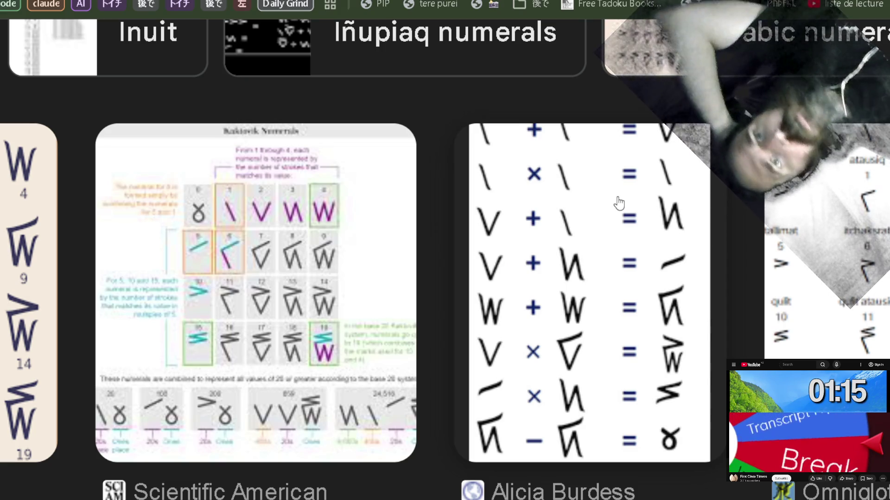
pyautogui.scroll(-3, 404, 312)
pyautogui.scroll(-3, 394, 311)
pyautogui.scroll(-2, 394, 312)
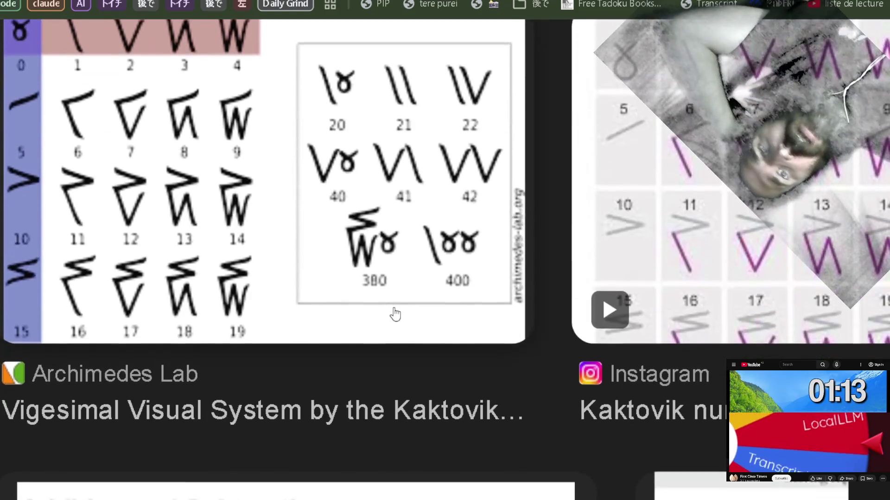
pyautogui.hscroll(3, 395, 313)
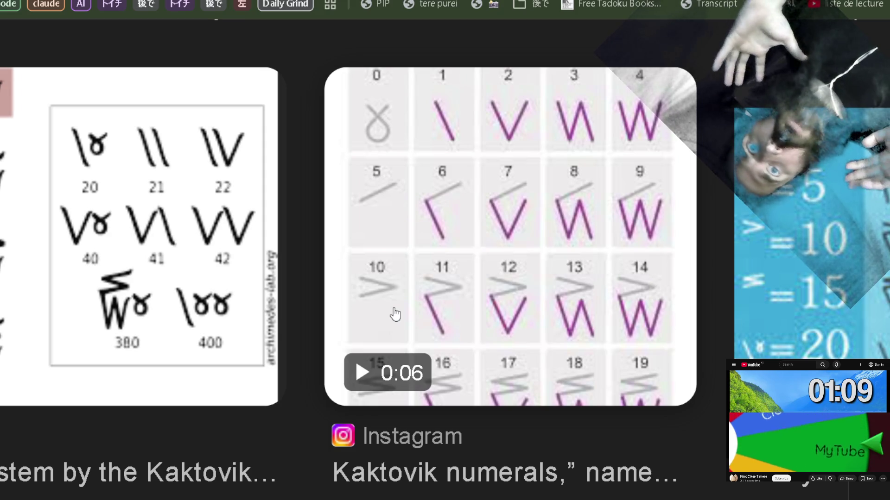
# Reset page zoom with Ctrl+0 to reveal the full Kaktovik image grid.
pyautogui.hotkey('ctrl', '0')
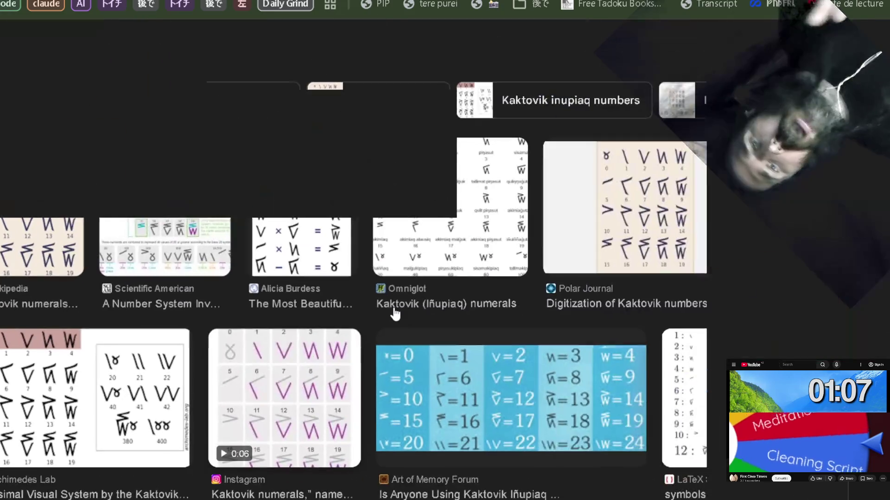
pyautogui.scroll(1, 394, 314)
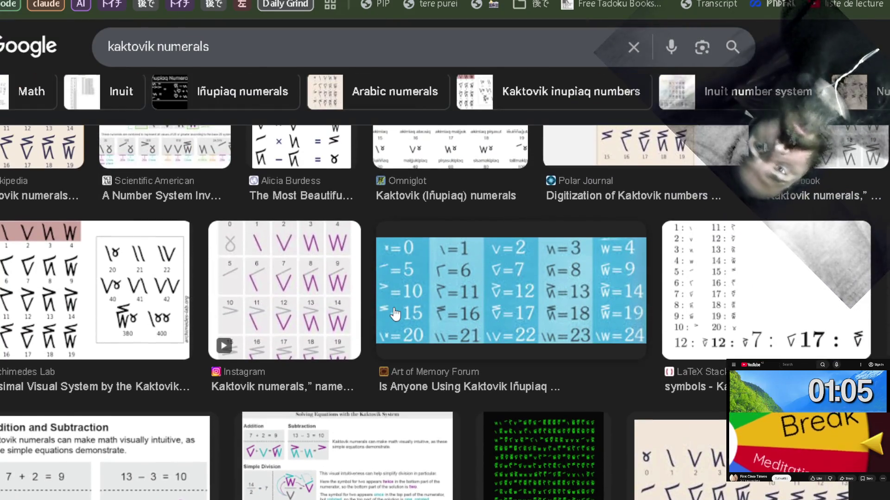
pyautogui.scroll(2, 387, 366)
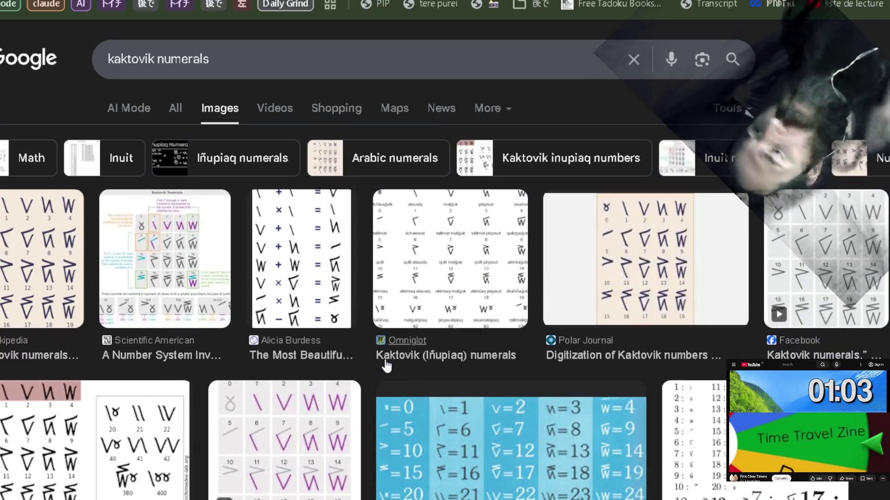
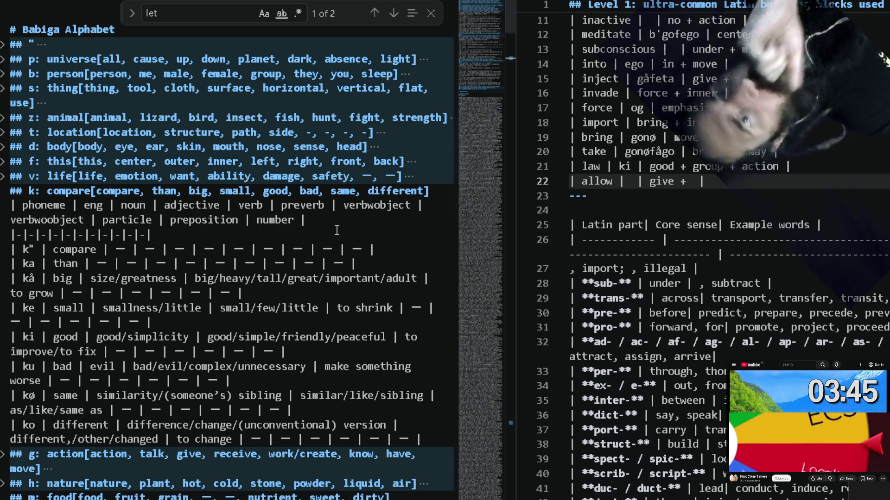
pyautogui.scroll(-1, 184, 311)
pyautogui.scroll(-1, 184, 311)
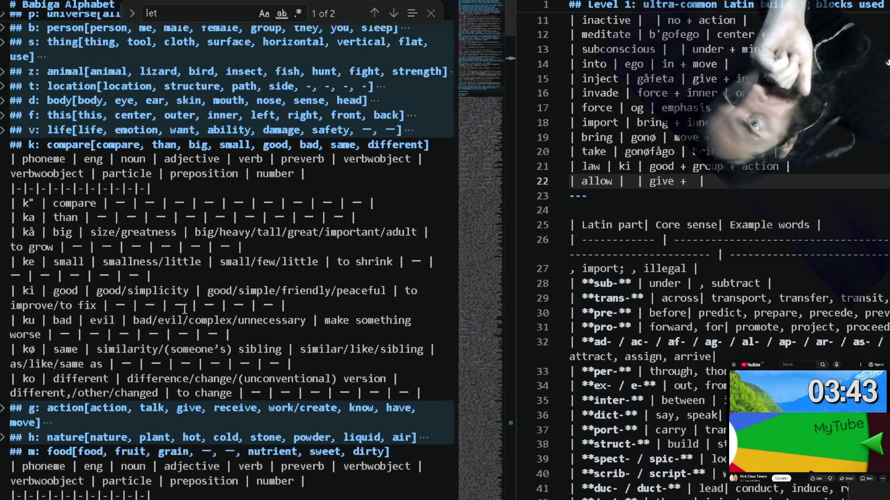
pyautogui.scroll(-2, 184, 311)
pyautogui.scroll(-1, 184, 309)
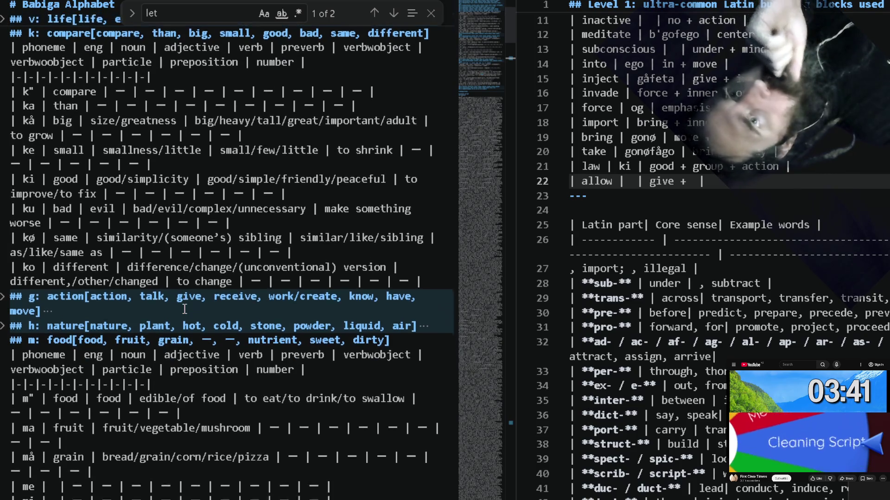
pyautogui.scroll(1, 184, 309)
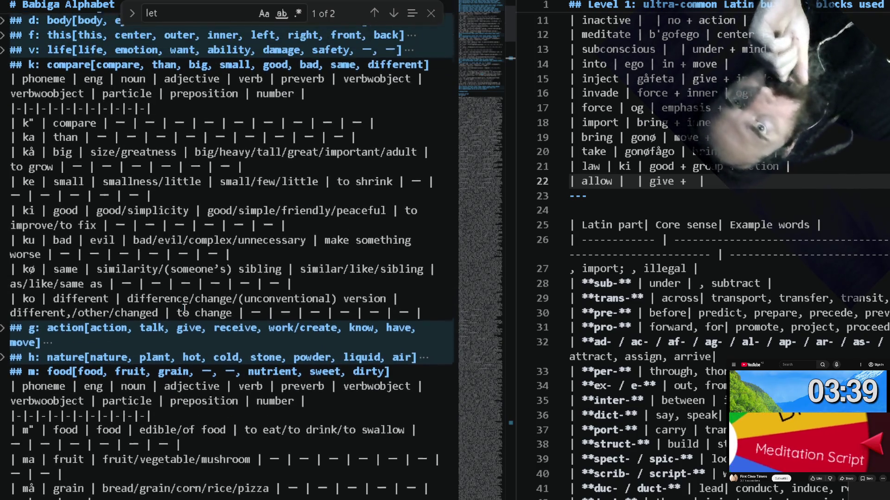
pyautogui.scroll(2, 184, 308)
pyautogui.scroll(1, 184, 309)
pyautogui.scroll(1, 184, 308)
pyautogui.scroll(1, 185, 309)
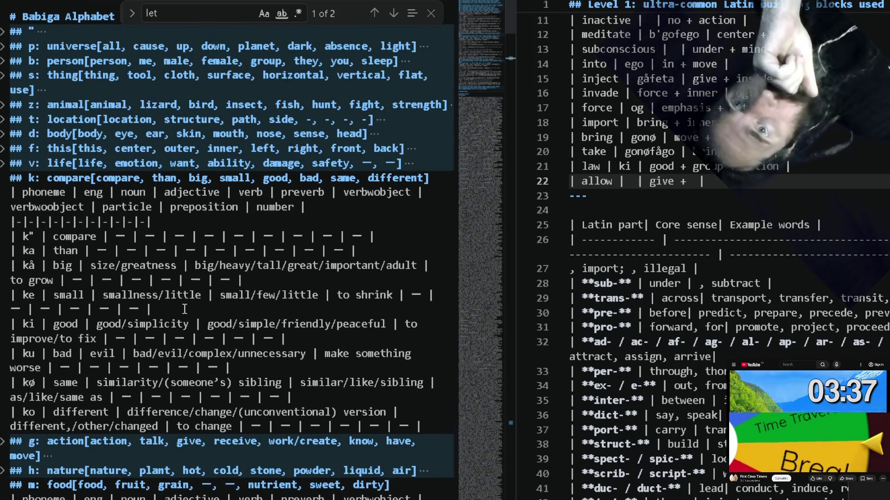
pyautogui.scroll(1, 185, 310)
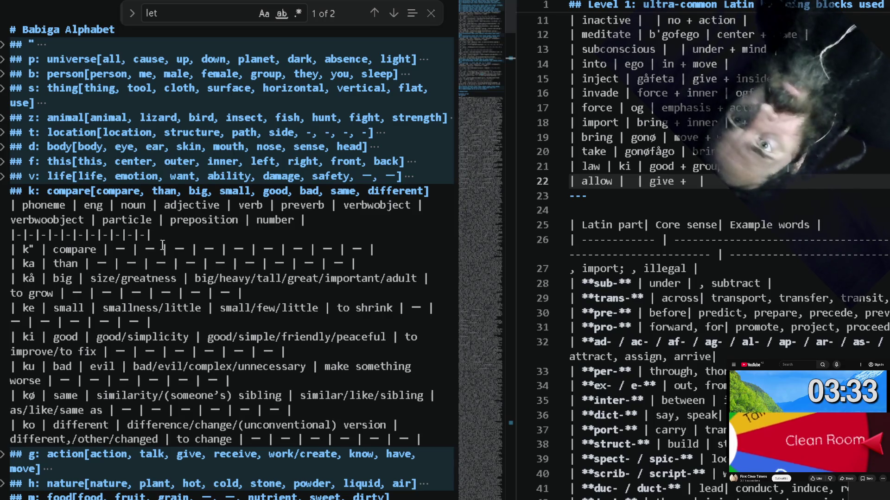
# Look up 'use' on the so row by unfolding the z: animal and s: thing tables, then fold them again.
pyautogui.click(3, 120)
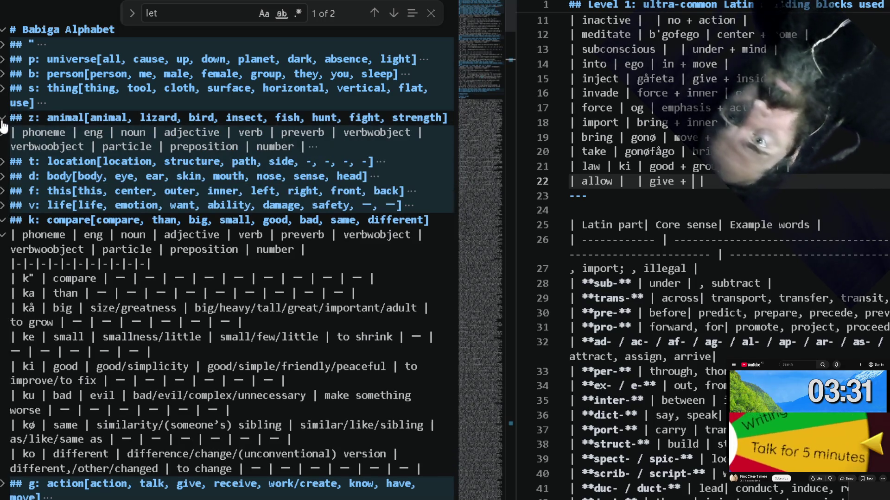
pyautogui.click(4, 133)
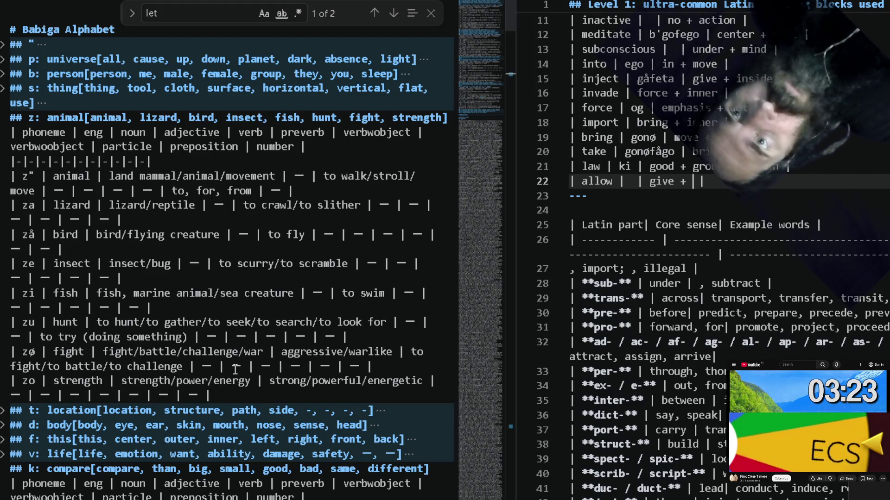
pyautogui.scroll(-1, 235, 370)
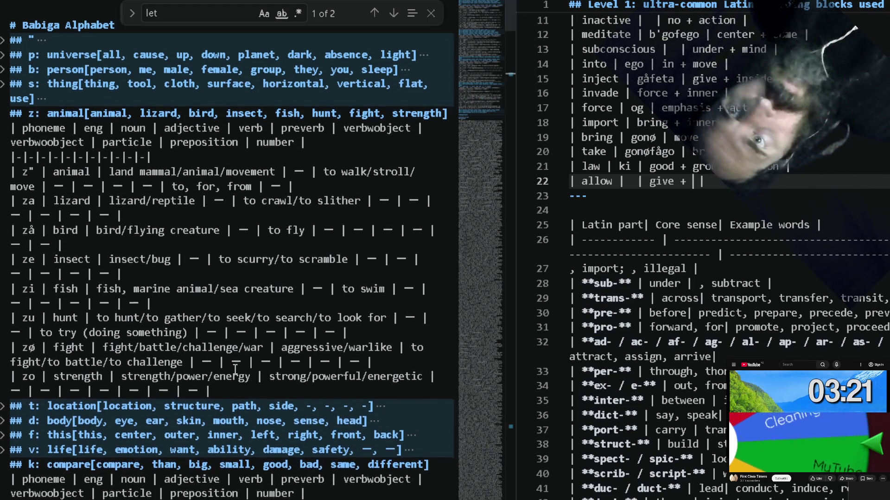
pyautogui.scroll(-2, 235, 370)
pyautogui.scroll(-1, 235, 371)
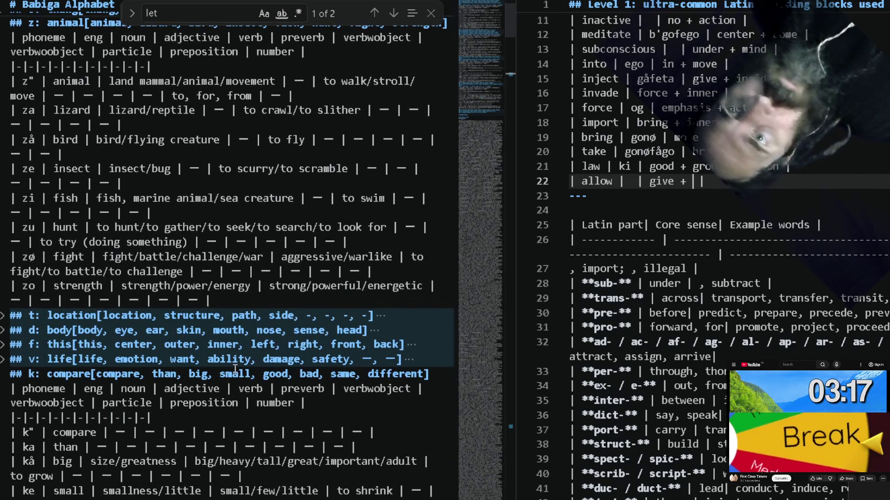
pyautogui.scroll(1, 235, 371)
pyautogui.scroll(4, 235, 370)
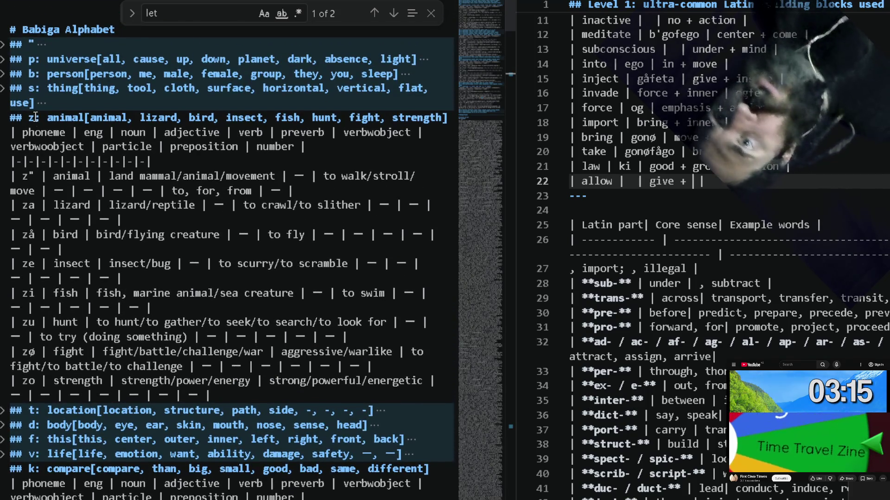
pyautogui.click(4, 89)
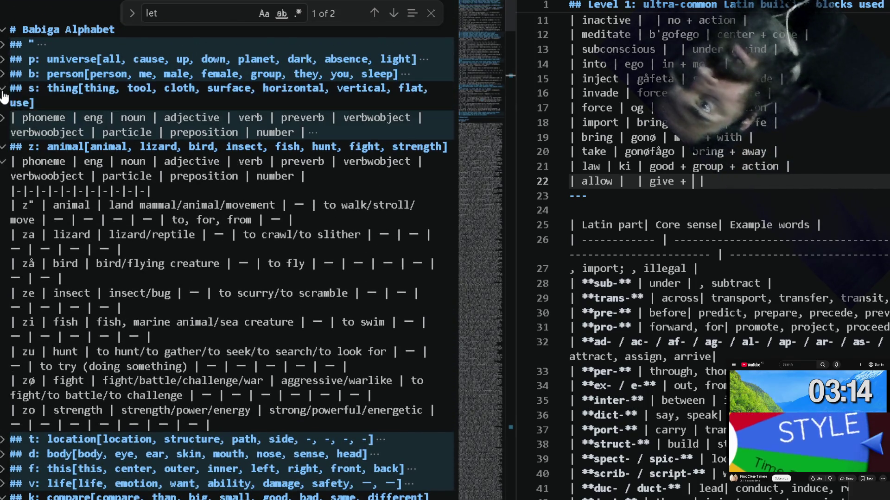
pyautogui.click(4, 118)
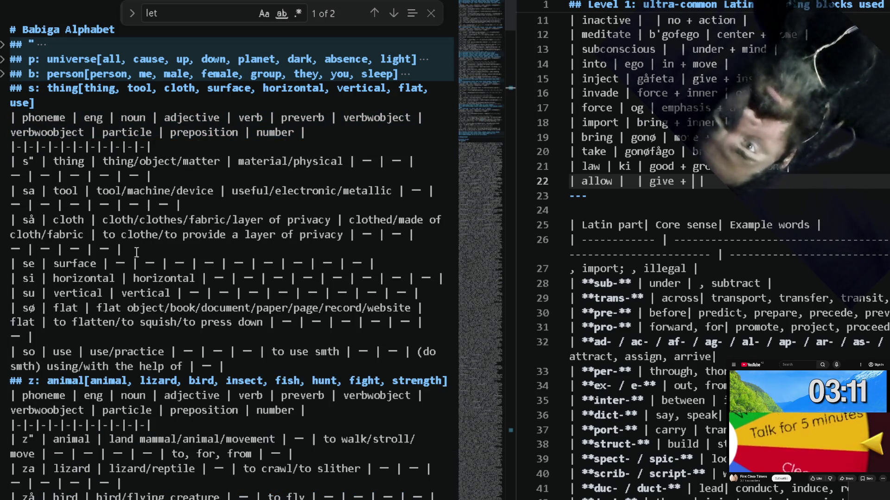
pyautogui.doubleClick(62, 352)
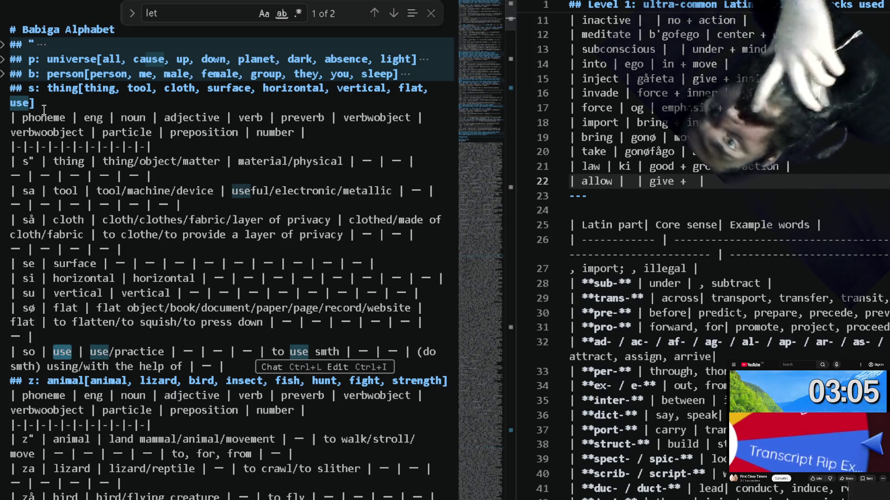
pyautogui.click(4, 91)
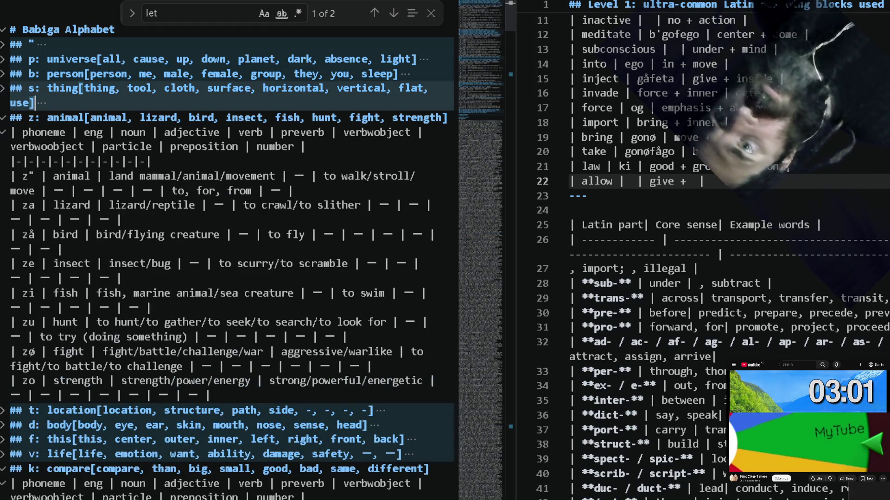
pyautogui.click(4, 118)
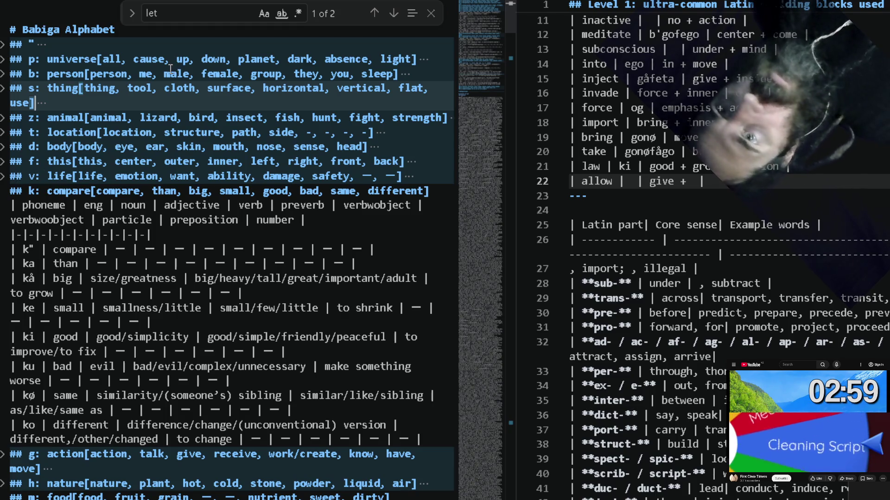
# Complete the allow row's sense as give + action and paste gå (give) into its Babiga cell.
pyautogui.click(176, 43)
pyautogui.hotkey('ctrl', 'f')
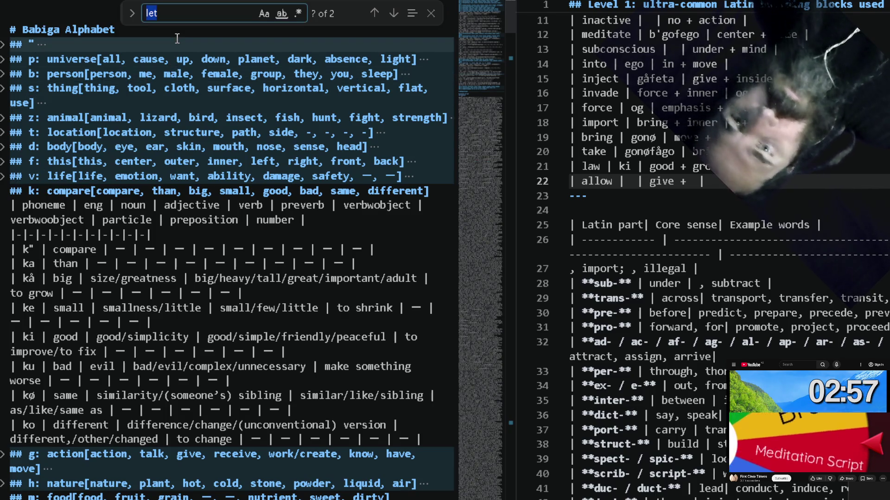
pyautogui.click(699, 180)
pyautogui.write('ab')
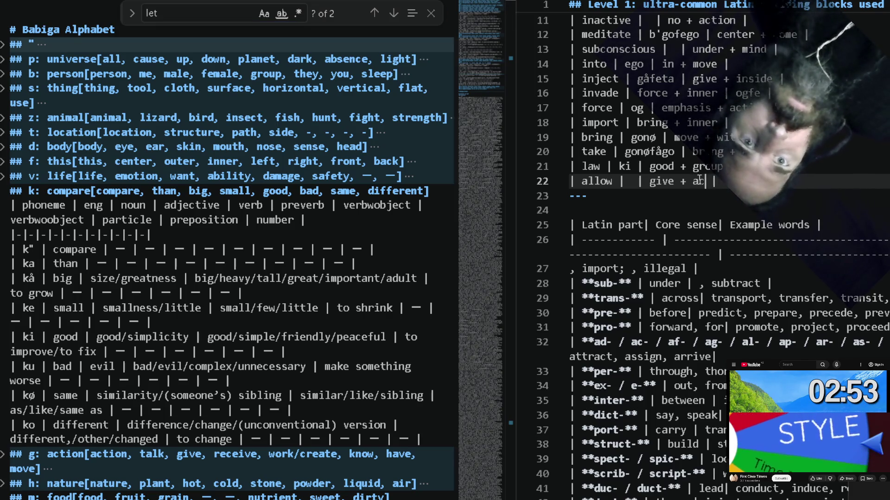
pyautogui.write('tio')
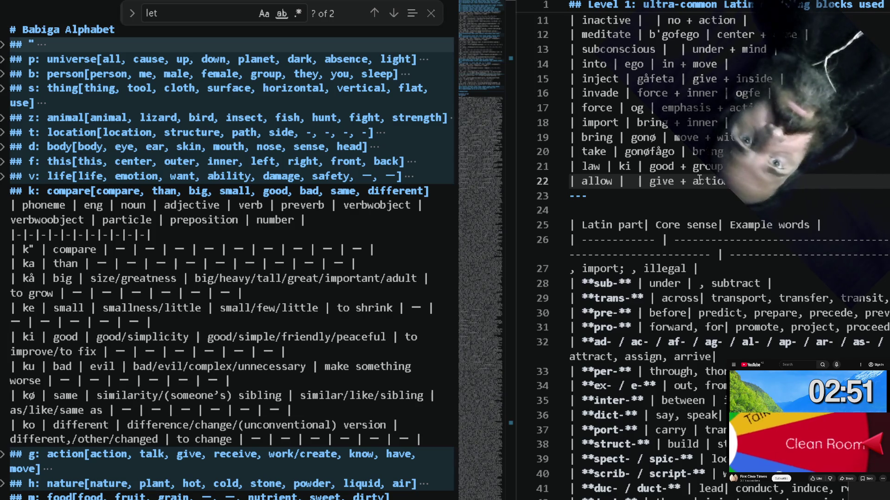
pyautogui.click(615, 181)
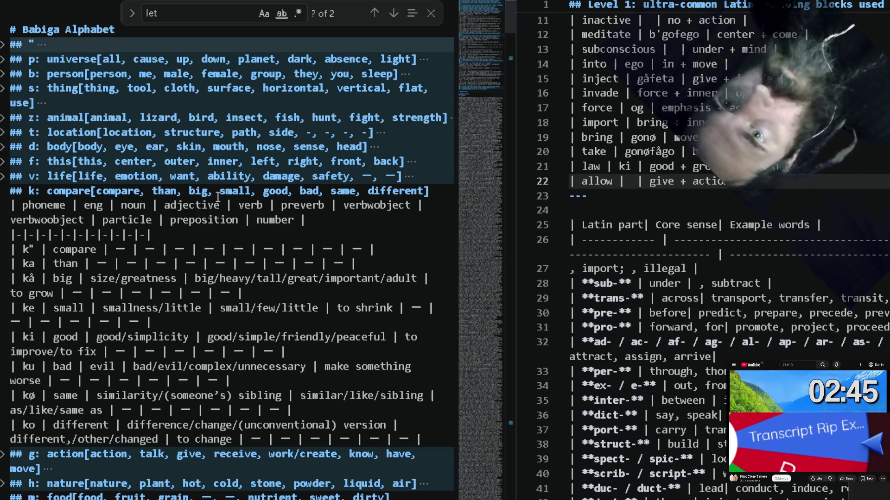
pyautogui.click(246, 191)
pyautogui.write('give')
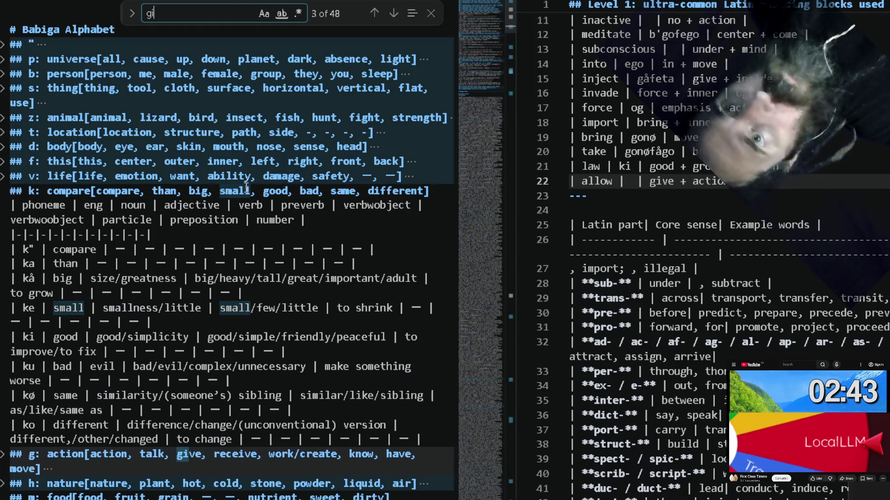
pyautogui.press('Return')
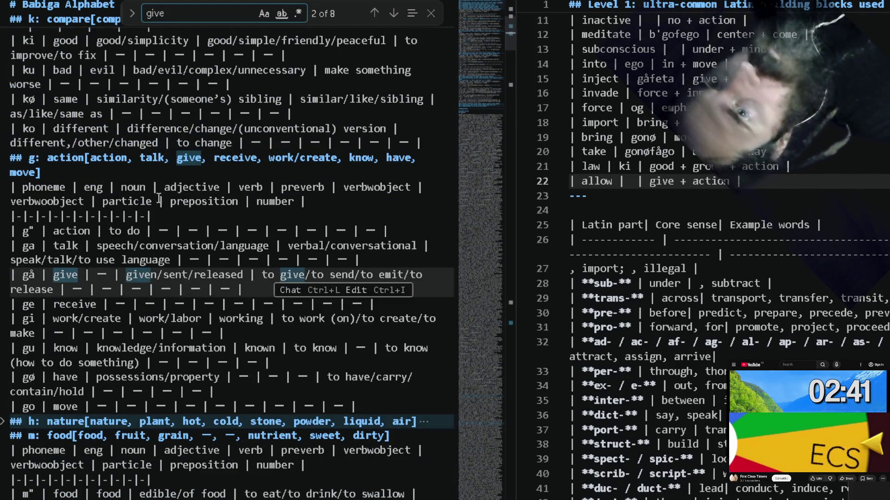
pyautogui.doubleClick(32, 275)
pyautogui.hotkey('ctrl', 'c')
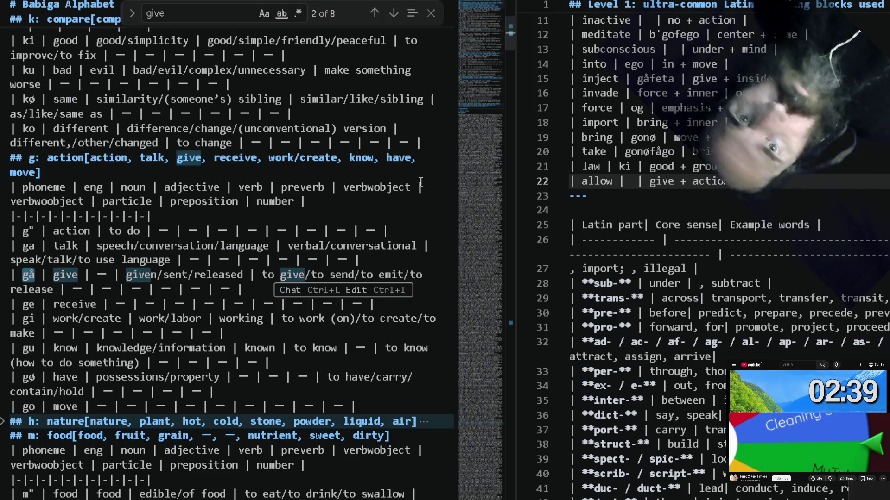
pyautogui.click(631, 184)
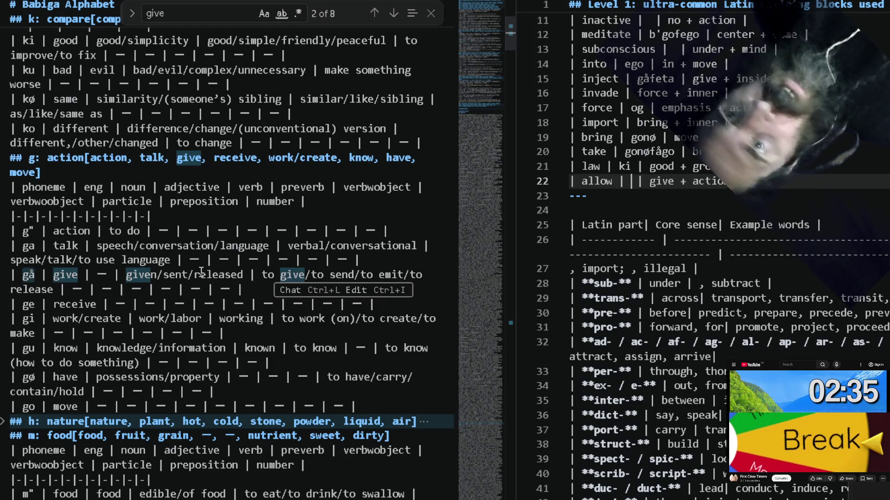
pyautogui.hotkey('ctrl', 'v')
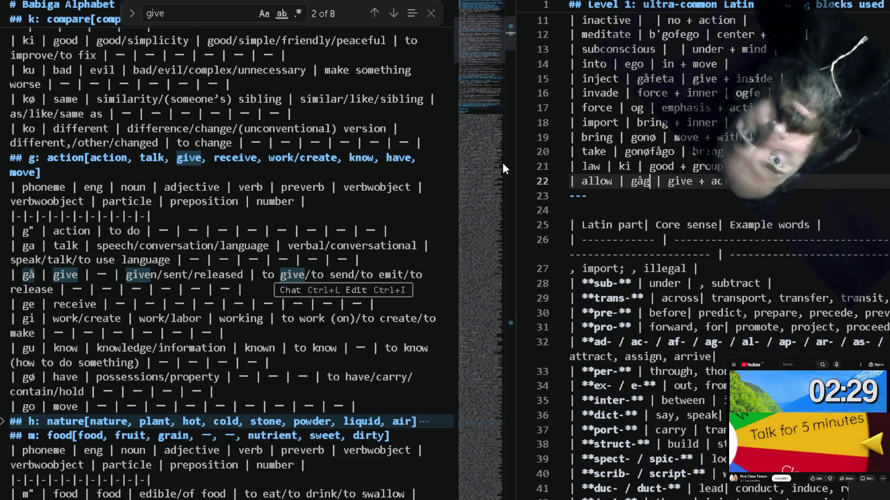
pyautogui.write('g')
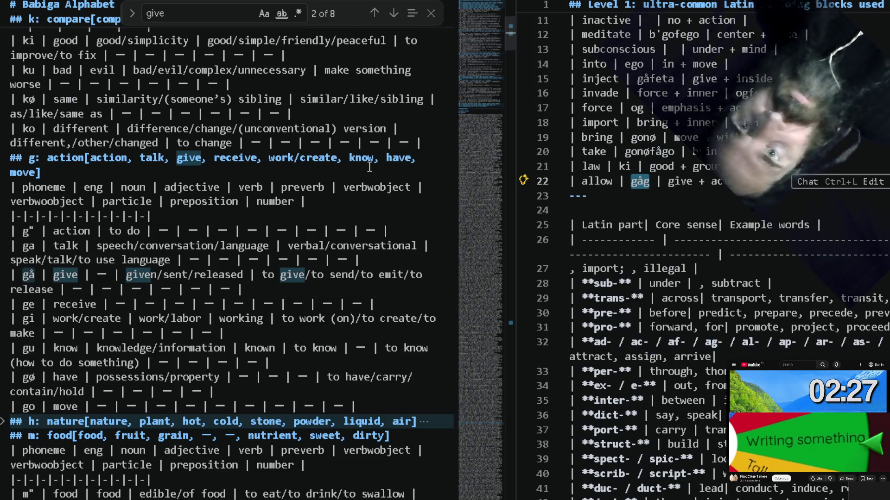
# Make the allow word gåg and search the notes for existing gåg occurrences.
pyautogui.click(321, 220)
pyautogui.hotkey('ctrl', 'f')
pyautogui.write('gåg')
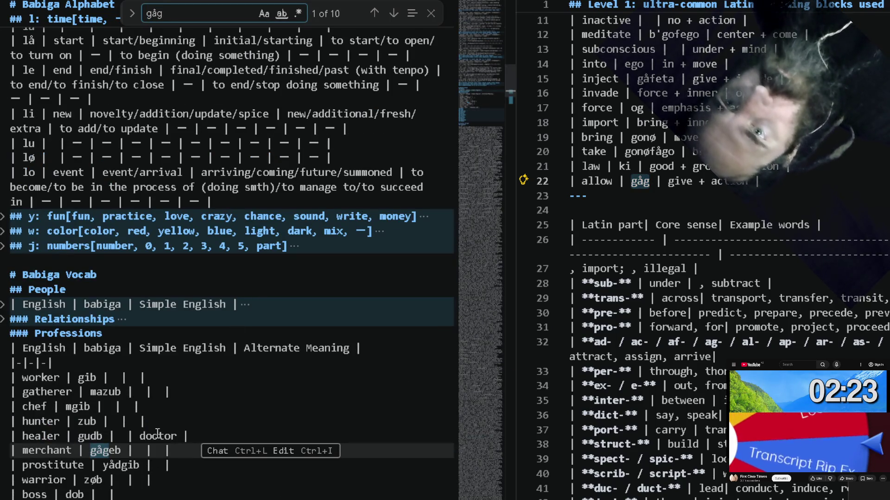
pyautogui.click(394, 14)
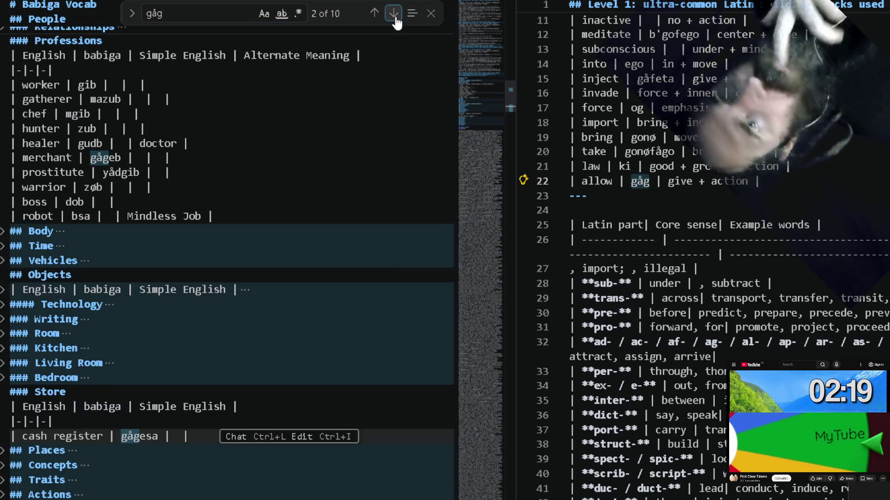
# Step through the gåg matches in the notes, ending back on gåga in the announce row.
pyautogui.click(394, 14)
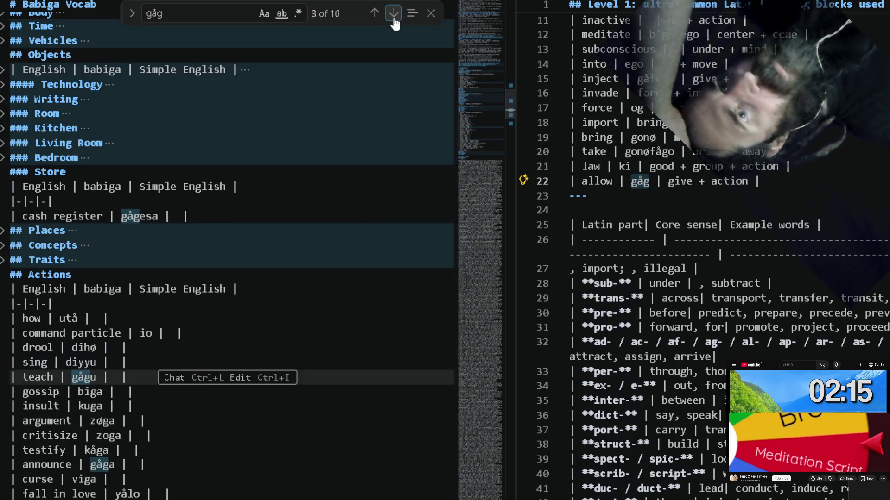
pyautogui.click(396, 16)
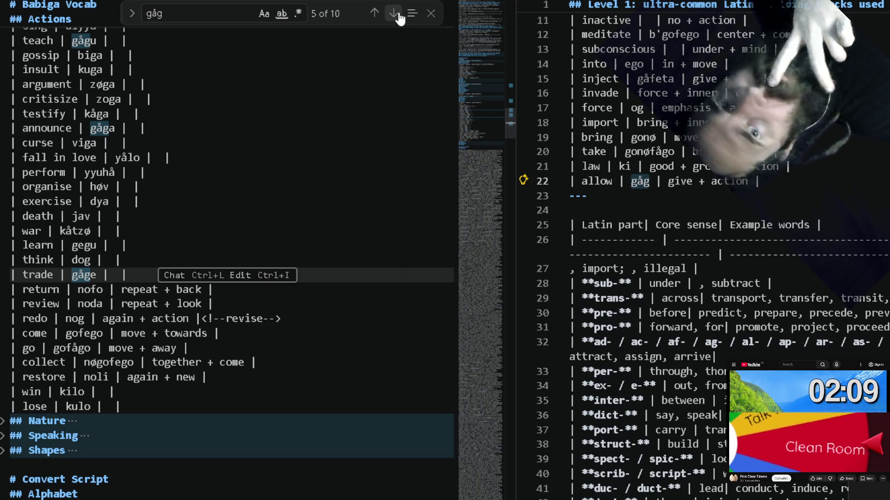
pyautogui.click(395, 15)
pyautogui.click(395, 14)
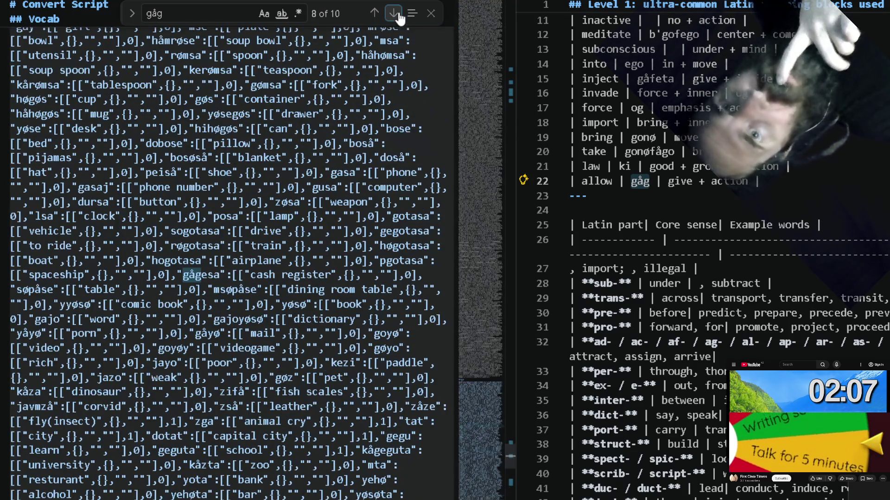
pyautogui.click(375, 14)
pyautogui.click(375, 14)
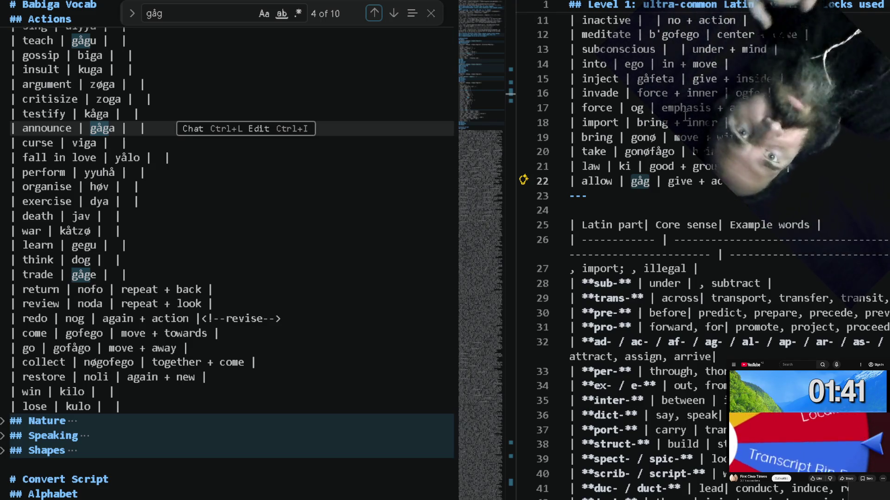
# Unfold the Nature vocabulary table and add an empty line below the allow row.
pyautogui.click(261, 362)
pyautogui.scroll(-2, 194, 395)
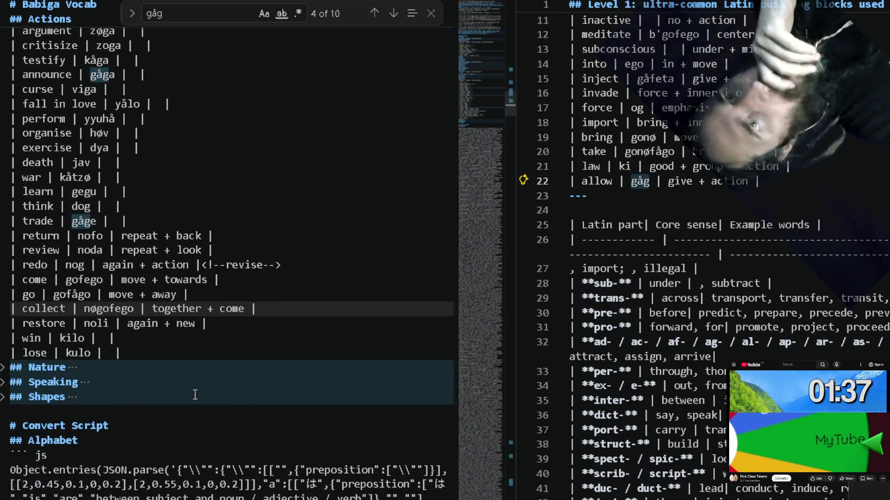
pyautogui.click(3, 367)
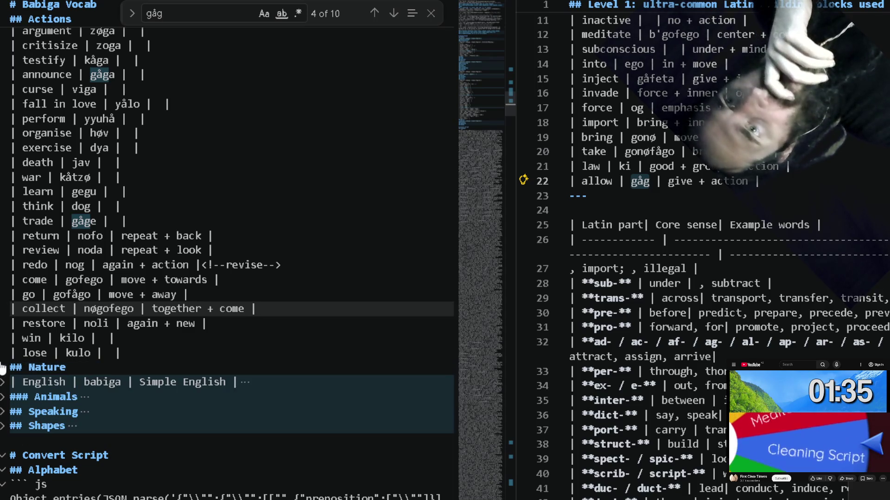
pyautogui.click(5, 385)
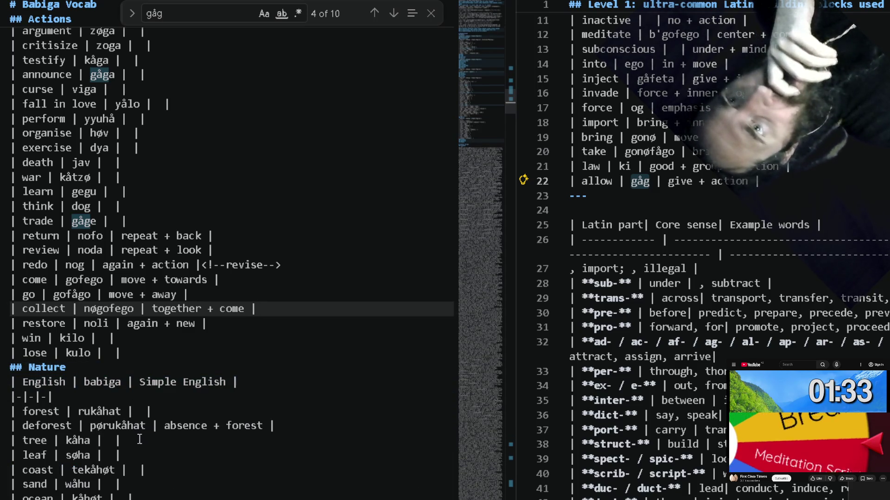
pyautogui.scroll(-1, 139, 439)
pyautogui.scroll(-2, 149, 410)
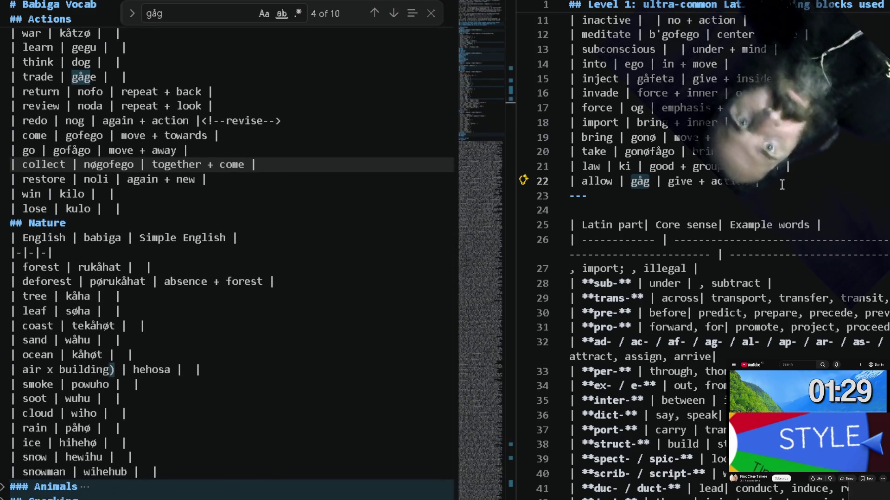
pyautogui.click(781, 184)
pyautogui.press('Return')
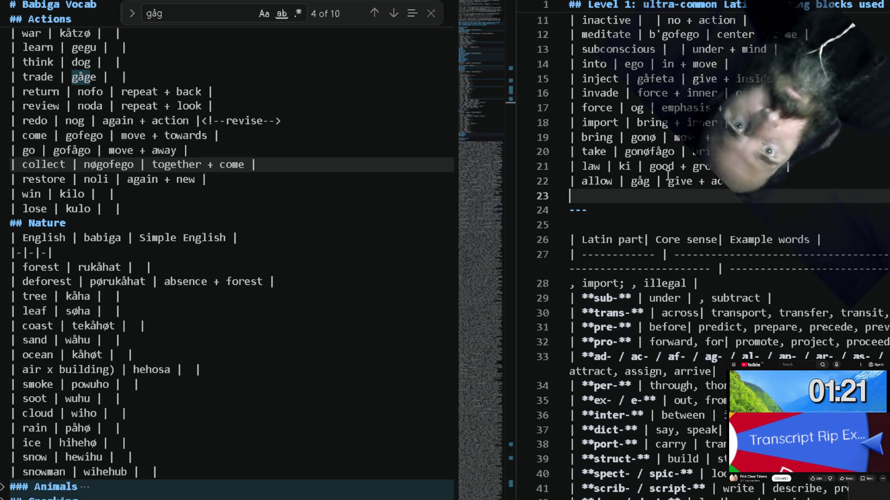
# Remove 'good' and the extra plus signs so the law row's sense starts with group and ends with action.
pyautogui.doubleClick(665, 166)
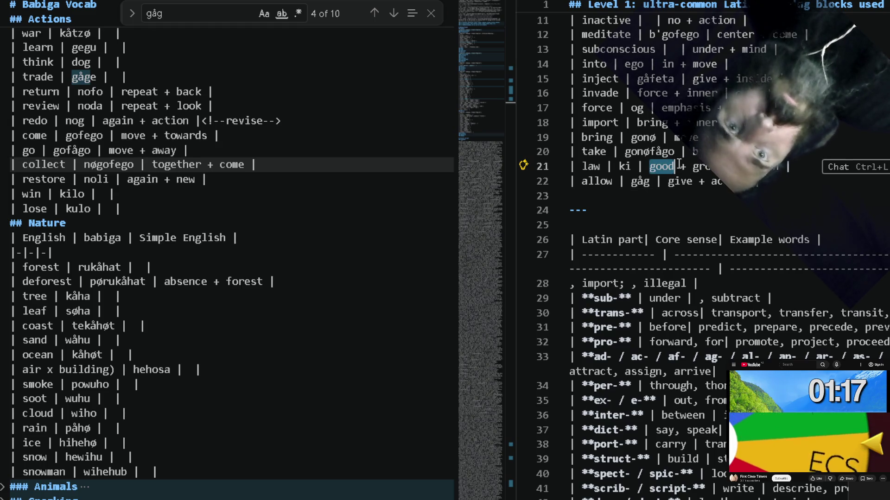
pyautogui.click(679, 166)
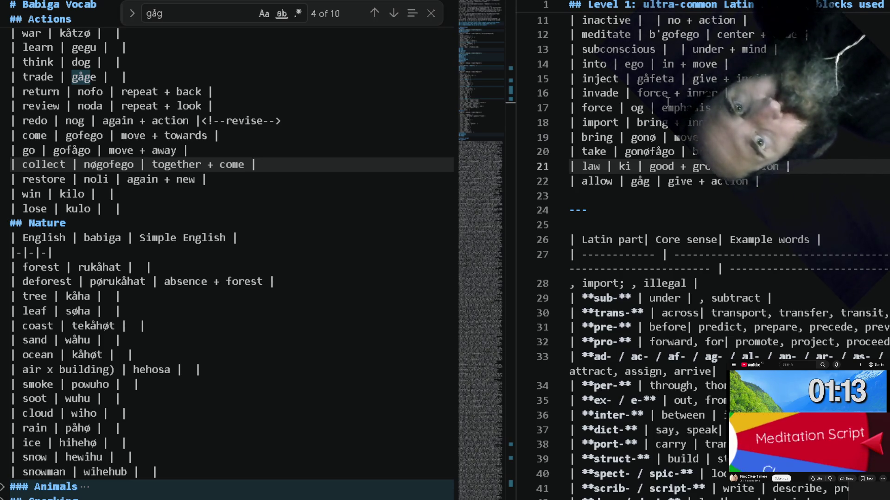
pyautogui.hotkey('ctrl', 'shift', 'Left')
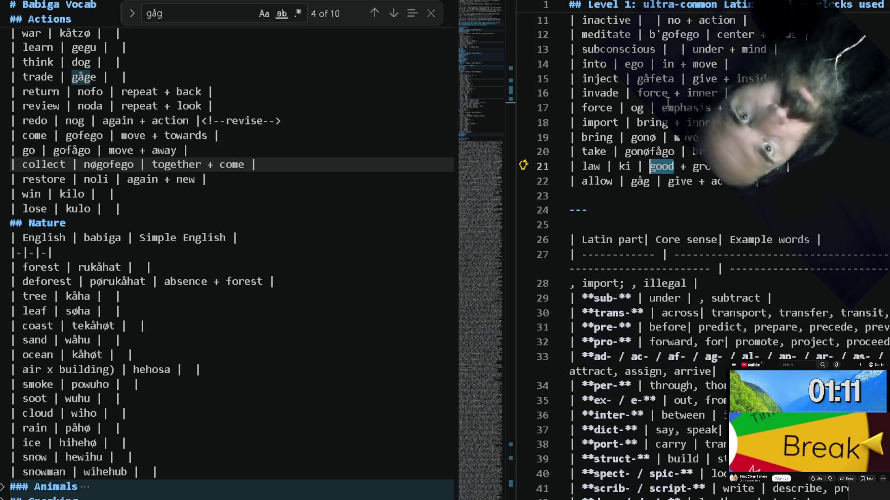
pyautogui.write('allow')
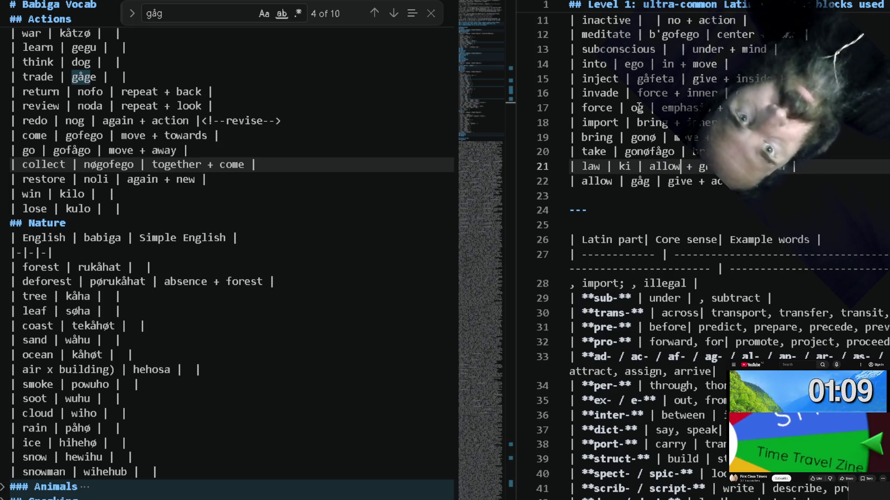
pyautogui.hotkey('ctrl', 'shift', 'Left')
pyautogui.press('BackSpace')
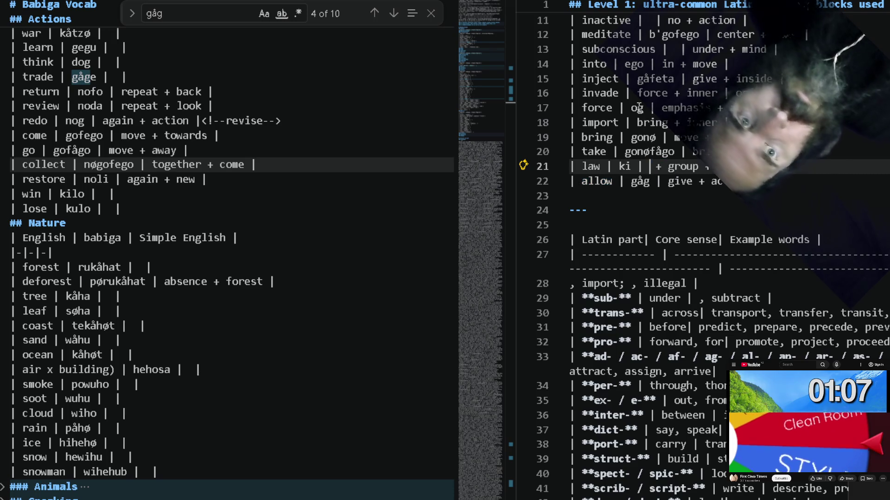
pyautogui.press('BackSpace')
pyautogui.press('BackSpace')
pyautogui.hotkey('ctrl', 'shift', 'Right')
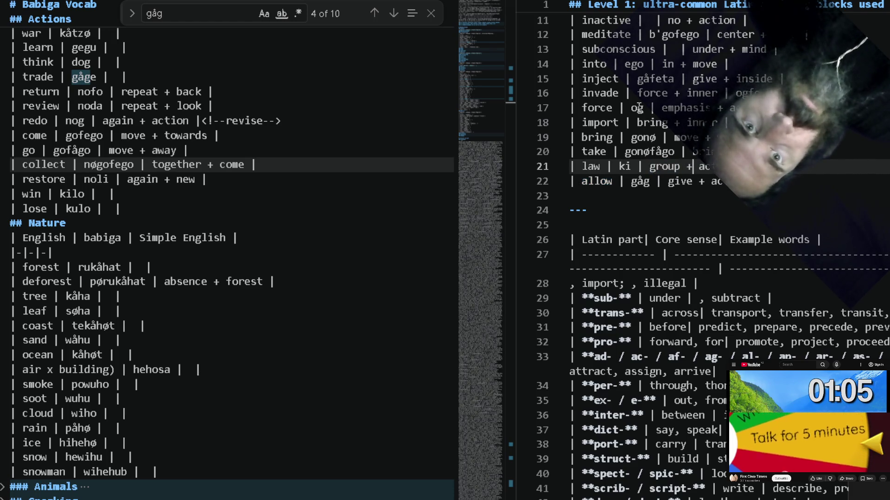
pyautogui.press('BackSpace')
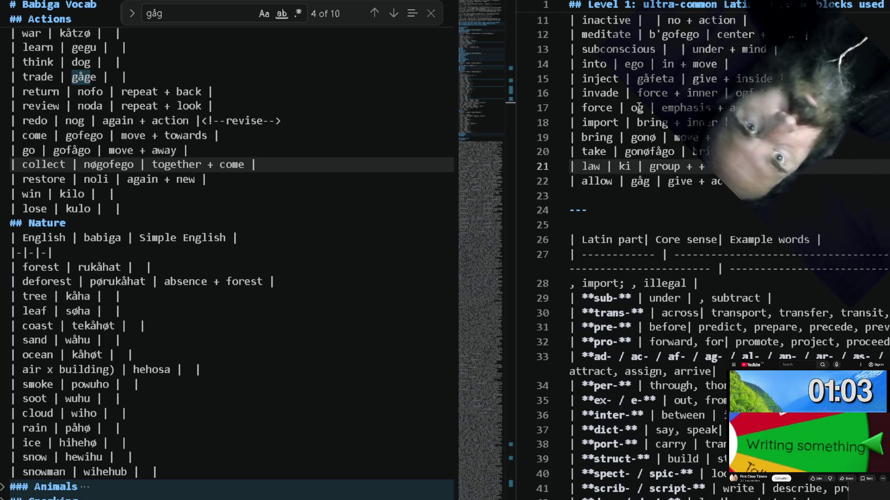
pyautogui.write('al')
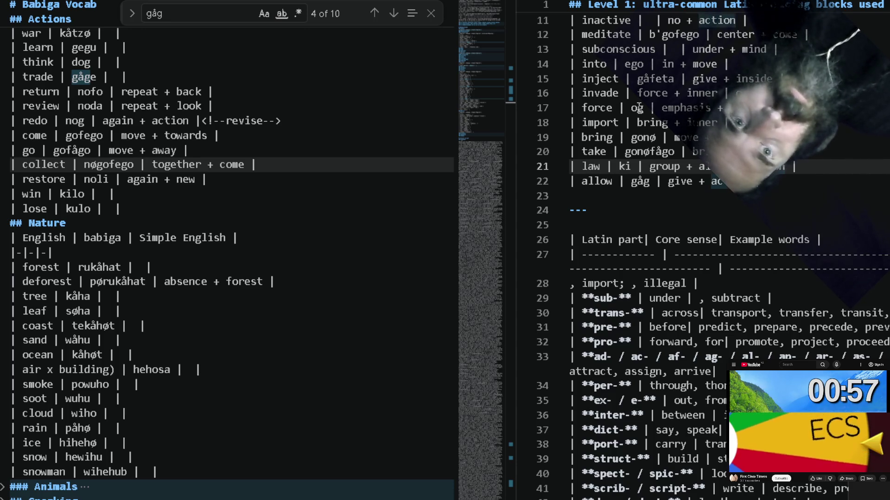
# Add a second blank line below the allow row for the next entry.
pyautogui.press('Down')
pyautogui.press('Return')
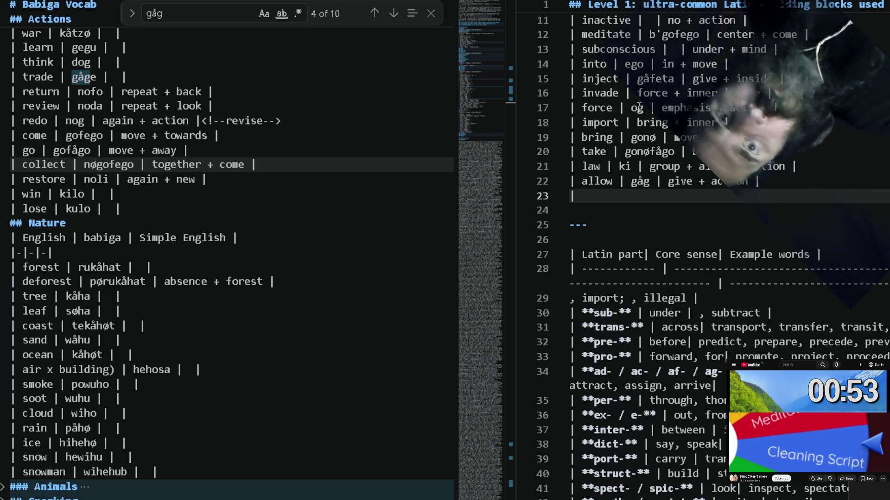
pyautogui.write('| illegal')
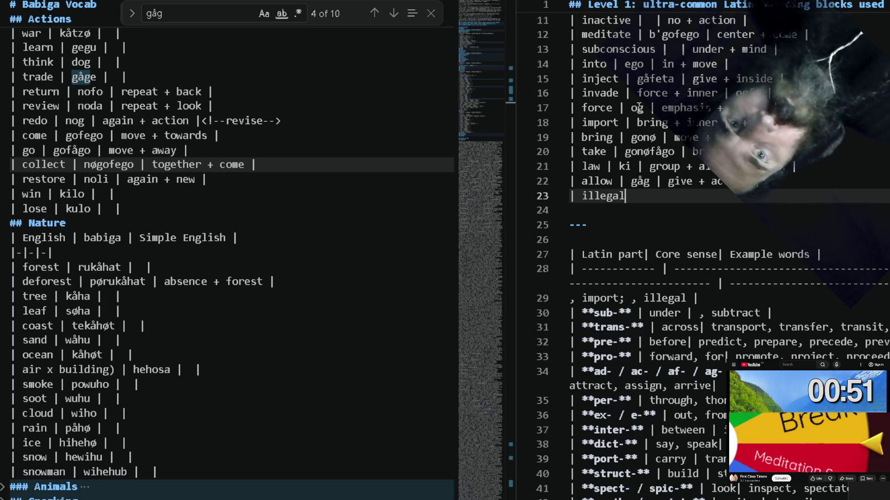
# Start an illegal row and search the alphabet table for 'bad' to pick up its Babiga word ku.
pyautogui.press('BackSpace')
pyautogui.write('l |')
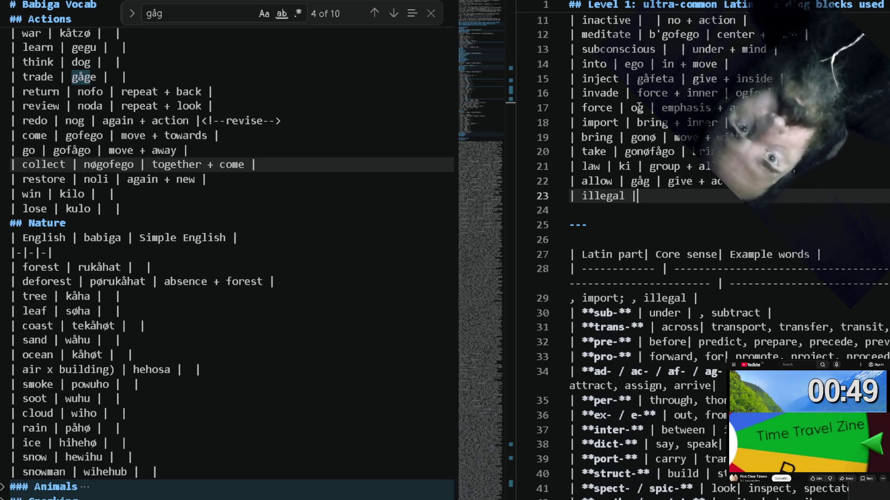
pyautogui.click(360, 89)
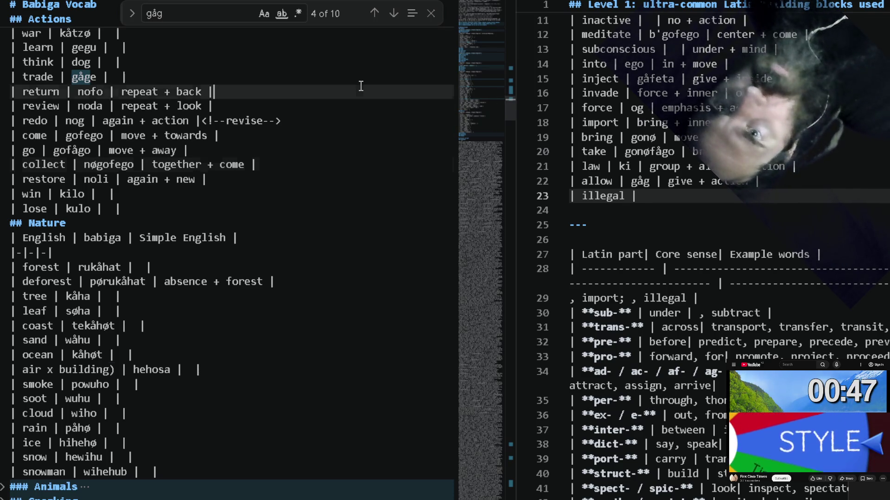
pyautogui.hotkey('ctrl', 'f')
pyautogui.write('agaro')
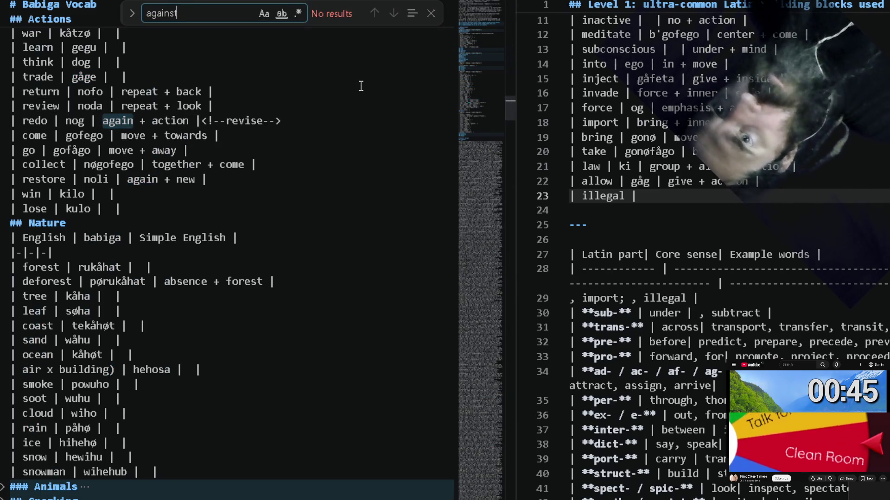
pyautogui.press('BackSpace')
pyautogui.press('BackSpace')
pyautogui.press('BackSpace')
pyautogui.press('BackSpace')
pyautogui.press('BackSpace')
pyautogui.write('b')
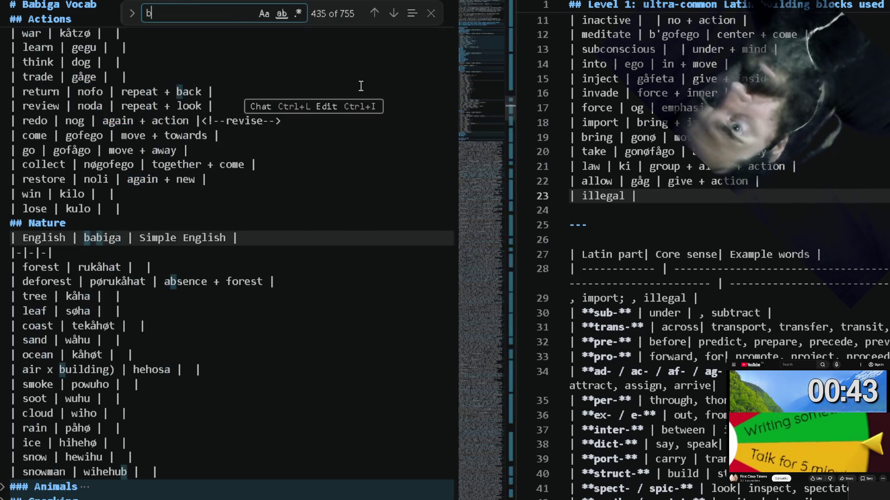
pyautogui.write('ad')
pyautogui.hotkey('shift', 'Return')
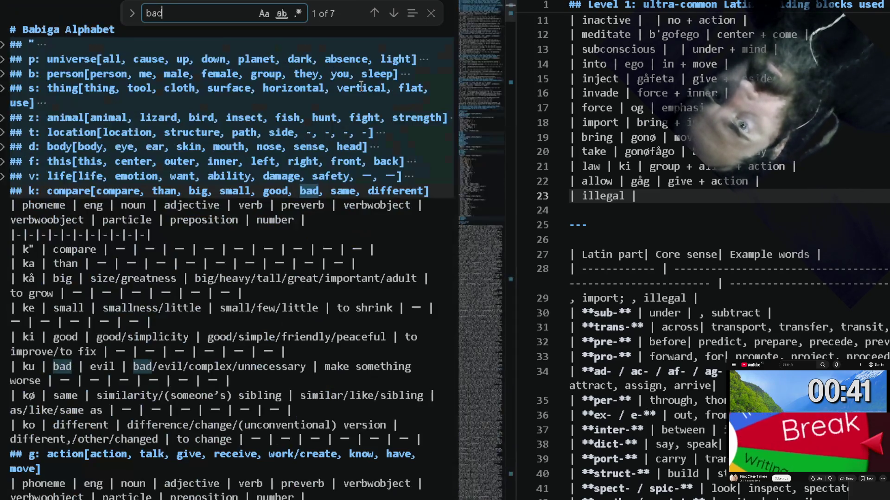
pyautogui.hotkey('shift', 'Return')
pyautogui.hotkey('shift', 'Return')
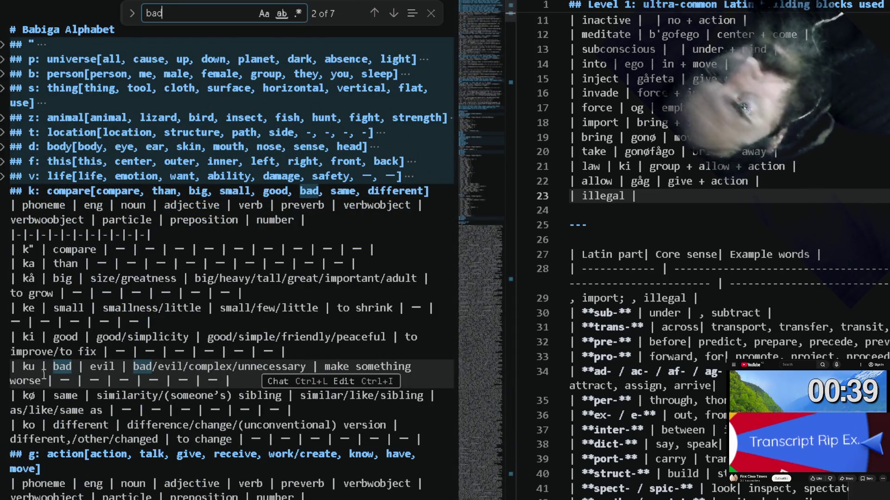
pyautogui.click(32, 368)
pyautogui.doubleClick(32, 369)
pyautogui.write('ku')
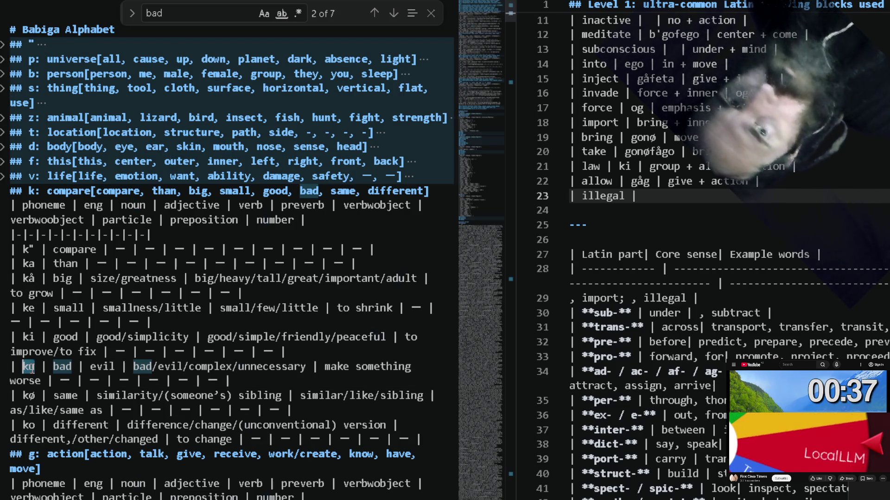
pyautogui.doubleClick(28, 367)
# Fill the illegal row as '| illegal | ku | bad + law |', correcting legal to law.
pyautogui.click(634, 195)
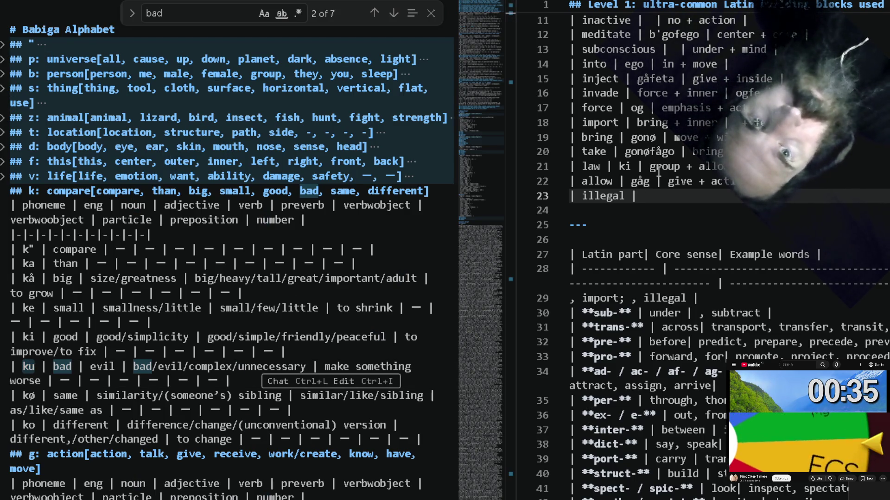
pyautogui.write('ku | ')
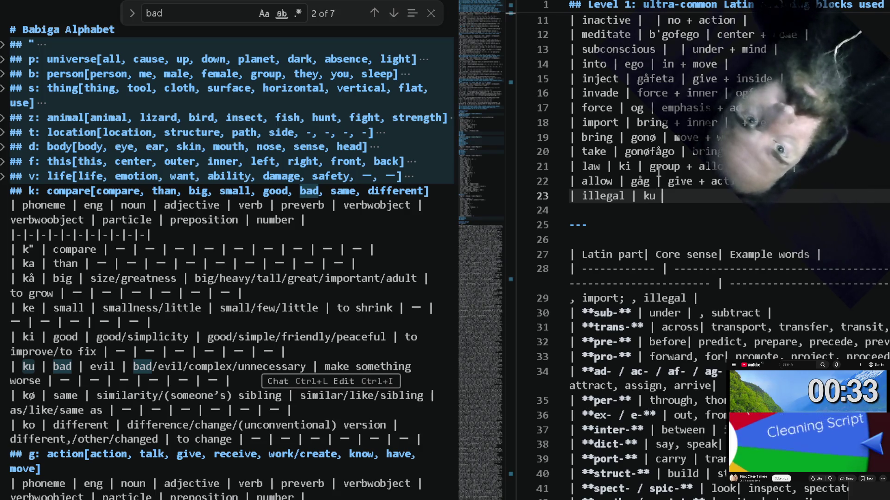
pyautogui.write('bad + ')
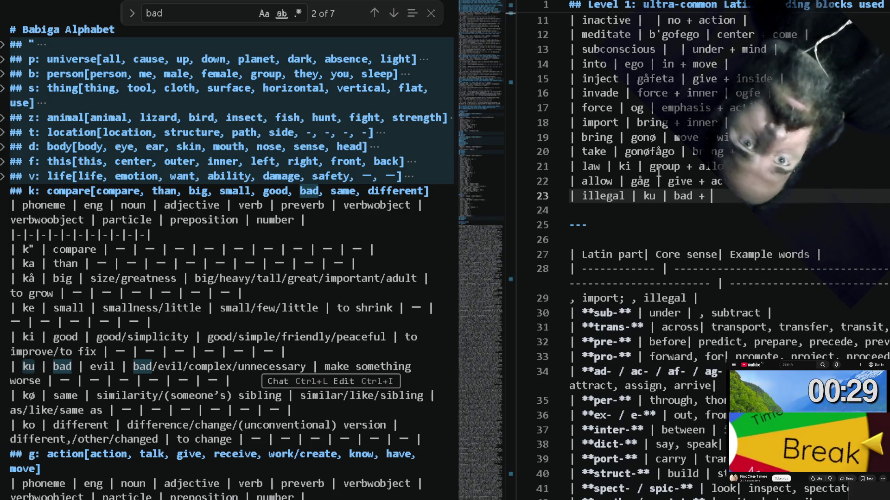
pyautogui.write('legal')
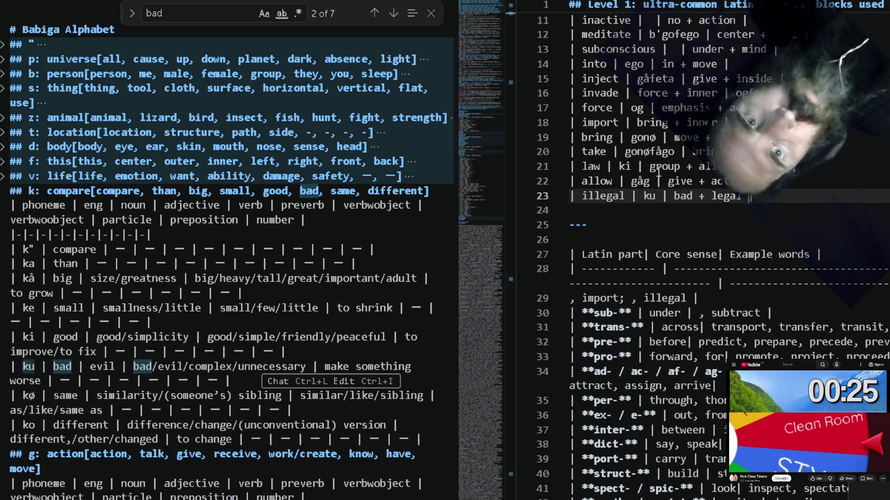
pyautogui.press('BackSpace')
pyautogui.press('BackSpace')
pyautogui.press('BackSpace')
pyautogui.write('a')
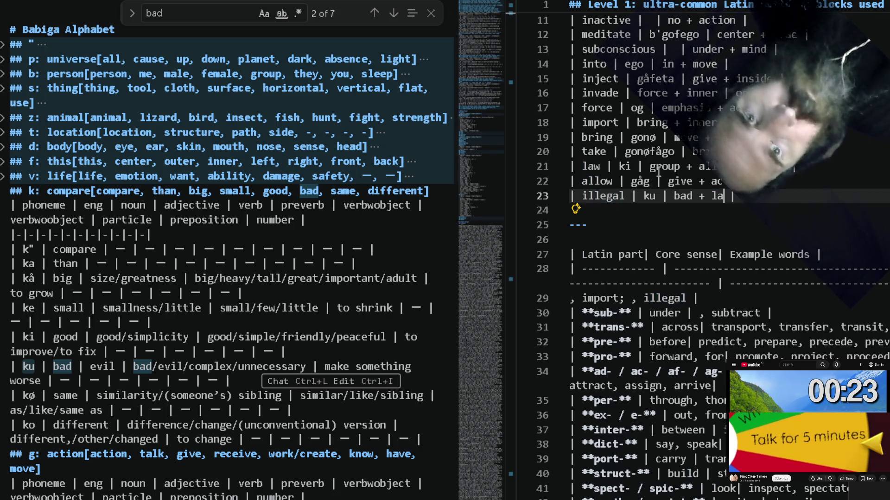
pyautogui.write('w')
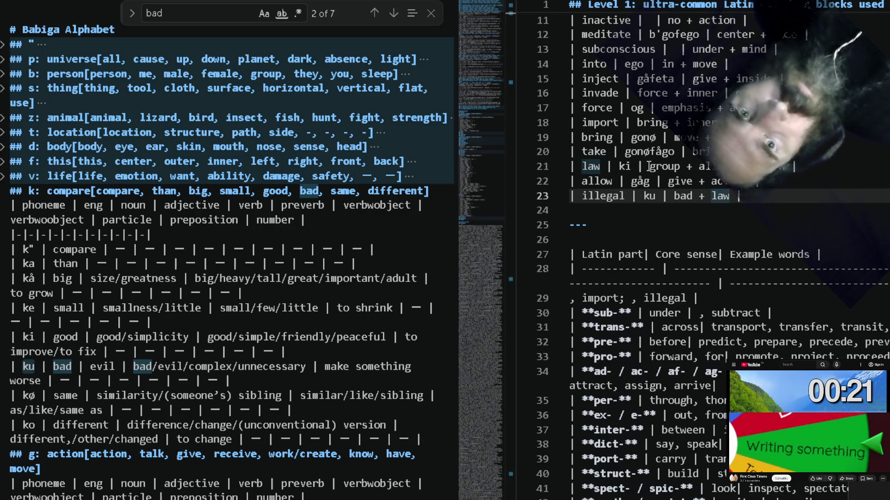
pyautogui.press('Left')
pyautogui.press('Left')
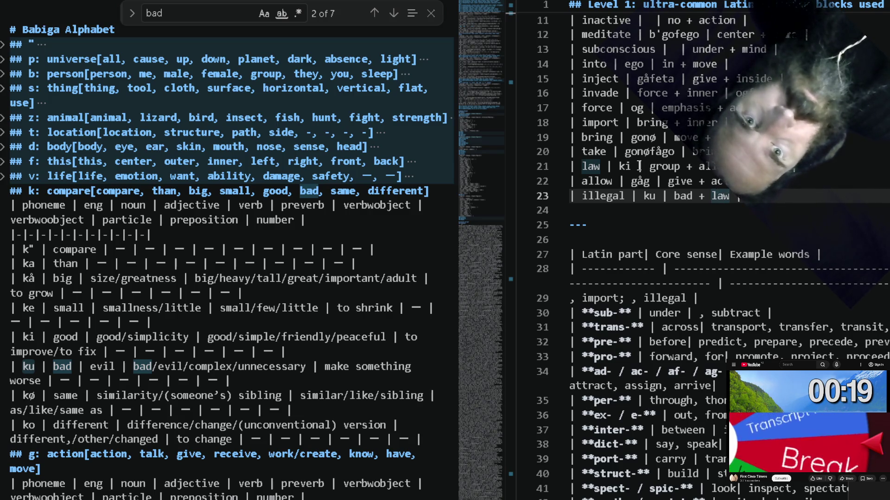
# Prefix the law row's word with bi and paste gåg from the allow row after it.
pyautogui.click(619, 166)
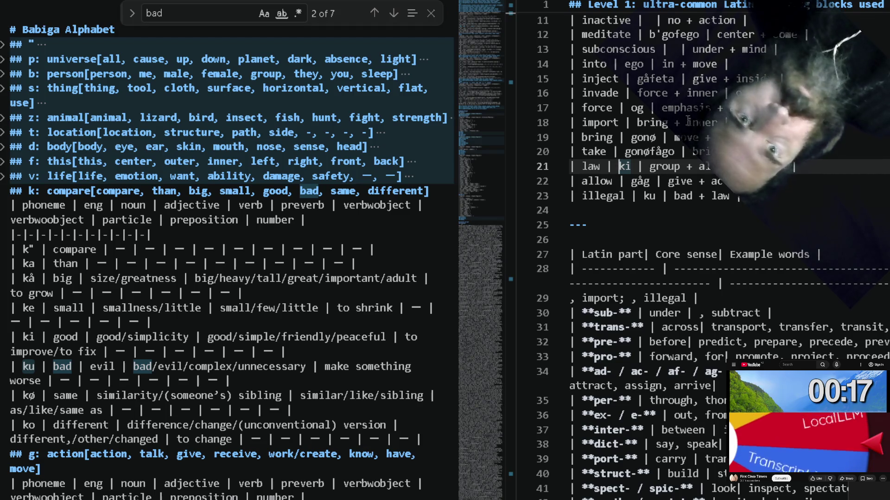
pyautogui.write('ba')
pyautogui.press('BackSpace')
pyautogui.press('BackSpace')
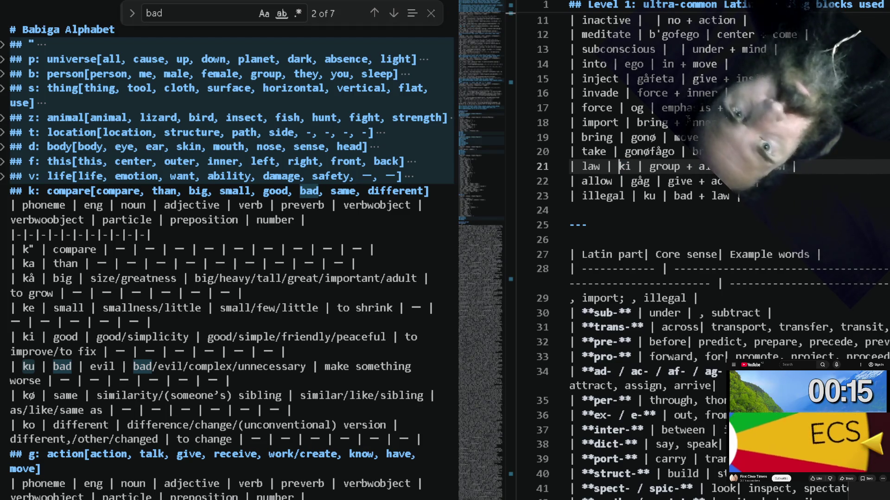
pyautogui.write('bi')
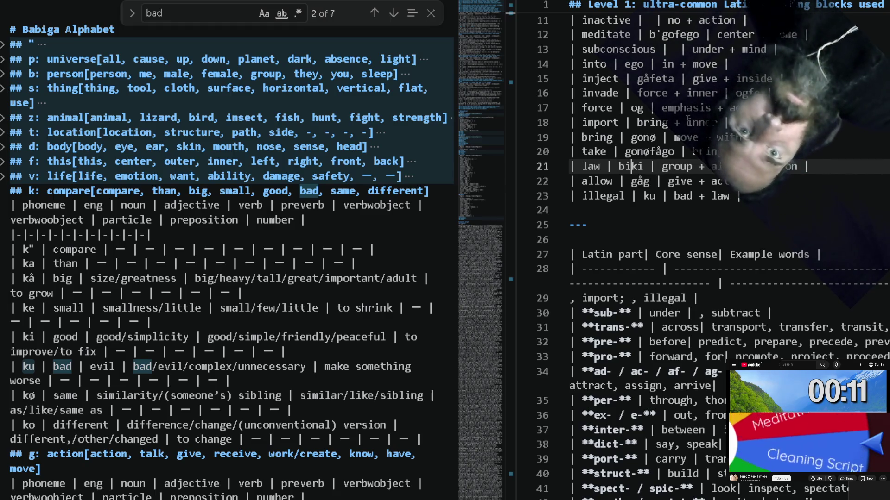
pyautogui.press('Down')
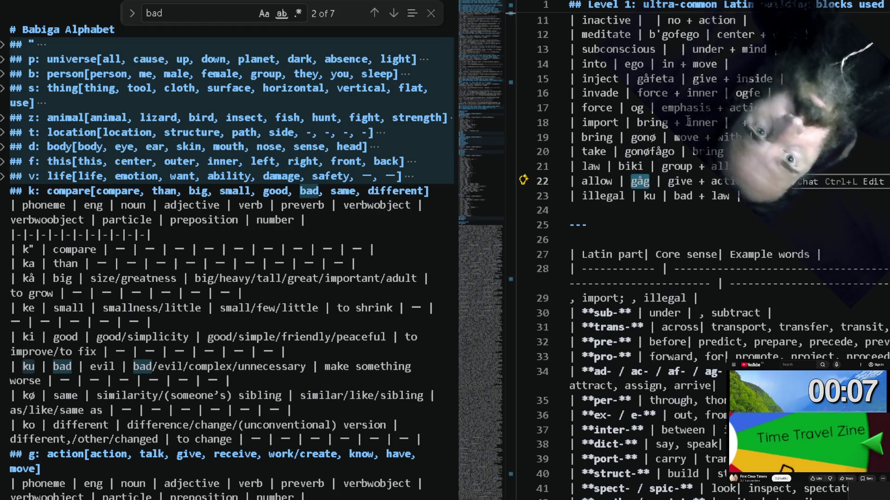
pyautogui.press('Up')
pyautogui.write('gåg')
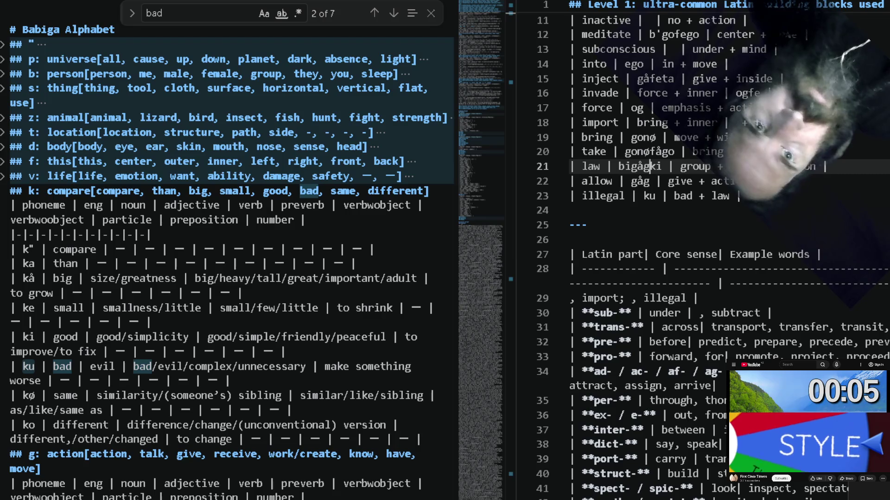
# Check greatness (big) and good (ki) in the left tables, then delete ki so law reads bigåg.
pyautogui.doubleClick(798, 166)
pyautogui.doubleClick(141, 285)
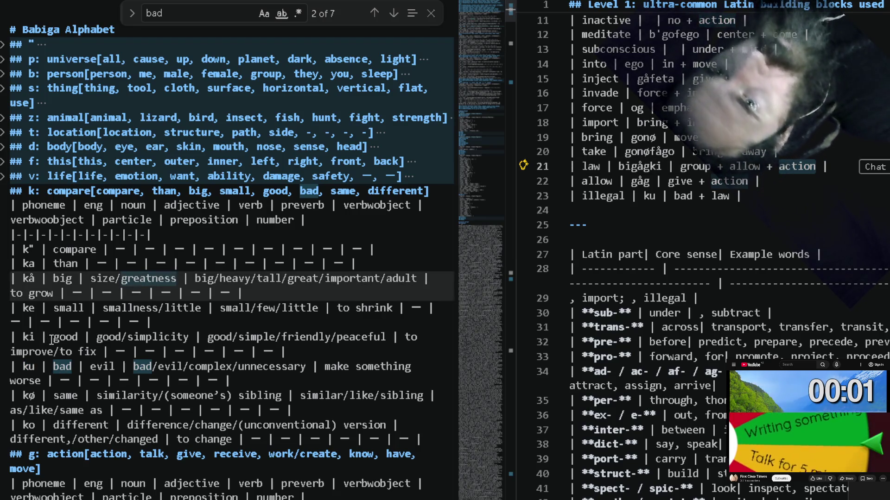
pyautogui.doubleClick(66, 338)
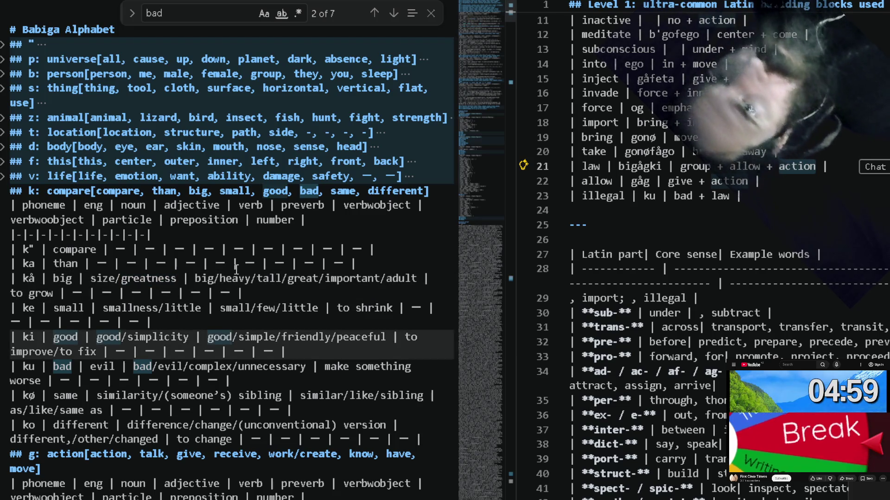
pyautogui.click(3, 190)
pyautogui.click(3, 206)
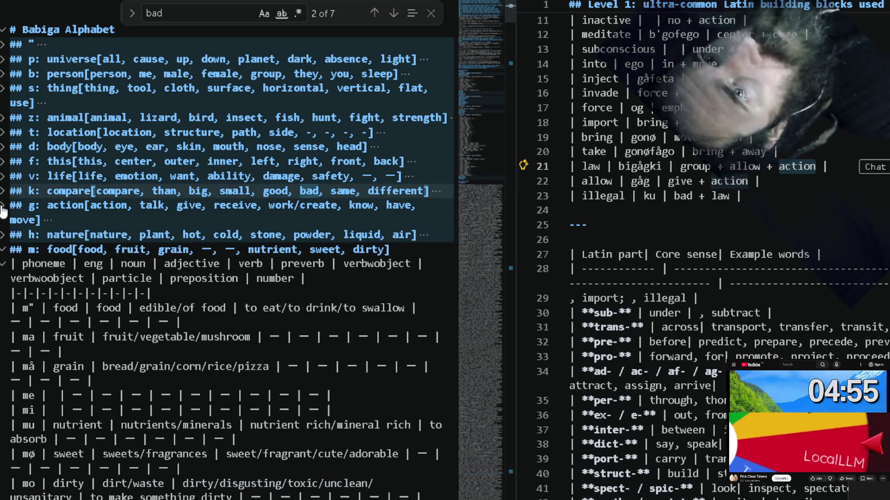
pyautogui.click(5, 215)
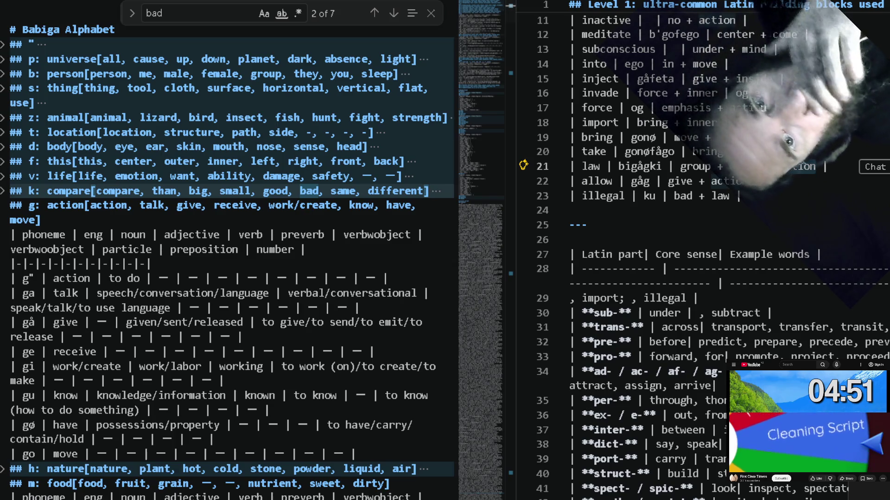
pyautogui.click(799, 169)
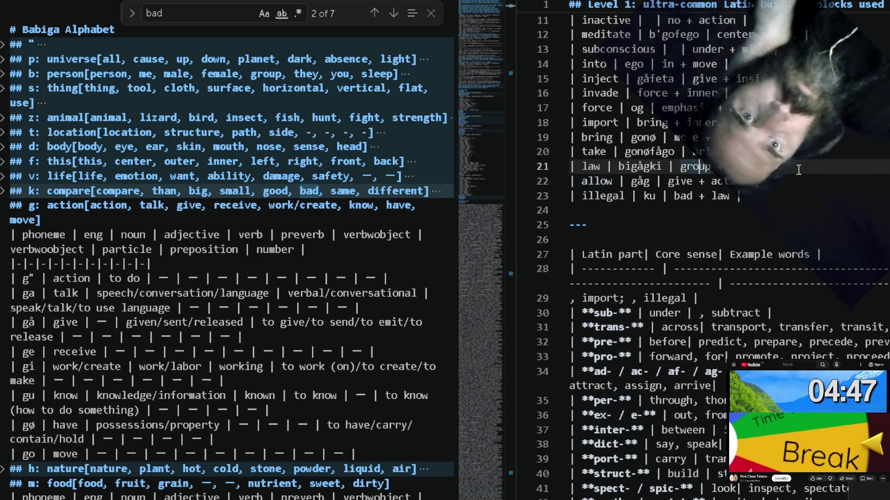
pyautogui.press('BackSpace')
pyautogui.press('BackSpace')
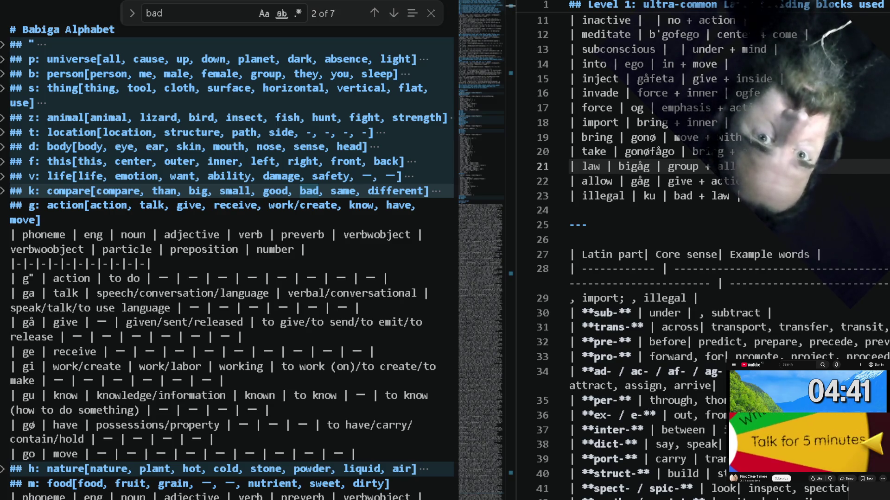
# Insert a blank line between the allow and illegal rows.
pyautogui.click(800, 181)
pyautogui.press('Return')
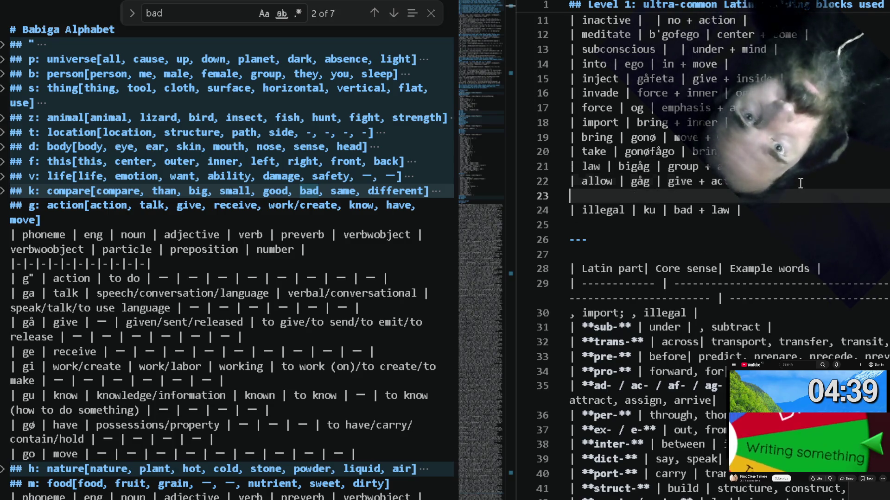
pyautogui.write('| le')
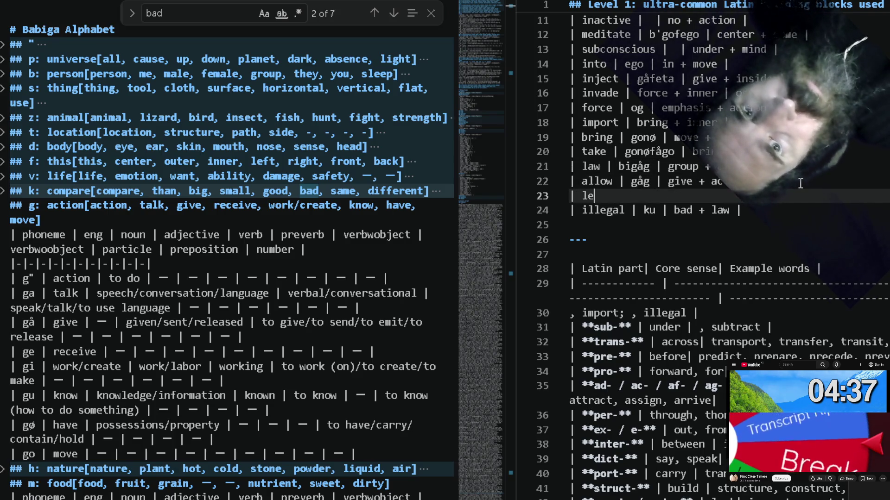
pyautogui.write('gal | |')
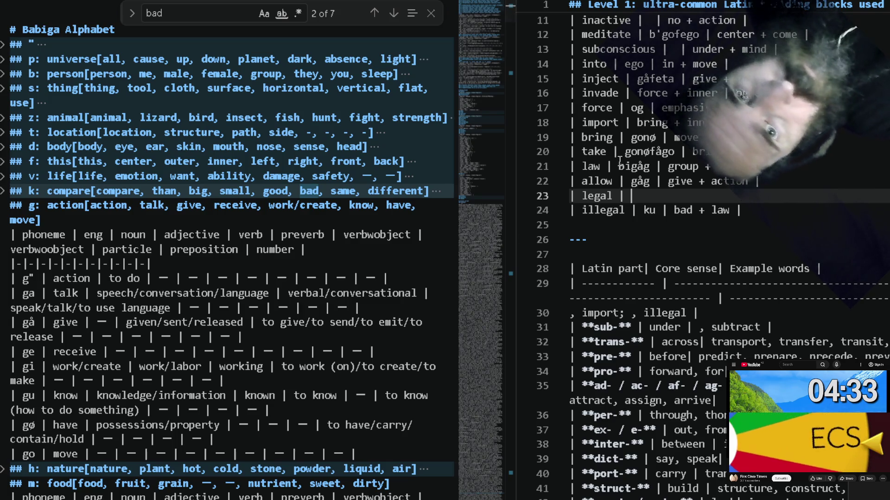
# Make illegal's word kubigåg, start a '| legal |' row, and find ki for 'good' in the alphabet notes.
pyautogui.click(657, 210)
pyautogui.write('bigåg')
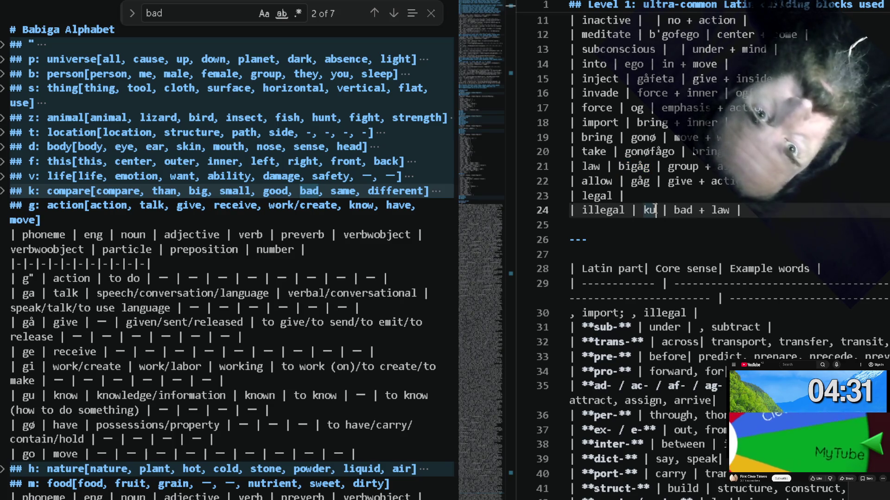
pyautogui.click(644, 197)
pyautogui.scroll(-1, 179, 320)
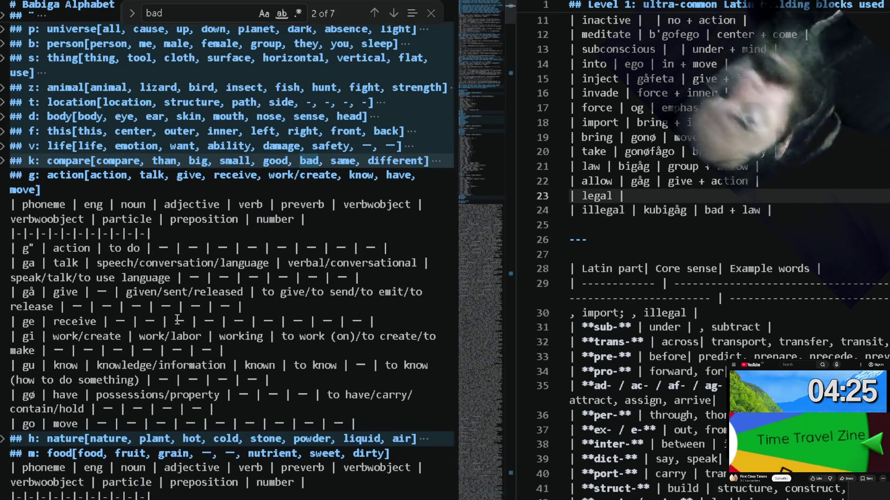
pyautogui.scroll(-1, 178, 321)
pyautogui.scroll(-1, 177, 320)
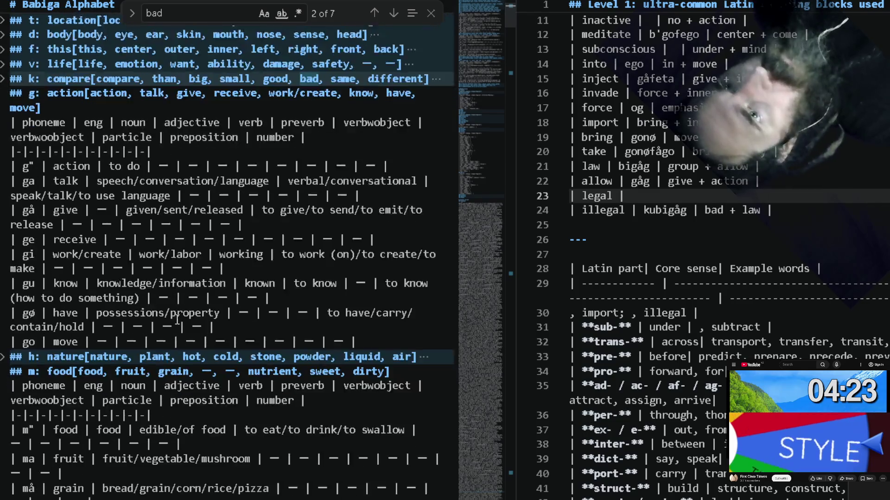
pyautogui.scroll(-2, 178, 320)
pyautogui.scroll(-2, 177, 319)
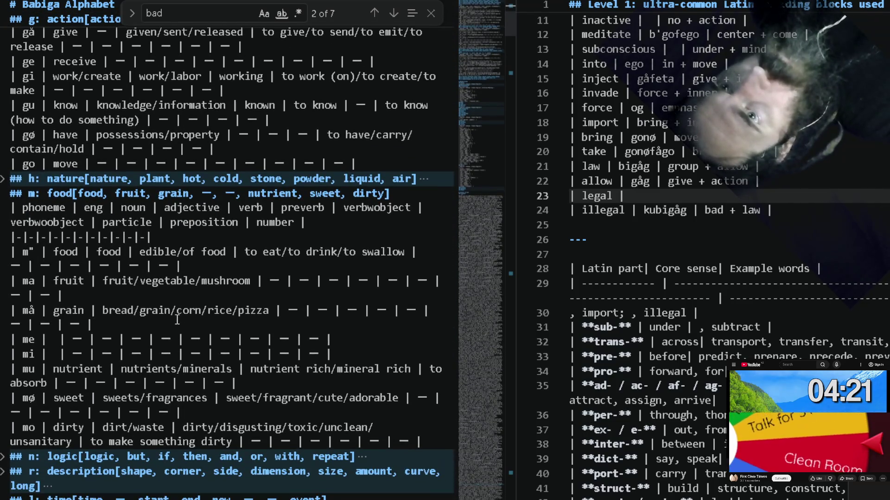
pyautogui.scroll(-1, 178, 319)
pyautogui.scroll(-1, 177, 320)
pyautogui.scroll(-1, 178, 320)
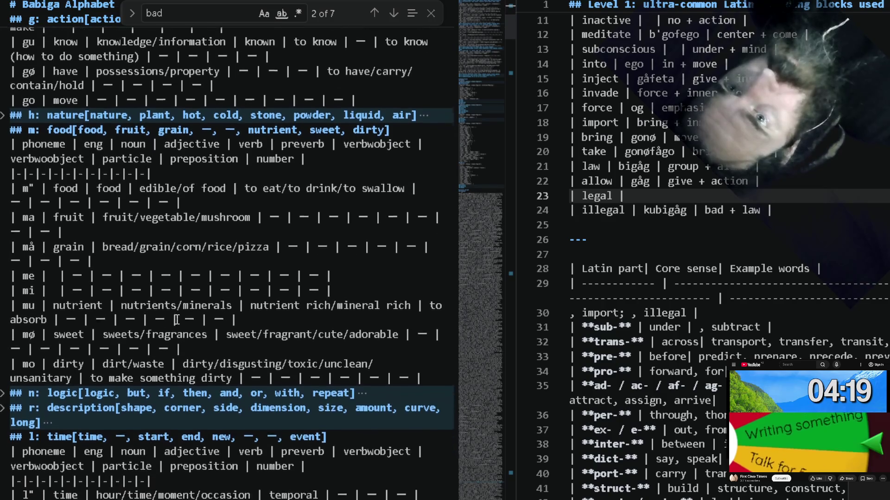
pyautogui.scroll(-1, 177, 317)
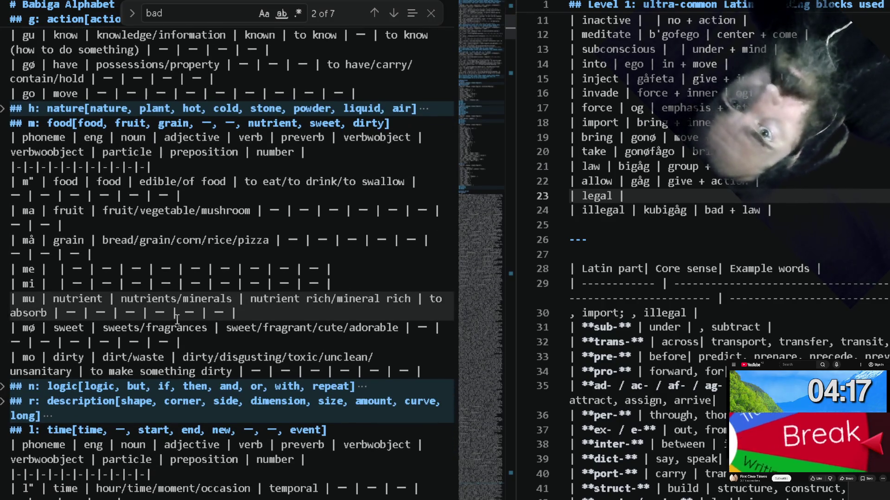
pyautogui.press('Escape')
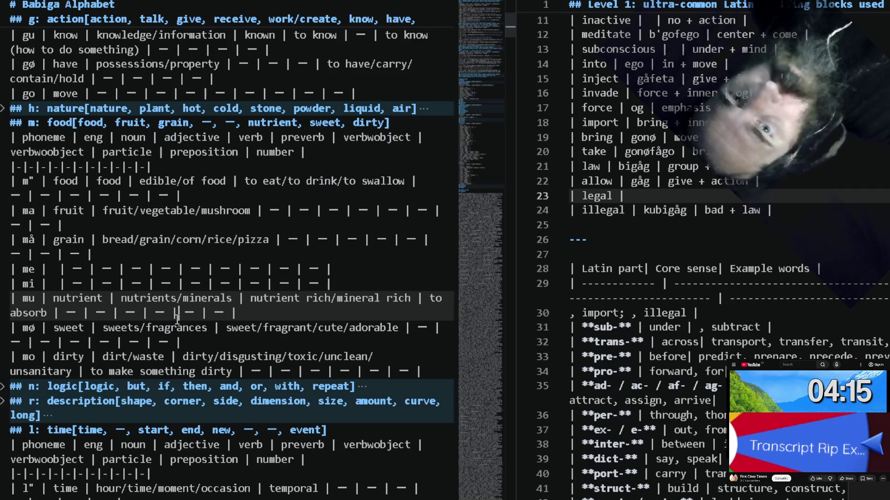
pyautogui.hotkey('ctrl', 'f')
pyautogui.write('good')
pyautogui.press('Return')
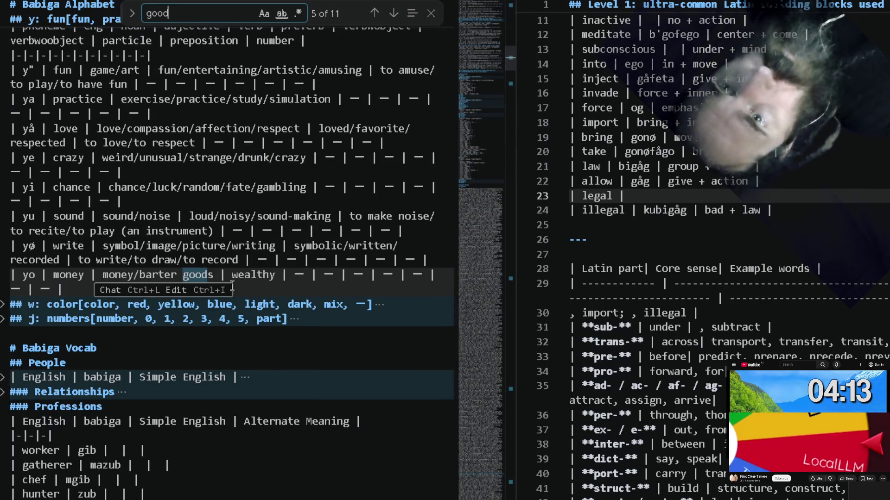
pyautogui.click(375, 12)
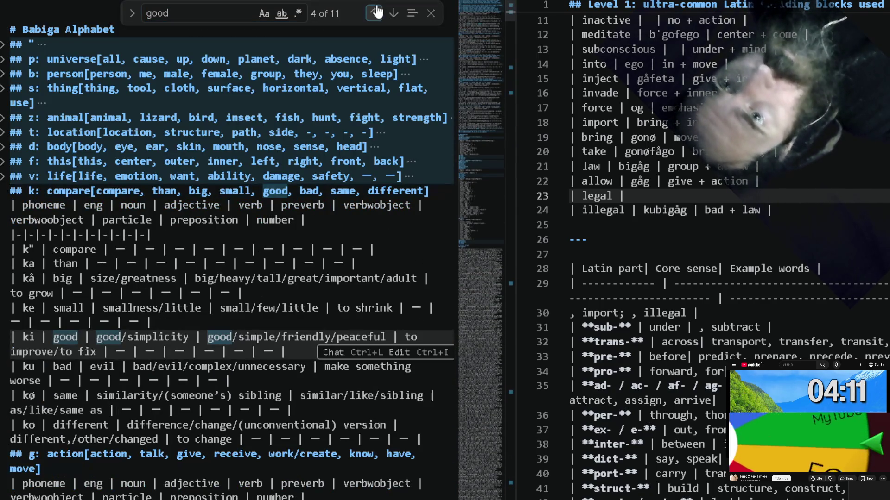
pyautogui.doubleClick(30, 336)
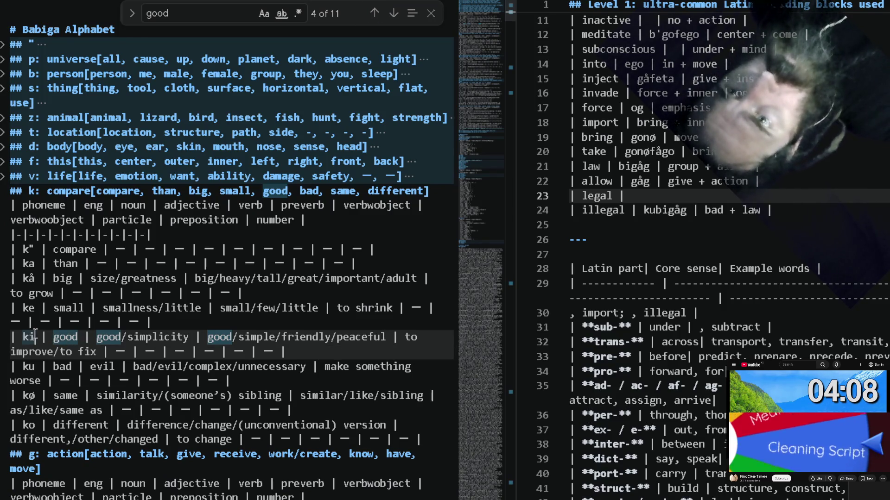
# Complete the legal row as kibigåg meaning good by pasting ki and copying bigåg from illegal.
pyautogui.click(649, 197)
pyautogui.write('ki')
pyautogui.press('Right')
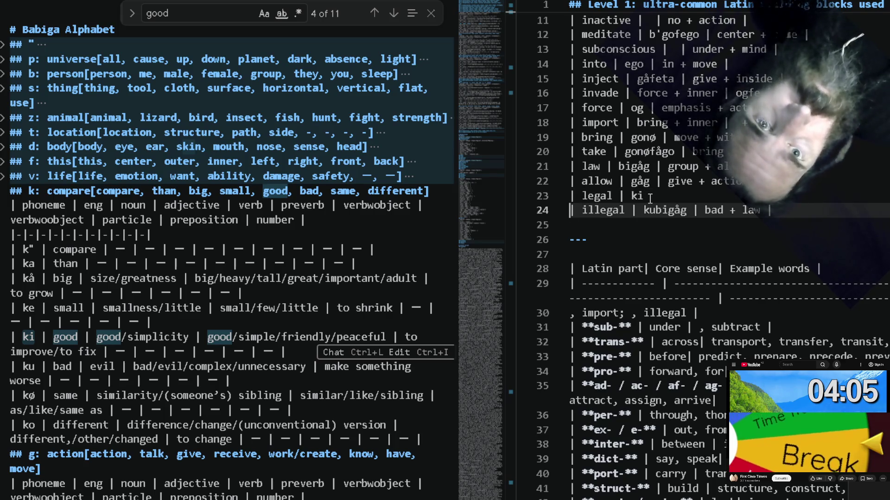
pyautogui.click(656, 212)
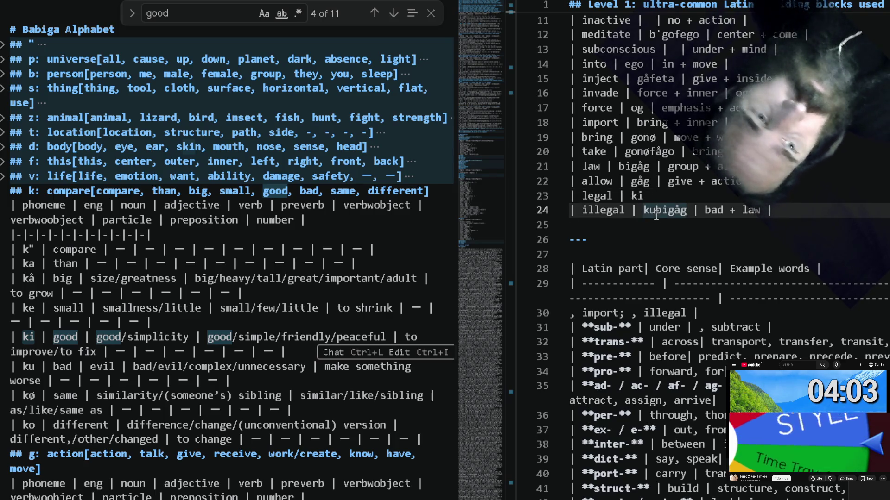
pyautogui.hotkey('ctrl', 'c')
pyautogui.press('Up')
pyautogui.hotkey('ctrl', 'v')
pyautogui.write('|')
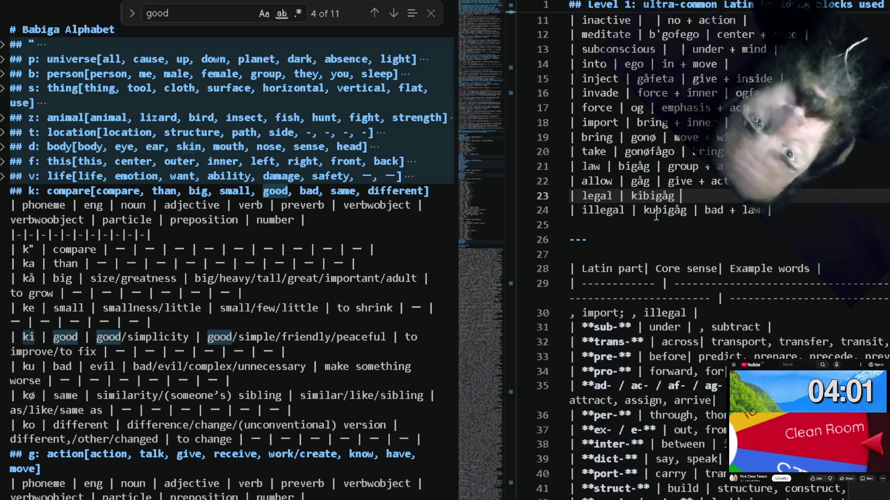
pyautogui.write(' |good |')
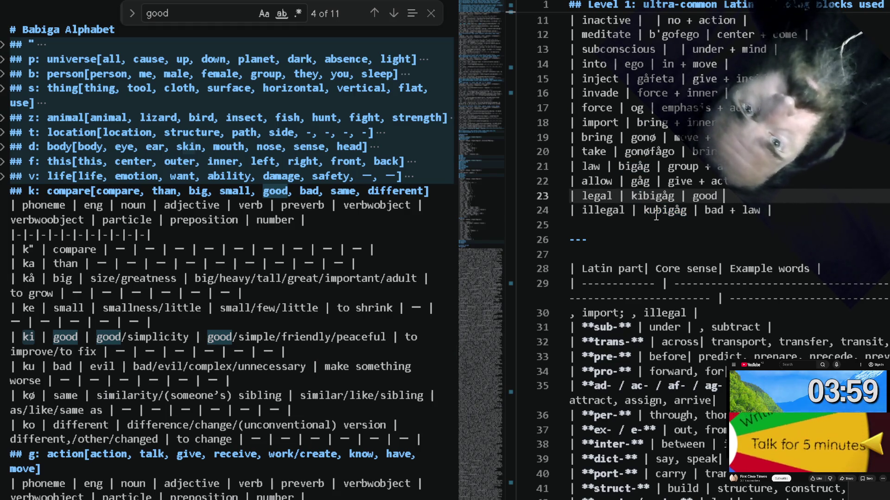